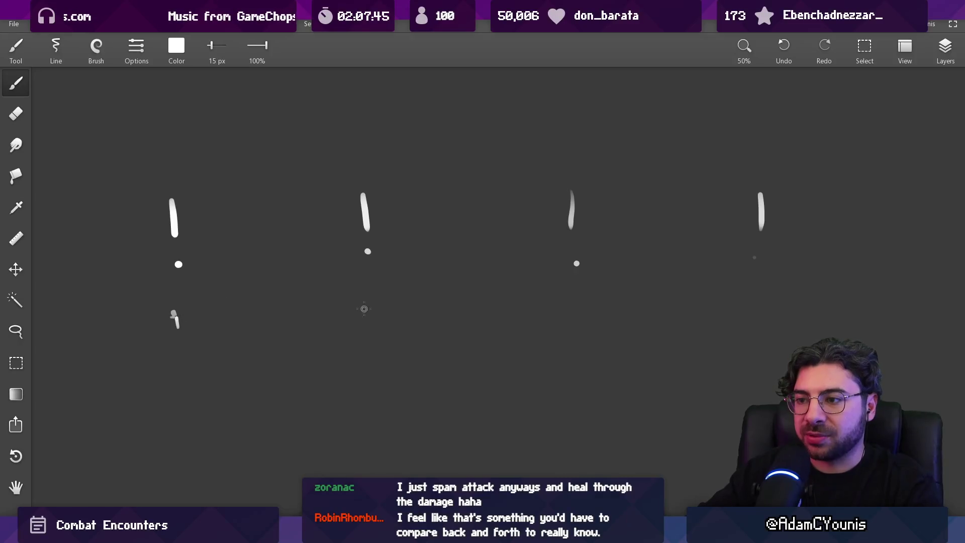
Sketch small marks and dashes under the exclamation marks, undoing the stray zigzags and ellipse
{"action": "left_click_drag", "start_coordinate": [576, 304], "coordinate": [601, 304]}
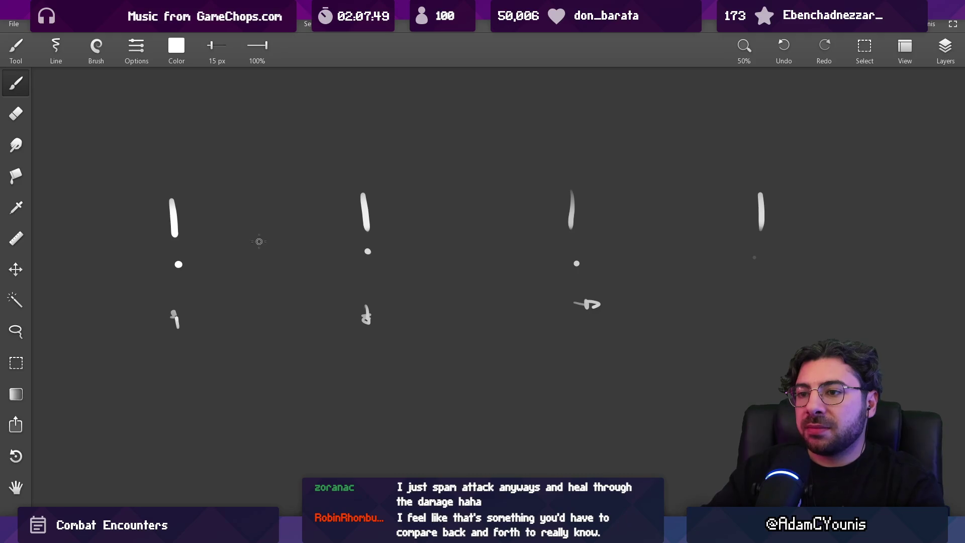
{"action": "mouse_move", "coordinate": [204, 207]}
{"action": "left_mouse_down"}
{"action": "mouse_move", "coordinate": [237, 251]}
{"action": "mouse_move", "coordinate": [330, 272]}
{"action": "left_mouse_up"}
{"action": "mouse_move", "coordinate": [398, 205]}
{"action": "left_mouse_down"}
{"action": "mouse_move", "coordinate": [438, 258]}
{"action": "mouse_move", "coordinate": [532, 248]}
{"action": "left_mouse_up"}
{"action": "key", "text": "ctrl+z"}
{"action": "key", "text": "ctrl+z"}
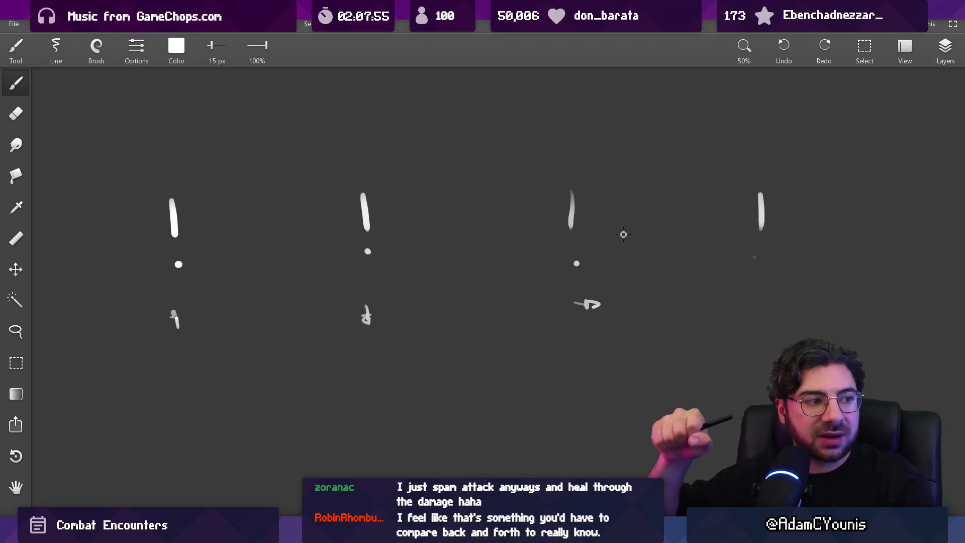
{"action": "left_click_drag", "start_coordinate": [208, 262], "coordinate": [215, 262]}
{"action": "left_click_drag", "start_coordinate": [232, 266], "coordinate": [238, 265]}
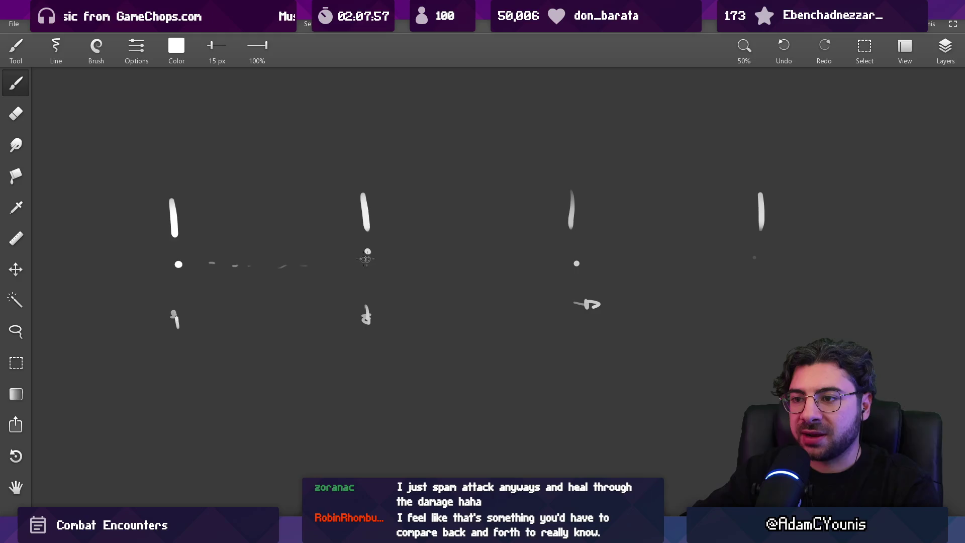
{"action": "left_click_drag", "start_coordinate": [364, 171], "coordinate": [357, 179]}
{"action": "key", "text": "ctrl+z"}
{"action": "key", "text": "ctrl+z"}
{"action": "key", "text": "ctrl+z"}
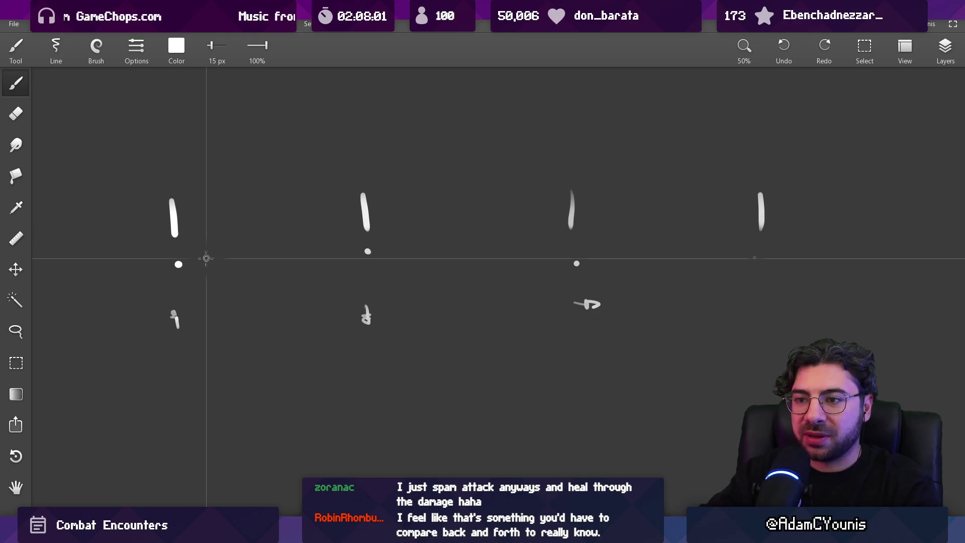
Draw a horizontal line between the first two marks, dab six dots along it, and arc over them
{"action": "mouse_move", "coordinate": [199, 256]}
{"action": "left_mouse_down"}
{"action": "mouse_move", "coordinate": [340, 256]}
{"action": "mouse_move", "coordinate": [342, 247]}
{"action": "left_mouse_up"}
{"action": "left_click", "coordinate": [248, 248]}
{"action": "left_click", "coordinate": [263, 247]}
{"action": "left_click", "coordinate": [277, 248]}
{"action": "left_click", "coordinate": [293, 249]}
{"action": "left_click", "coordinate": [305, 249]}
{"action": "left_click", "coordinate": [317, 249]}
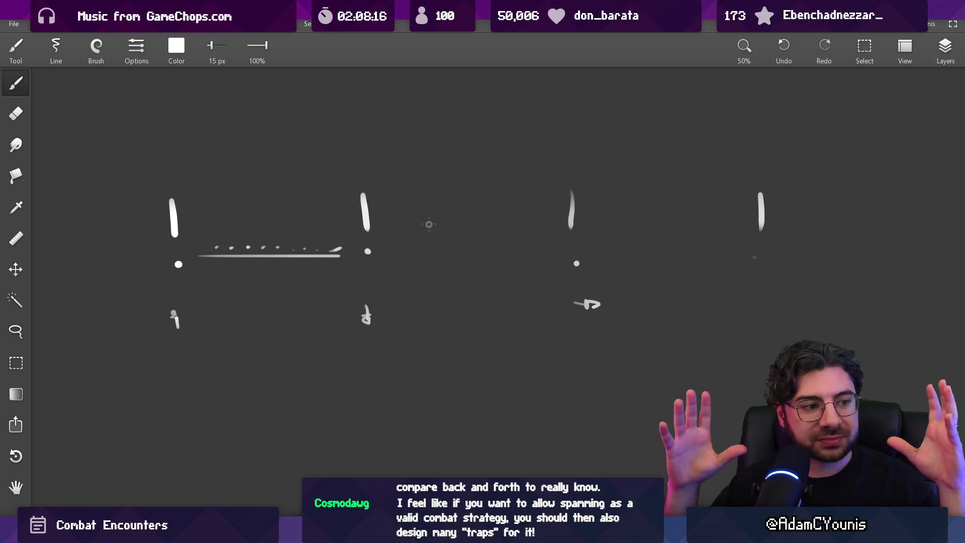
{"action": "mouse_move", "coordinate": [318, 249]}
{"action": "left_mouse_down"}
{"action": "mouse_move", "coordinate": [218, 243]}
{"action": "mouse_move", "coordinate": [294, 242]}
{"action": "left_mouse_up"}
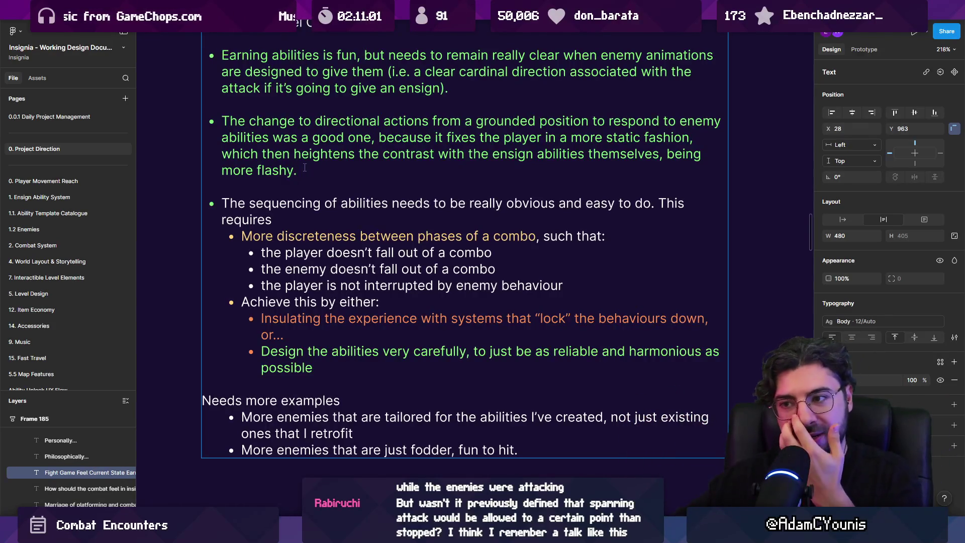
Place the cursor after 'requires' in the combat notes, then switch to the Unity editor
{"action": "left_click", "coordinate": [339, 216]}
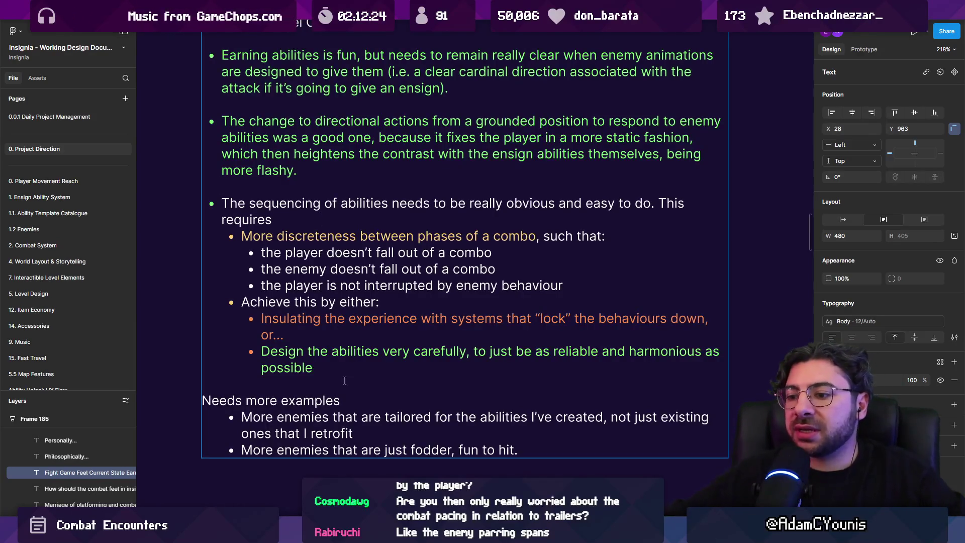
{"action": "key", "text": "alt+Tab"}
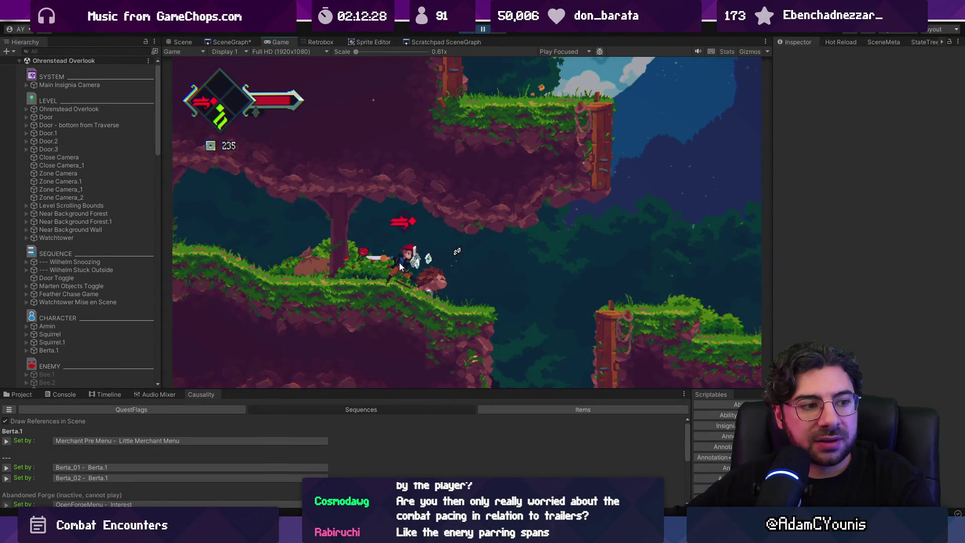
Resume the paused game, maximize the Game view, and run the hero right with a jump
{"action": "left_click", "coordinate": [484, 31]}
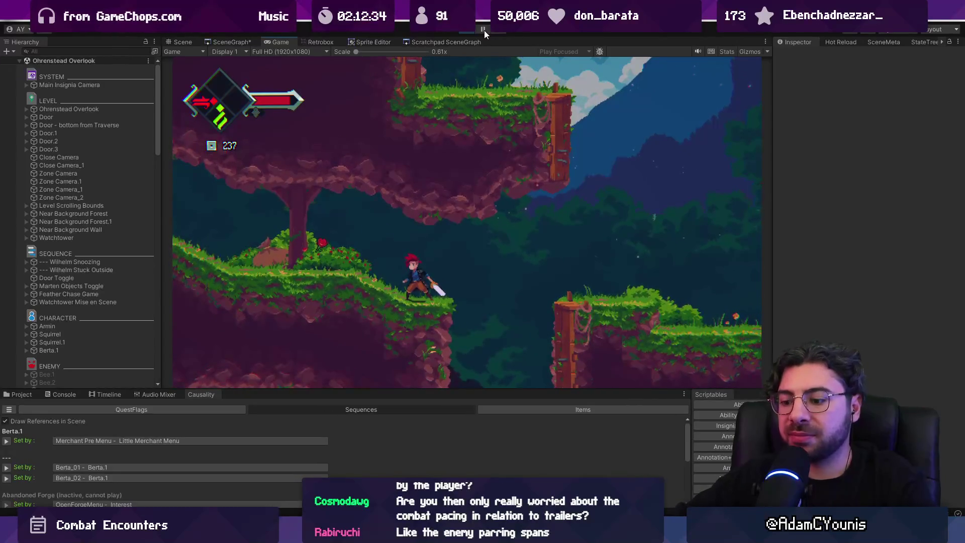
{"action": "key", "text": "shift+space"}
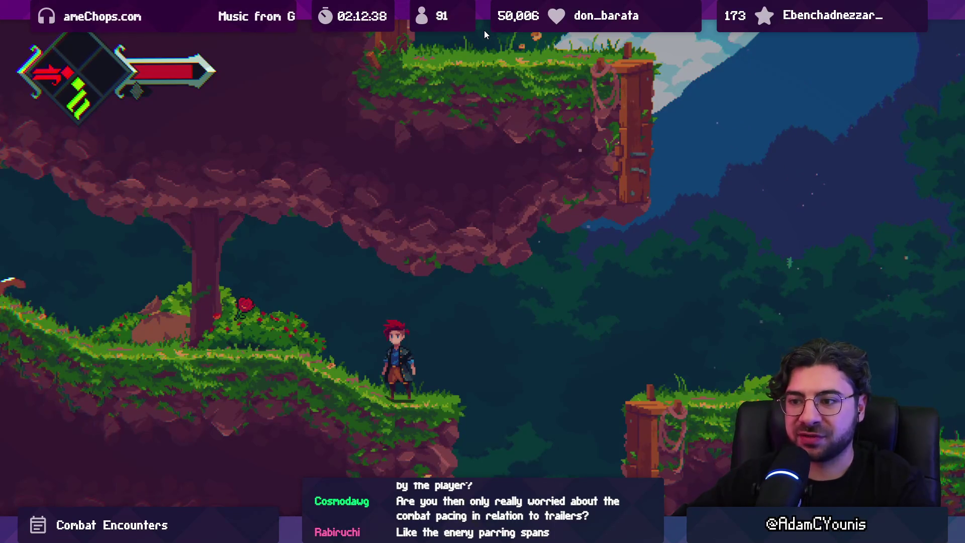
{"action": "key", "text": "Right"}
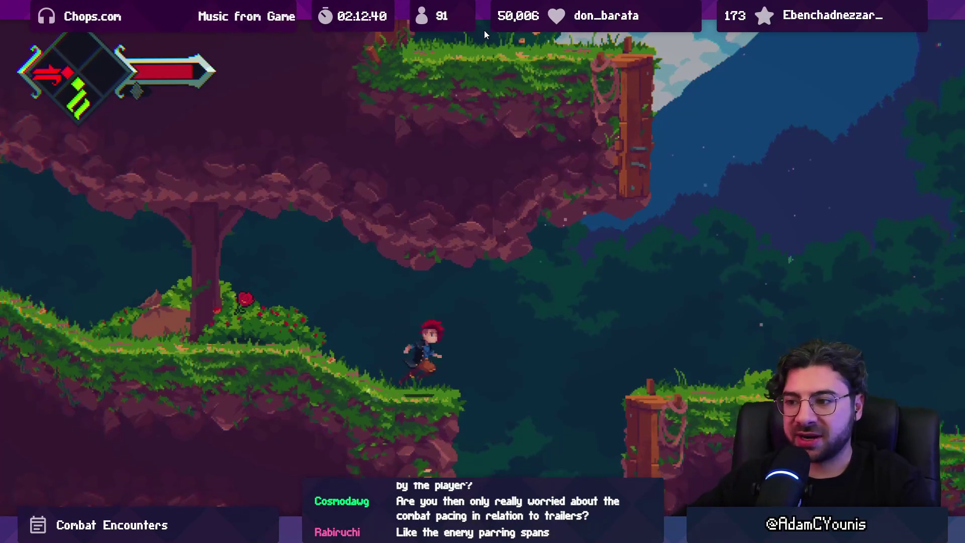
{"action": "key", "text": "space"}
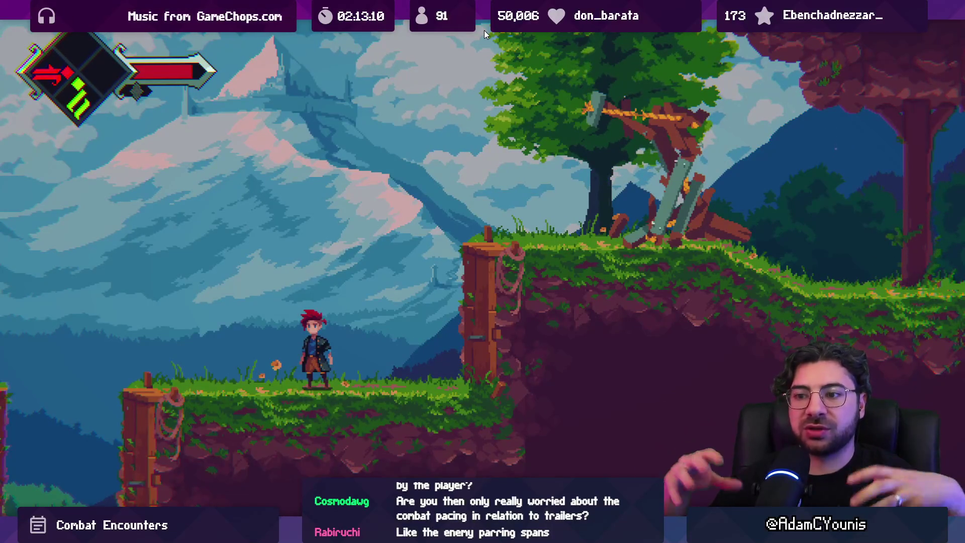
Run left toward the merchant, leap onto the cliff wall and ledge, then return to the enemy
{"action": "key", "text": "Left"}
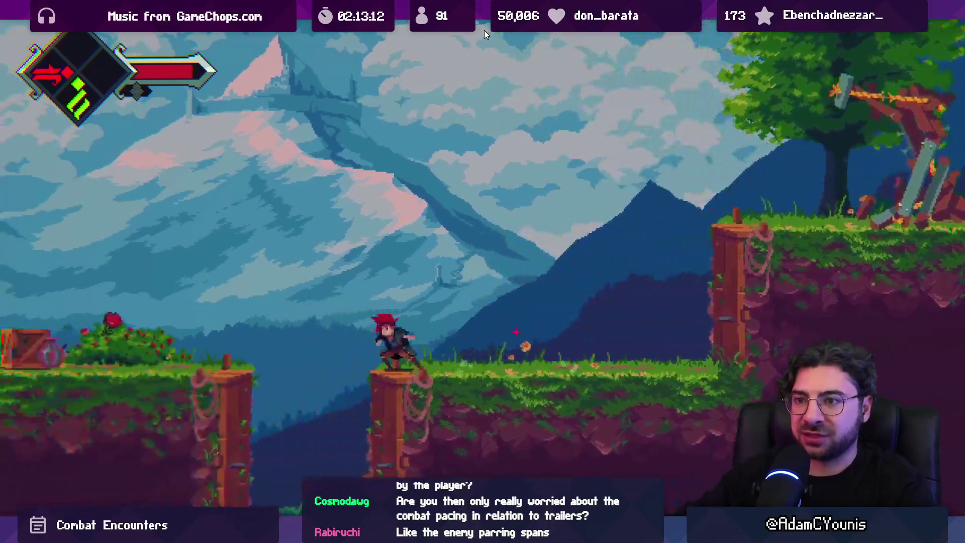
{"action": "key", "text": "space"}
{"action": "key", "text": "space"}
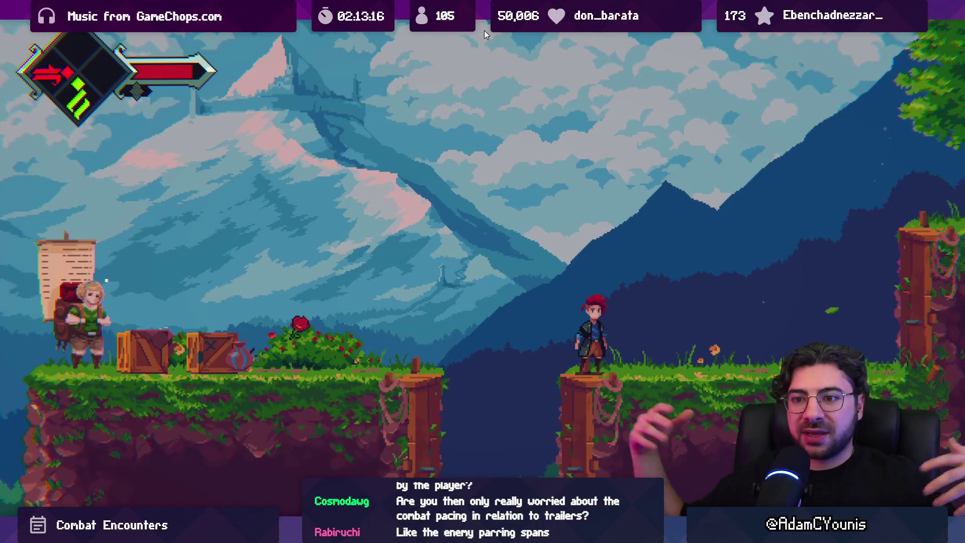
{"action": "key", "text": "Right"}
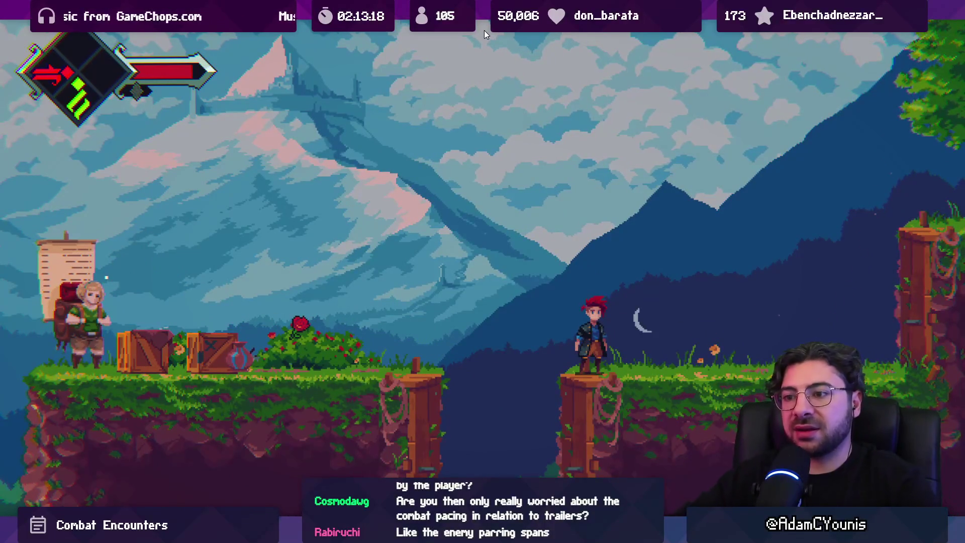
{"action": "key", "text": "space"}
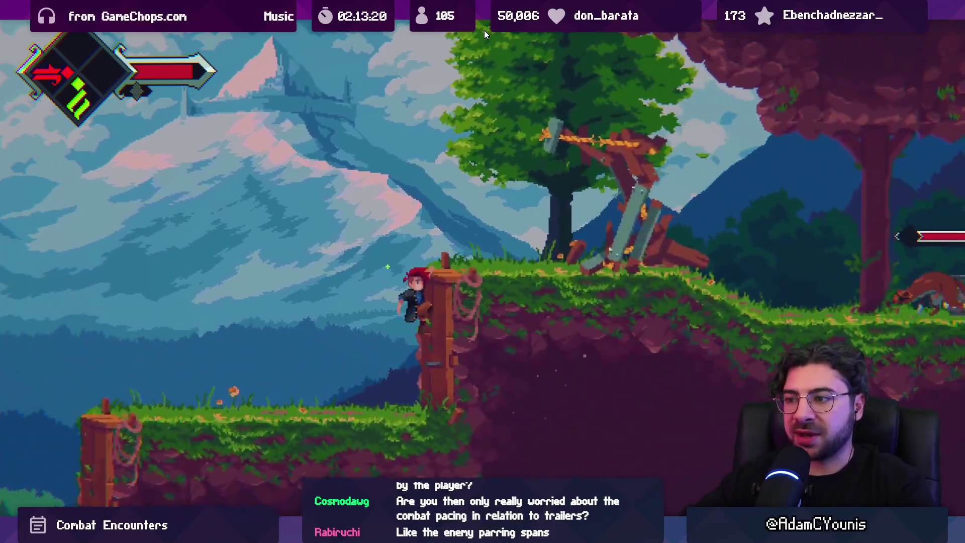
{"action": "key", "text": "Right"}
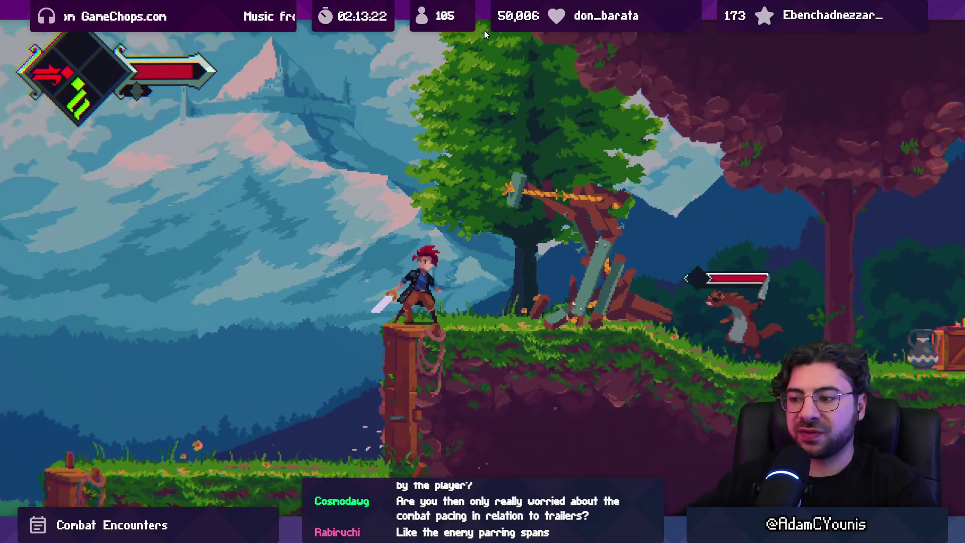
{"action": "key", "text": "Left"}
{"action": "key", "text": "space"}
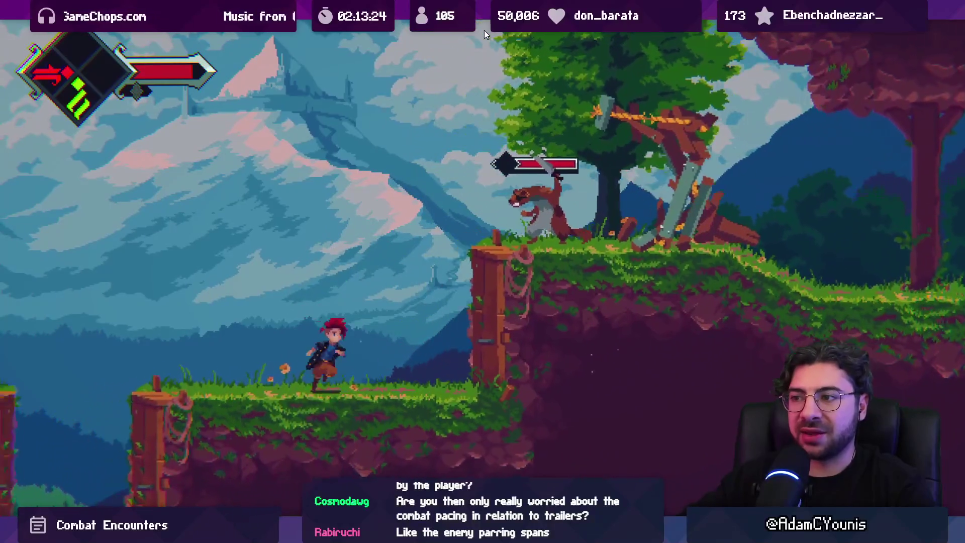
{"action": "key", "text": "Right"}
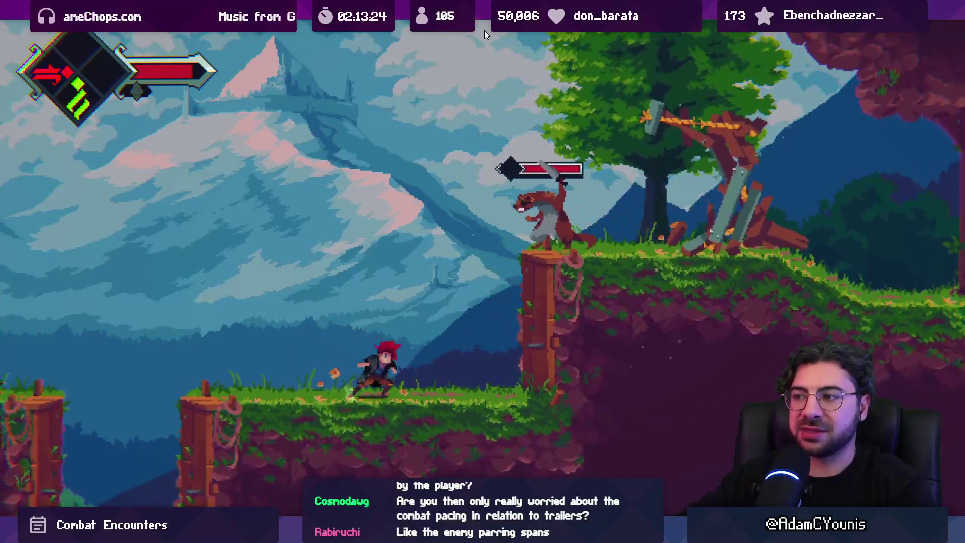
{"action": "key", "text": "space"}
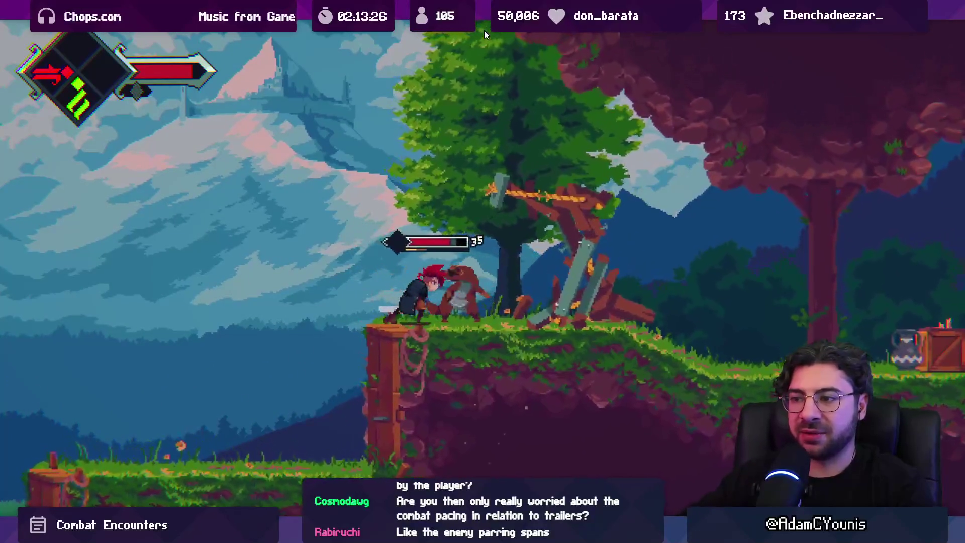
Slash the forest enemy repeatedly, leaping into the tree, until it is defeated
{"action": "key", "text": "x"}
{"action": "key", "text": "Left"}
{"action": "key", "text": "space"}
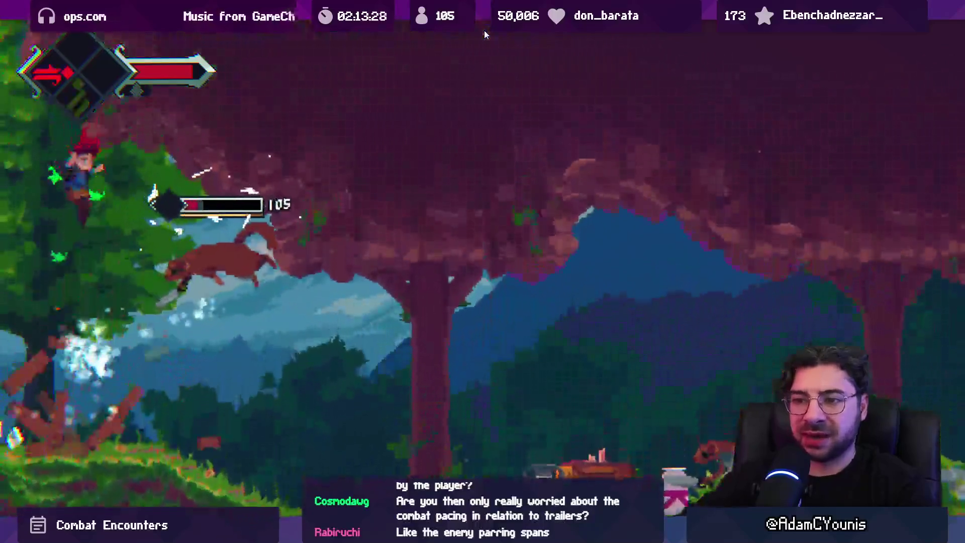
{"action": "key", "text": "x"}
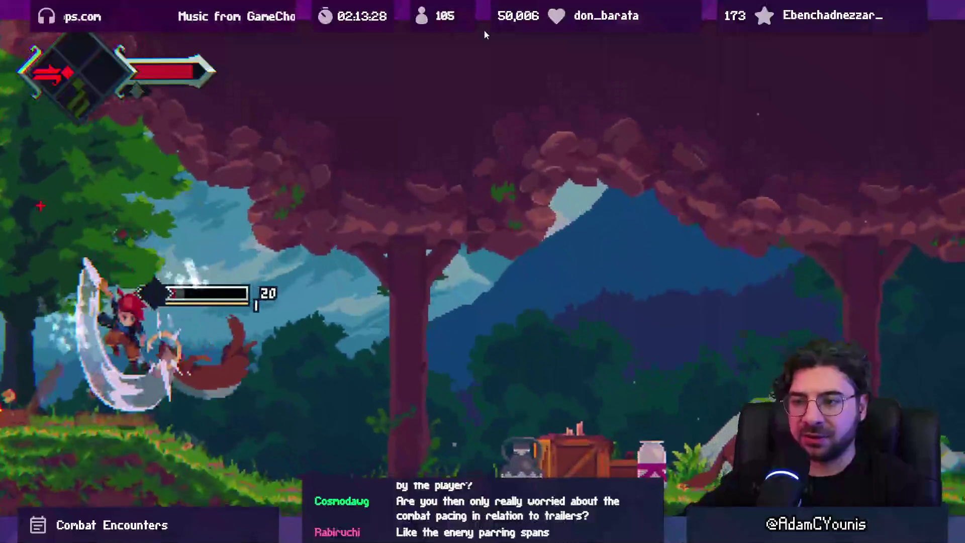
{"action": "key", "text": "x"}
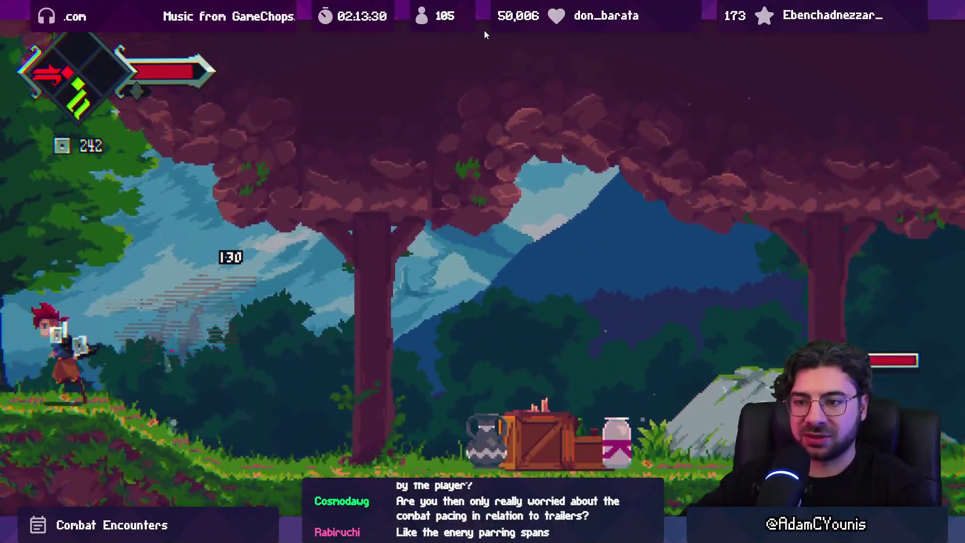
Cross the platforms right, drop into the pit, and wall-jump out onto the left clifftop
{"action": "key", "text": "Right"}
{"action": "key", "text": "space"}
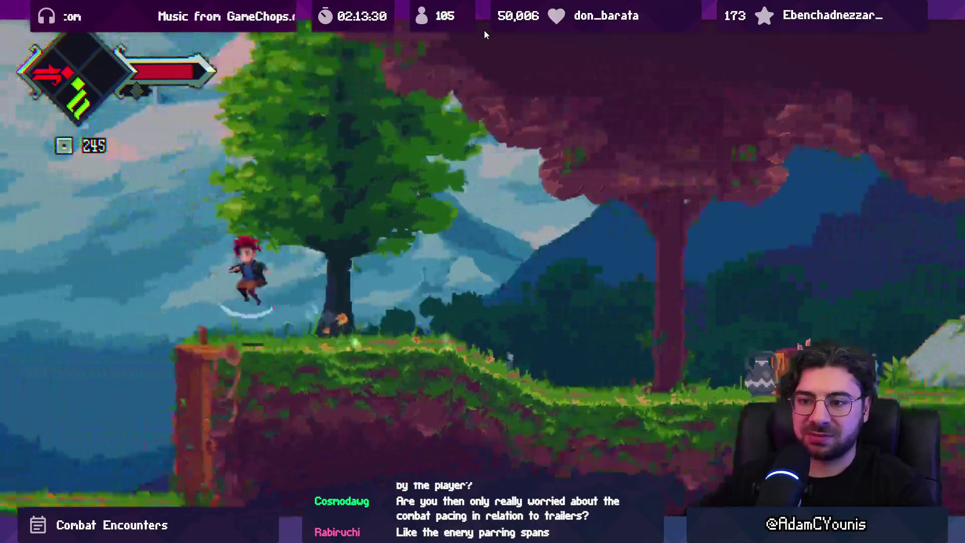
{"action": "key", "text": "Right"}
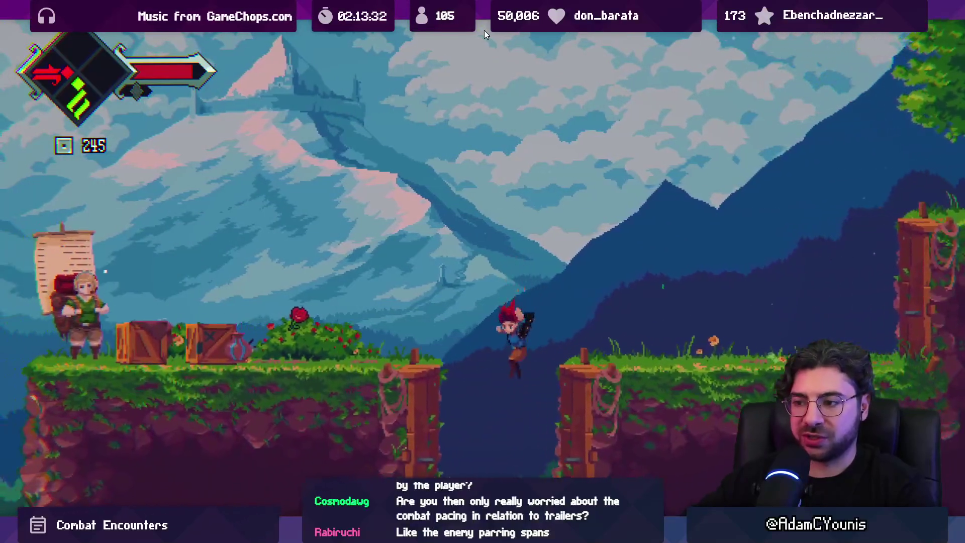
{"action": "key", "text": "space"}
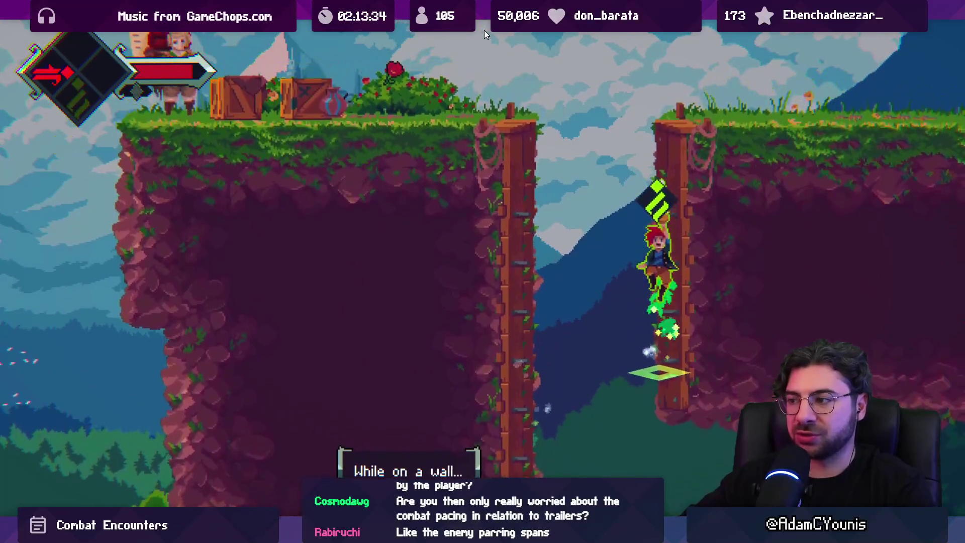
{"action": "key", "text": "Left"}
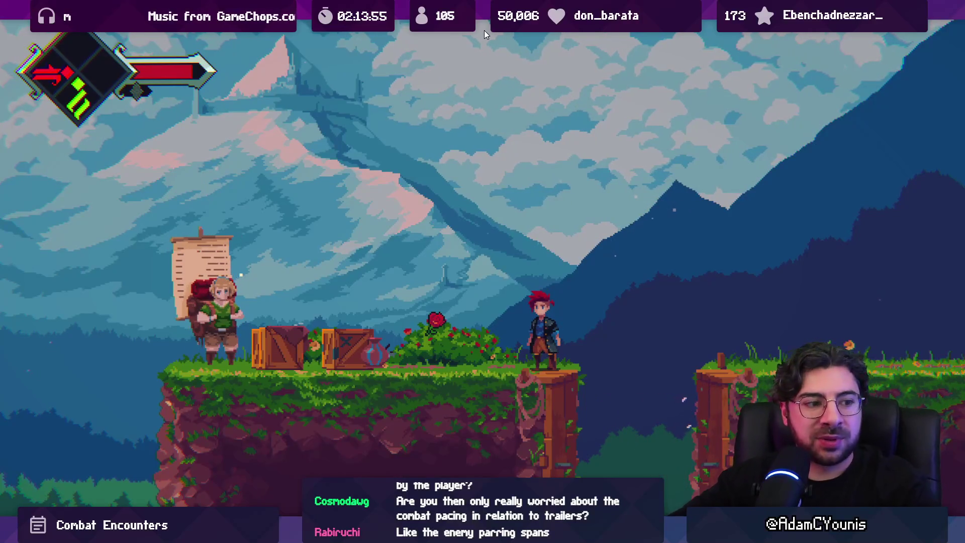
Walk left, then jump the gap and run right up onto the higher grassy ledge
{"action": "key", "text": "Left"}
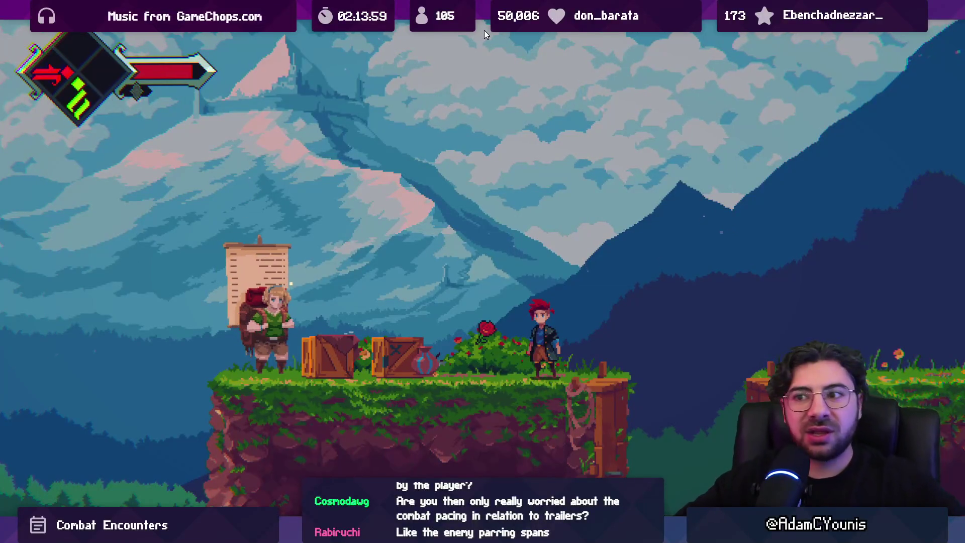
{"action": "key", "text": "Right"}
{"action": "key", "text": "space"}
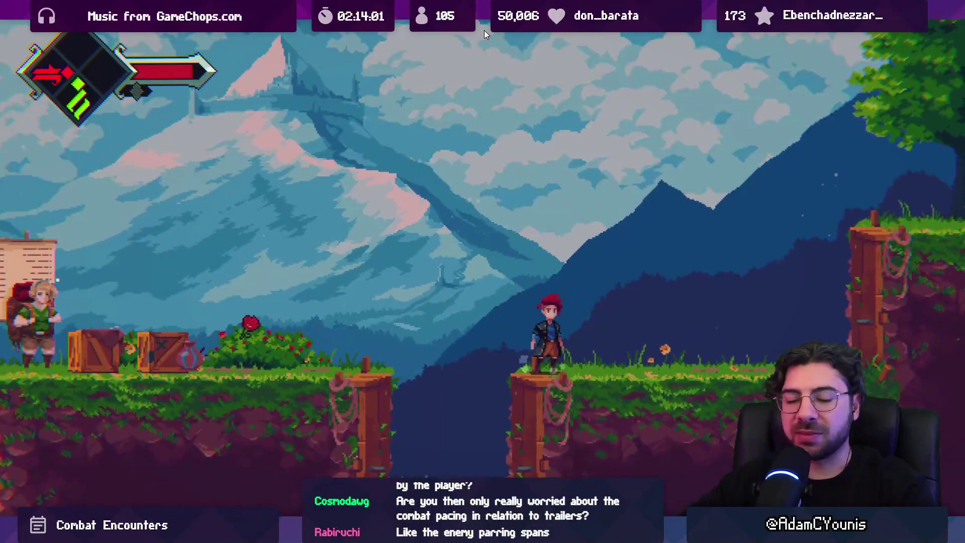
{"action": "key", "text": "Right"}
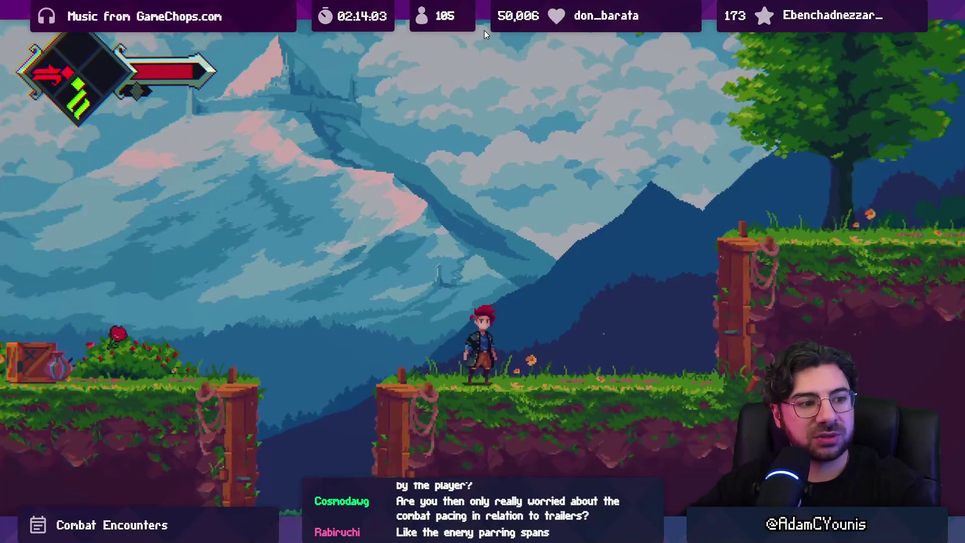
{"action": "key", "text": "Right"}
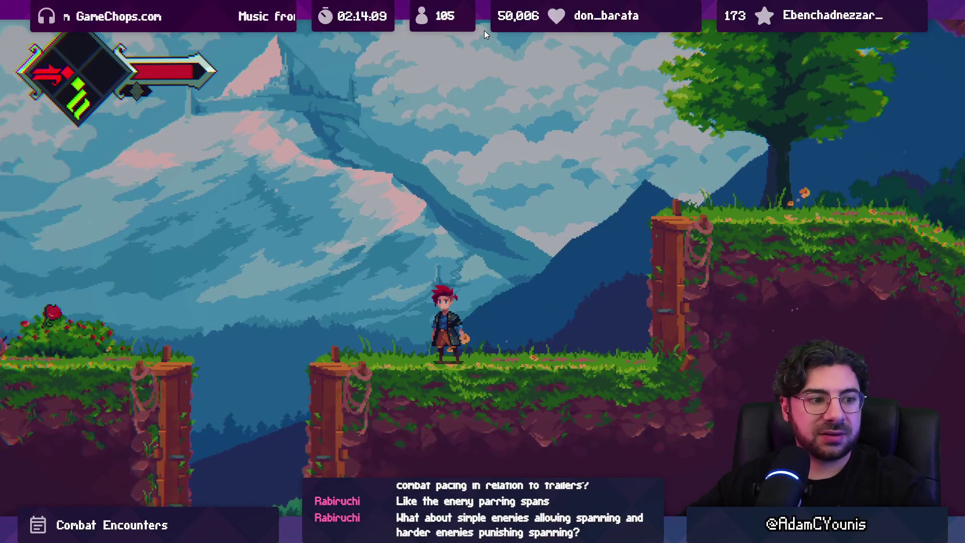
{"action": "key", "text": "Right"}
{"action": "key", "text": "space"}
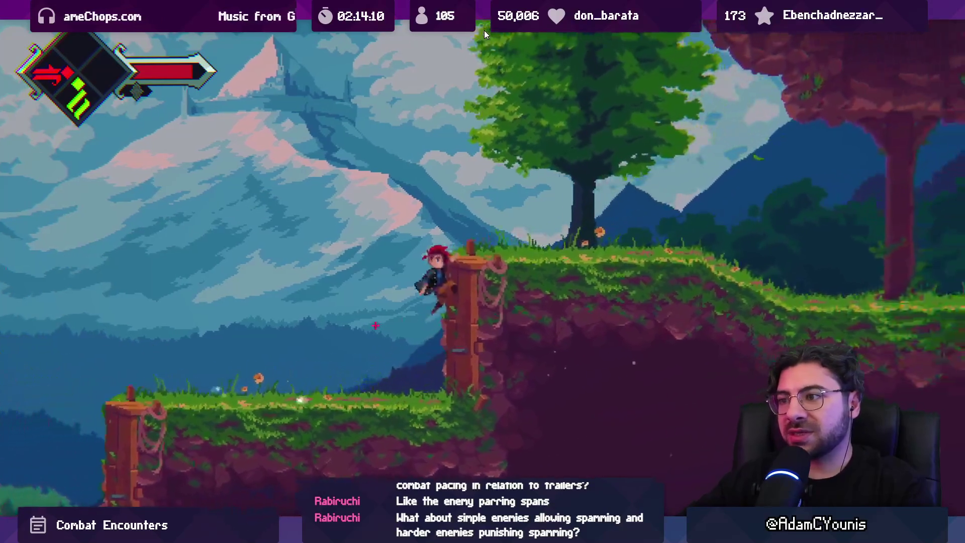
Jump off the ledge back left, pick up the Rose from the bush, and jump the gap right
{"action": "key", "text": "Left"}
{"action": "key", "text": "space"}
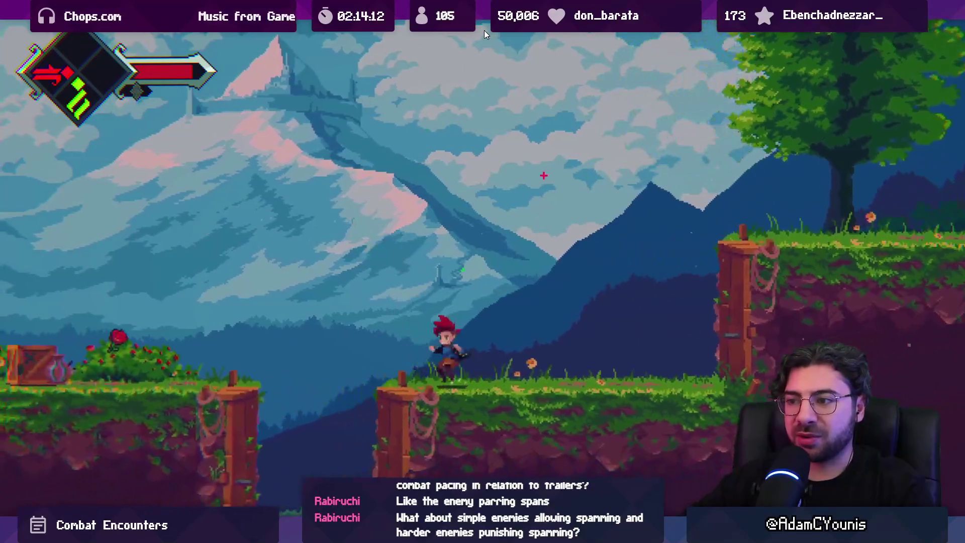
{"action": "key", "text": "space"}
{"action": "key", "text": "space"}
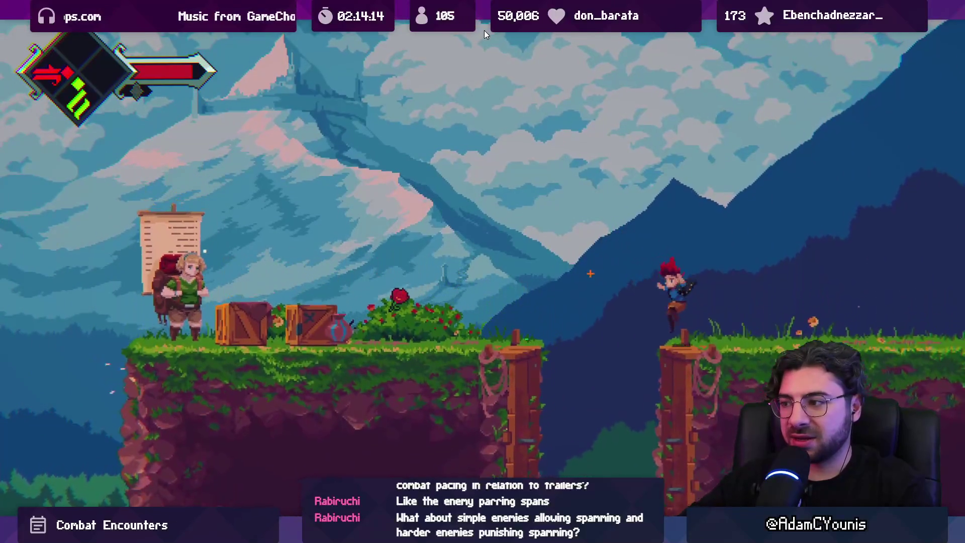
{"action": "key", "text": "Left"}
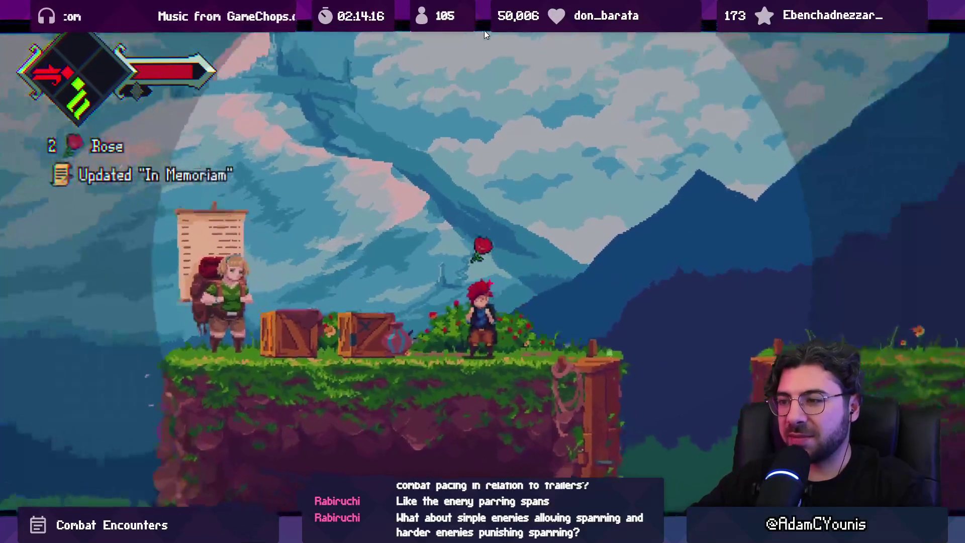
{"action": "key", "text": "Right"}
{"action": "key", "text": "space"}
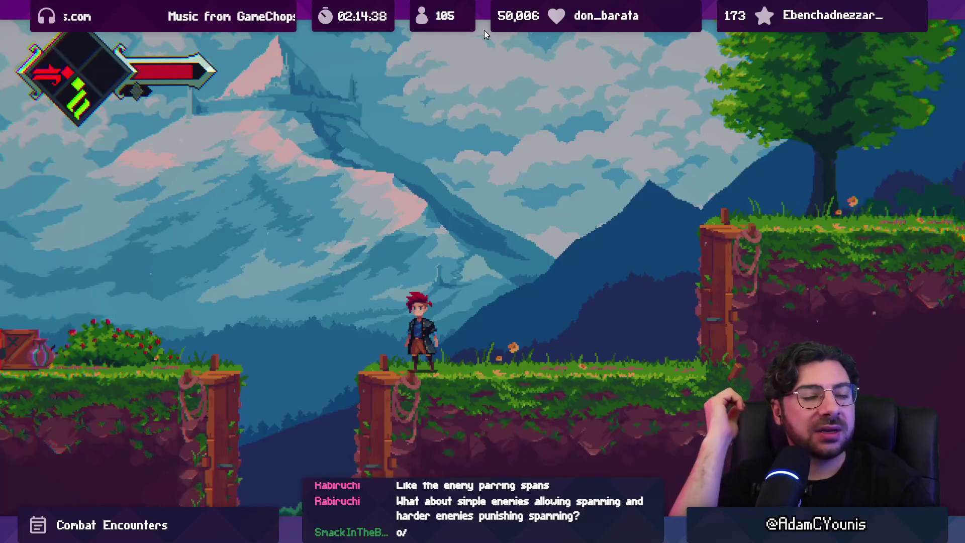
Toggle pause with Ctrl+Shift+P to restore the editor layout, then switch to the drawing app
{"action": "key", "text": "ctrl+shift+p"}
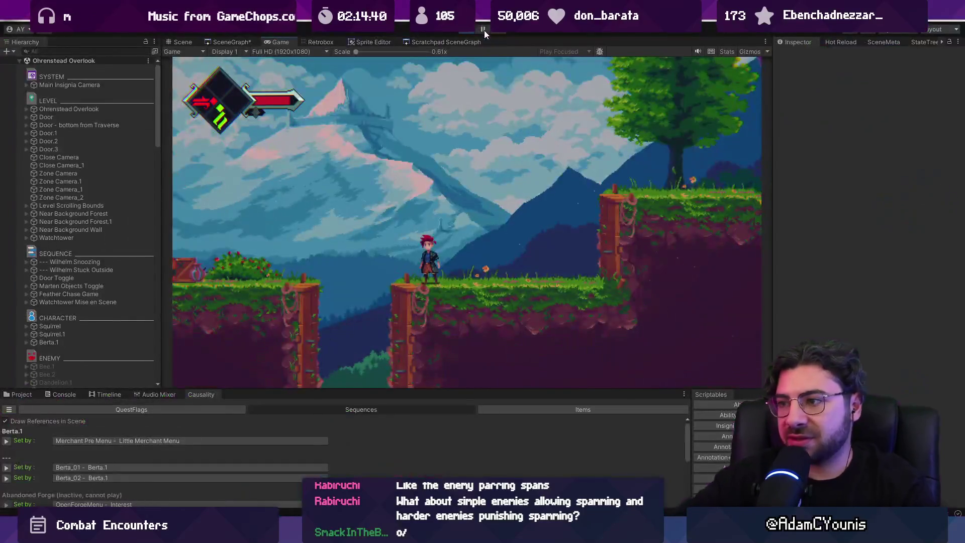
{"action": "key", "text": "ctrl+shift+p"}
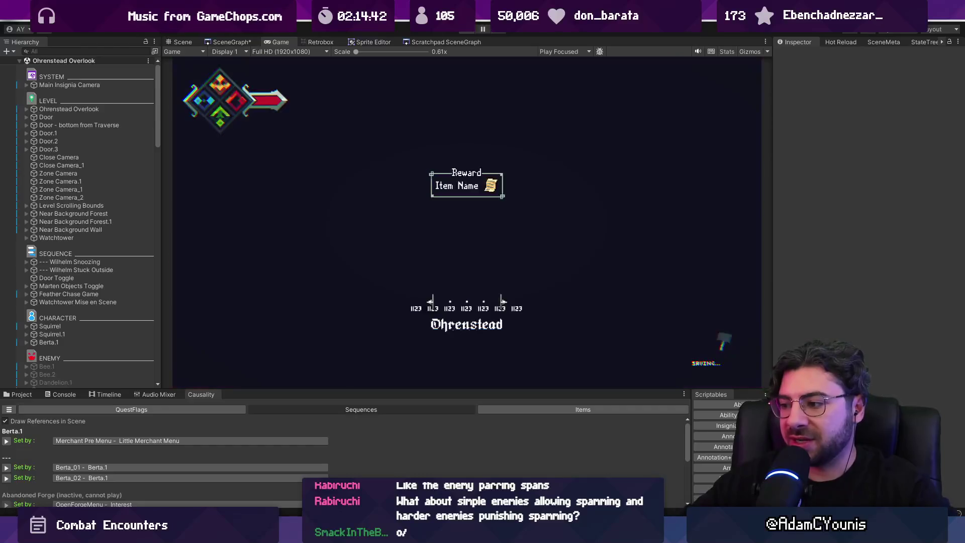
{"action": "key", "text": "alt+Tab"}
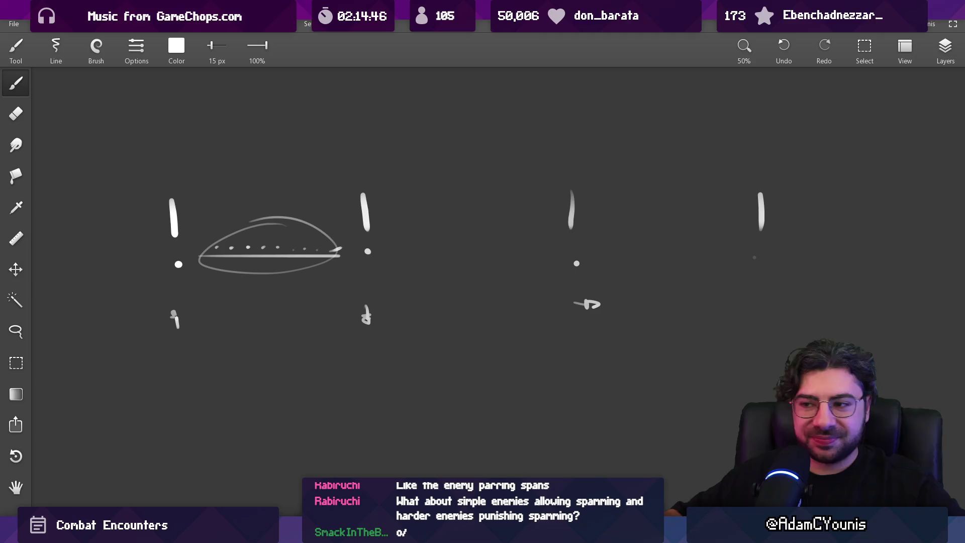
Paint grey strokes at 145 px forming a V-shaped fan
{"action": "left_click_drag", "start_coordinate": [337, 511], "coordinate": [357, 268]}
{"action": "scroll", "coordinate": [237, 222], "scroll_direction": "down", "scroll_amount": 5}
{"action": "mouse_move", "coordinate": [340, 215]}
{"action": "left_mouse_down"}
{"action": "mouse_move", "coordinate": [340, 294]}
{"action": "mouse_move", "coordinate": [374, 157]}
{"action": "left_mouse_up"}
{"action": "scroll", "coordinate": [340, 294], "scroll_direction": "up", "scroll_amount": 4}
{"action": "scroll", "coordinate": [345, 272], "scroll_direction": "down", "scroll_amount": 2}
{"action": "key", "text": "bracketleft"}
{"action": "key", "text": "bracketleft"}
{"action": "key", "text": "bracketleft"}
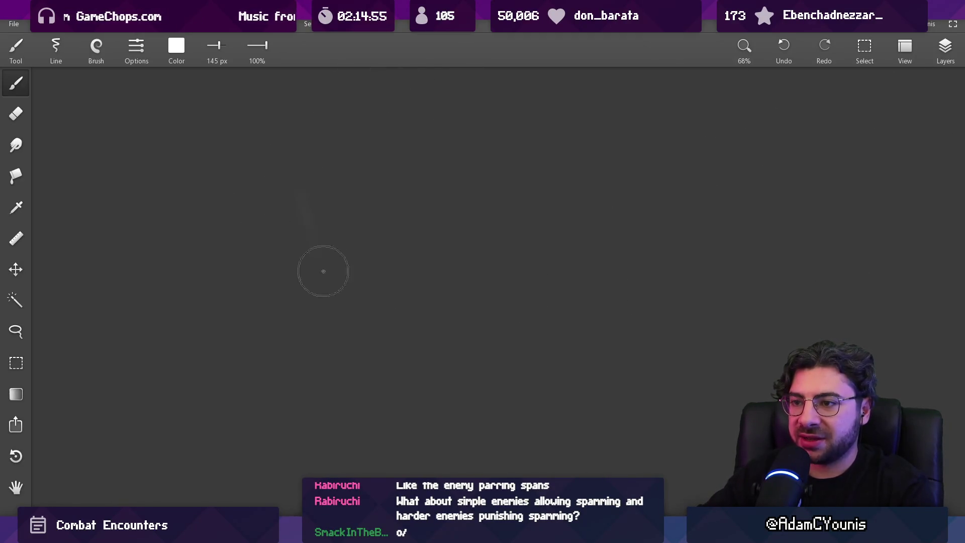
{"action": "mouse_move", "coordinate": [330, 264]}
{"action": "left_mouse_down"}
{"action": "mouse_move", "coordinate": [342, 288]}
{"action": "mouse_move", "coordinate": [345, 247]}
{"action": "mouse_move", "coordinate": [373, 185]}
{"action": "mouse_move", "coordinate": [425, 154]}
{"action": "mouse_move", "coordinate": [431, 227]}
{"action": "mouse_move", "coordinate": [397, 277]}
{"action": "left_mouse_up"}
{"action": "mouse_move", "coordinate": [298, 229]}
{"action": "left_mouse_down"}
{"action": "mouse_move", "coordinate": [347, 301]}
{"action": "mouse_move", "coordinate": [302, 176]}
{"action": "mouse_move", "coordinate": [322, 171]}
{"action": "mouse_move", "coordinate": [321, 218]}
{"action": "left_mouse_up"}
Add a bright 76 px stroke on the V's right band and wide faint 210 px strokes over both bands
{"action": "key", "text": "bracketleft"}
{"action": "key", "text": "bracketleft"}
{"action": "key", "text": "bracketleft"}
{"action": "mouse_move", "coordinate": [409, 256]}
{"action": "left_mouse_down"}
{"action": "mouse_move", "coordinate": [382, 292]}
{"action": "mouse_move", "coordinate": [460, 171]}
{"action": "mouse_move", "coordinate": [478, 198]}
{"action": "mouse_move", "coordinate": [468, 229]}
{"action": "left_mouse_up"}
{"action": "key", "text": "bracketright"}
{"action": "key", "text": "bracketright"}
{"action": "key", "text": "bracketright"}
{"action": "mouse_move", "coordinate": [263, 200]}
{"action": "left_mouse_down"}
{"action": "mouse_move", "coordinate": [347, 307]}
{"action": "mouse_move", "coordinate": [334, 155]}
{"action": "mouse_move", "coordinate": [382, 281]}
{"action": "mouse_move", "coordinate": [415, 231]}
{"action": "left_mouse_up"}
{"action": "scroll", "coordinate": [396, 202], "scroll_direction": "up", "scroll_amount": 2}
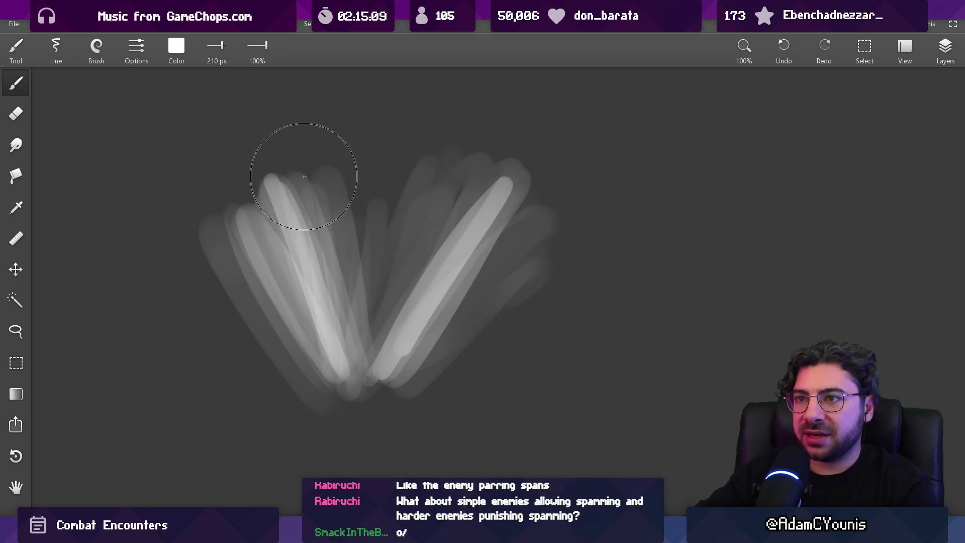
Try thin white and diagonal lines at 22 px and 17 px inside the V, undoing each
{"action": "key", "text": "bracketleft"}
{"action": "key", "text": "bracketleft"}
{"action": "key", "text": "bracketleft"}
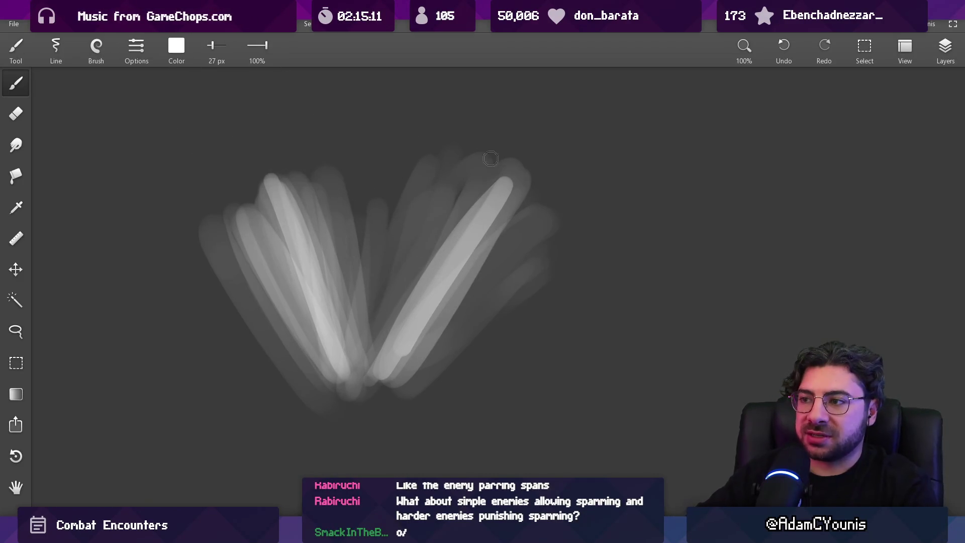
{"action": "key", "text": "bracketright"}
{"action": "key", "text": "bracketright"}
{"action": "key", "text": "bracketleft"}
{"action": "key", "text": "bracketleft"}
{"action": "key", "text": "bracketleft"}
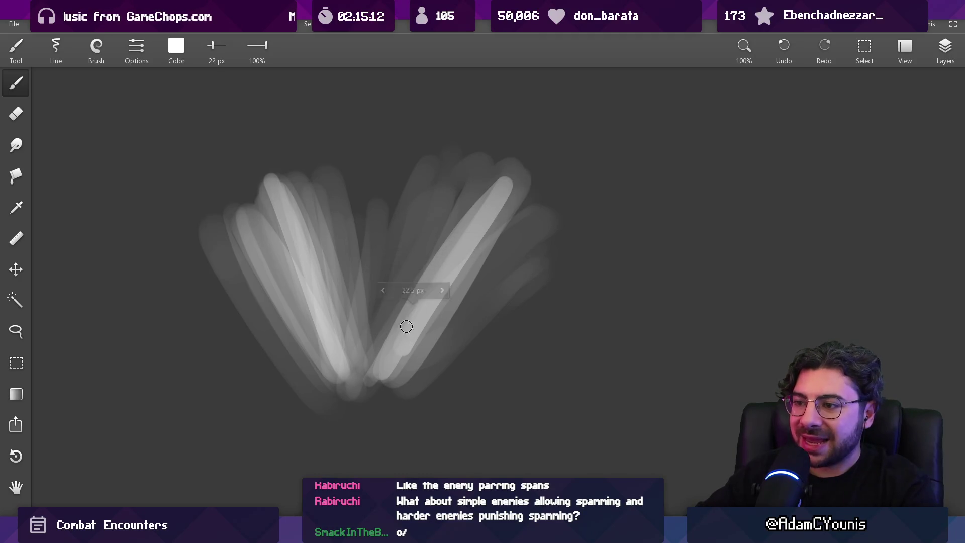
{"action": "left_click_drag", "start_coordinate": [375, 368], "coordinate": [529, 161]}
{"action": "left_click_drag", "start_coordinate": [268, 171], "coordinate": [351, 367]}
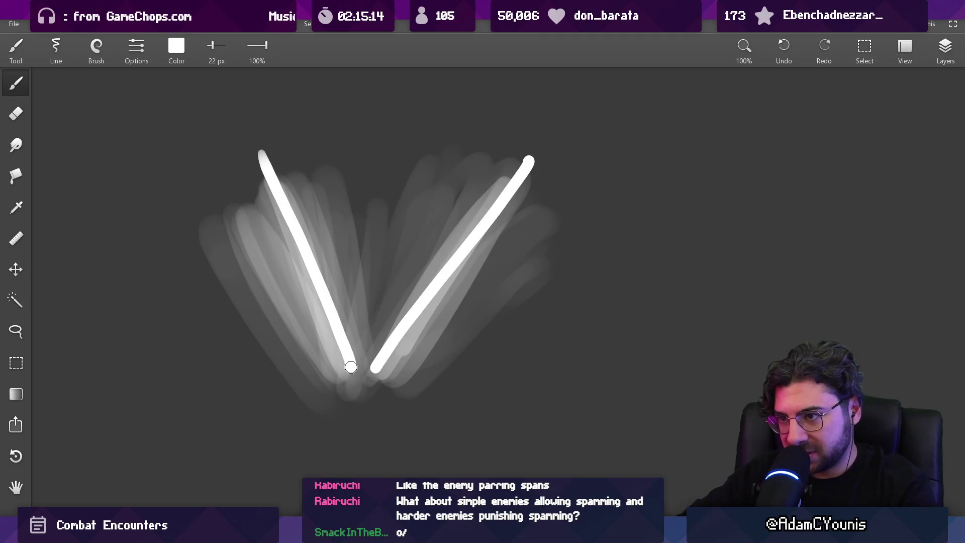
{"action": "key", "text": "ctrl+z"}
{"action": "key", "text": "ctrl+z"}
{"action": "key", "text": "bracketleft"}
{"action": "key", "text": "bracketleft"}
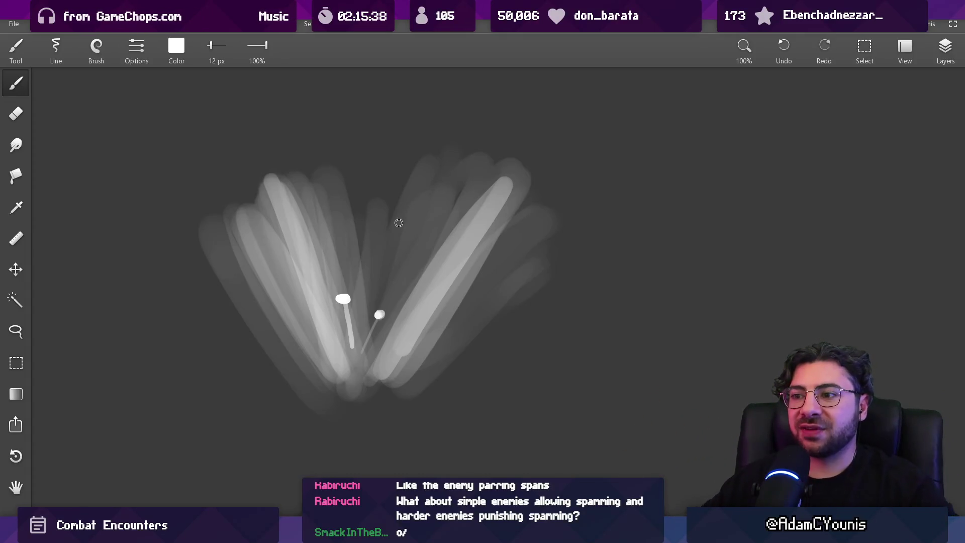
{"action": "left_click_drag", "start_coordinate": [377, 366], "coordinate": [465, 256]}
{"action": "key", "text": "ctrl+z"}
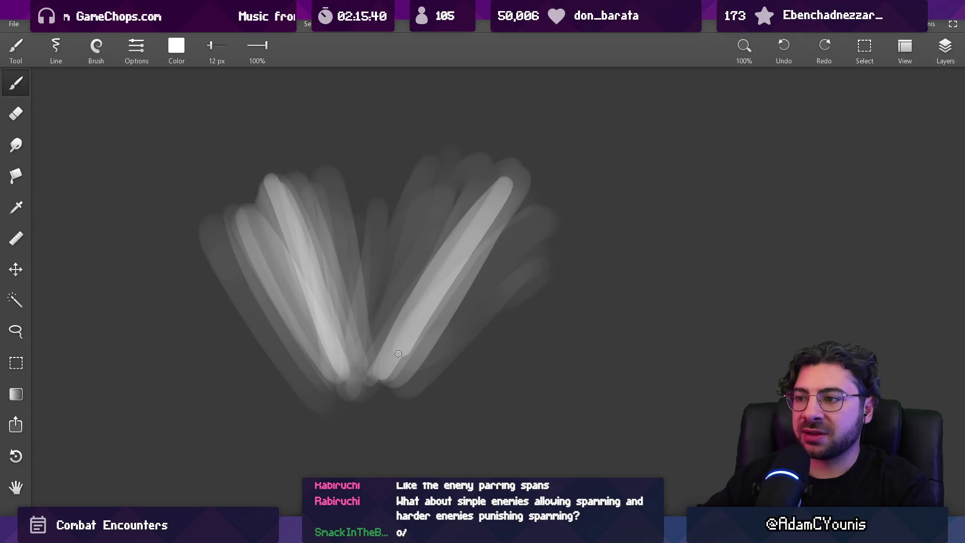
{"action": "left_click_drag", "start_coordinate": [381, 382], "coordinate": [474, 214]}
{"action": "key", "text": "ctrl+z"}
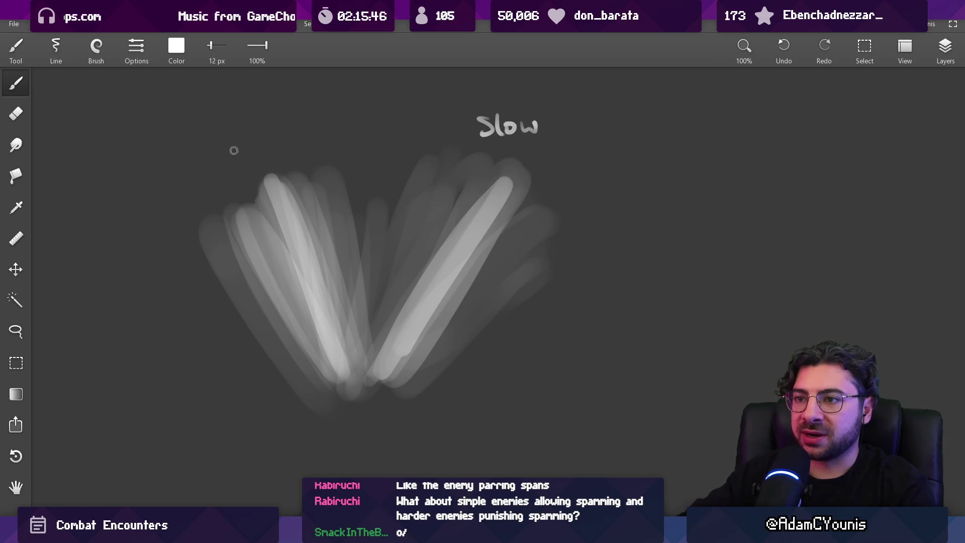
Trim the tops of the left and right strokes flat with a 69 px eraser
{"action": "left_click_drag", "start_coordinate": [400, 191], "coordinate": [368, 159]}
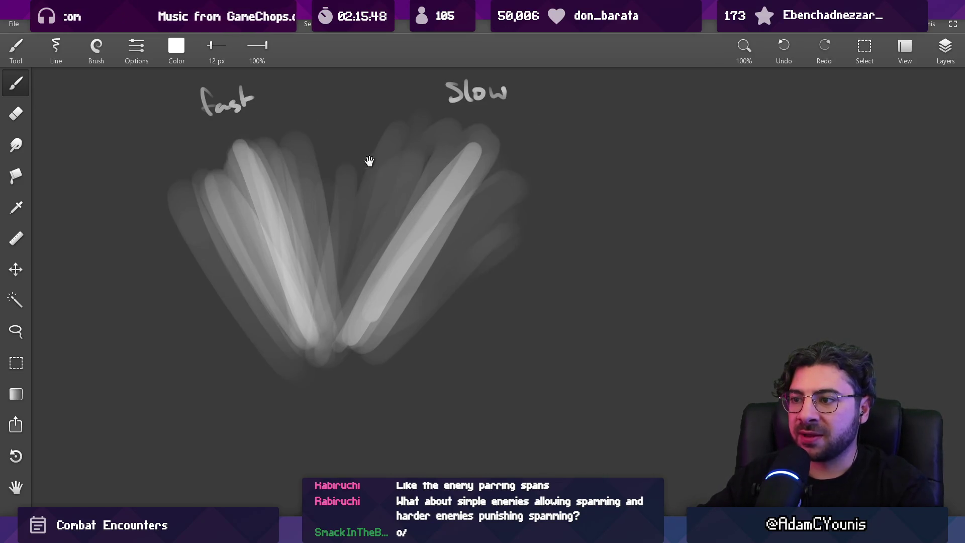
{"action": "left_click_drag", "start_coordinate": [355, 193], "coordinate": [355, 203]}
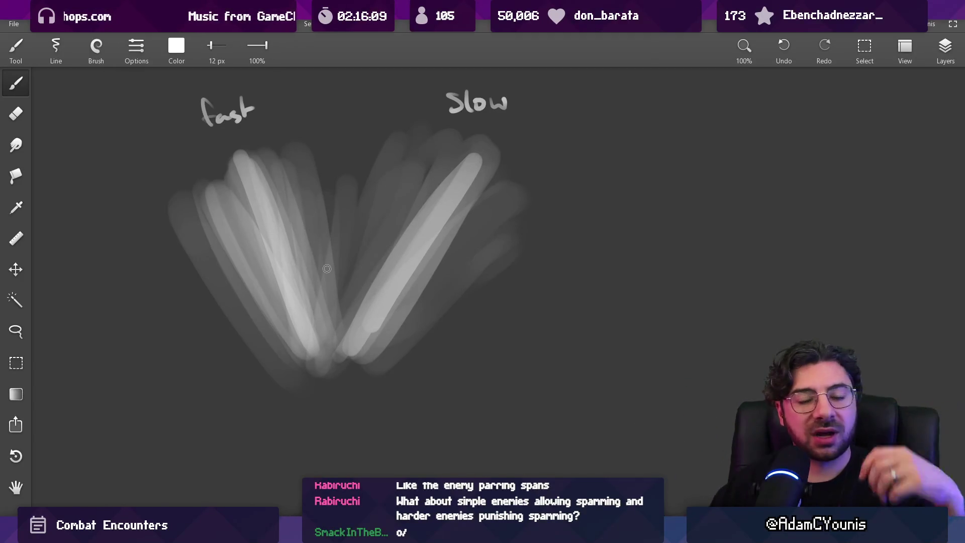
{"action": "left_click_drag", "start_coordinate": [376, 160], "coordinate": [378, 178]}
{"action": "key", "text": "e"}
{"action": "mouse_move", "coordinate": [153, 249]}
{"action": "left_mouse_down"}
{"action": "mouse_move", "coordinate": [302, 173]}
{"action": "mouse_move", "coordinate": [459, 179]}
{"action": "mouse_move", "coordinate": [518, 213]}
{"action": "mouse_move", "coordinate": [423, 155]}
{"action": "mouse_move", "coordinate": [505, 184]}
{"action": "left_mouse_up"}
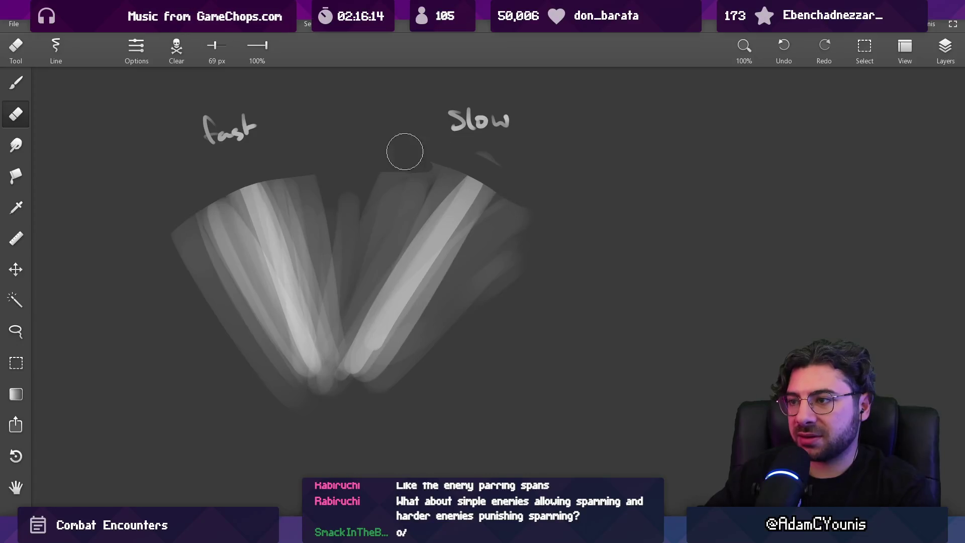
{"action": "left_click_drag", "start_coordinate": [392, 151], "coordinate": [411, 150]}
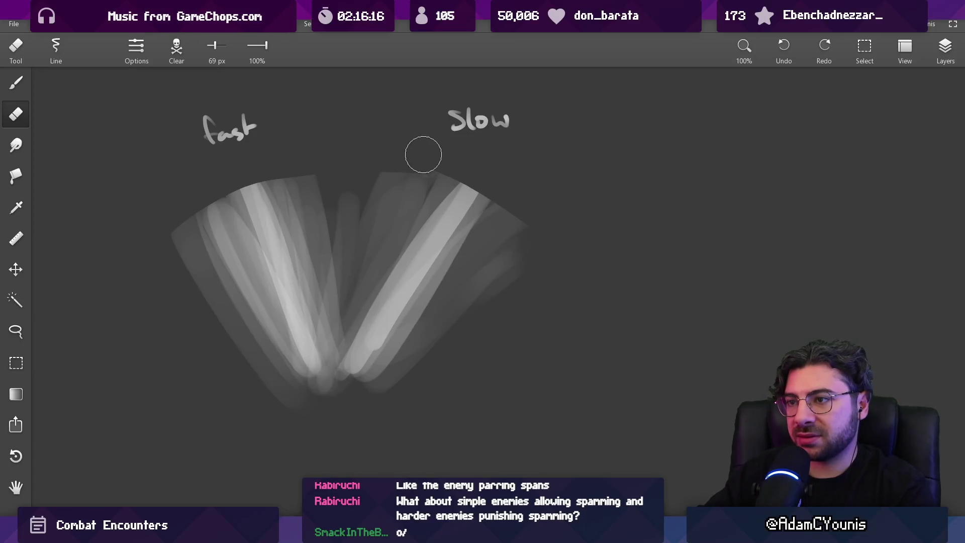
{"action": "scroll", "coordinate": [416, 264], "scroll_direction": "down", "scroll_amount": 3}
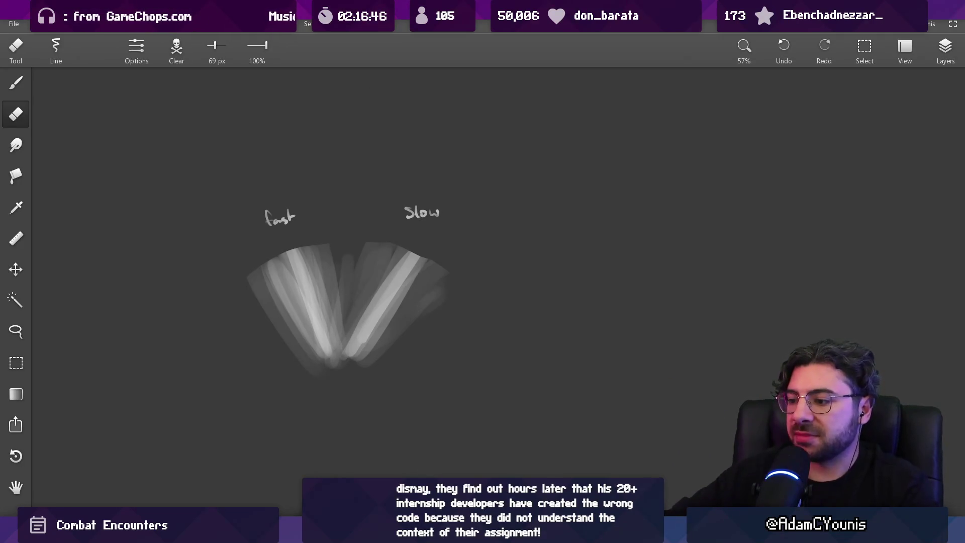
Search YouTube for 'entropy effect'
{"action": "left_click", "coordinate": [568, 455]}
{"action": "left_click", "coordinate": [369, 59]}
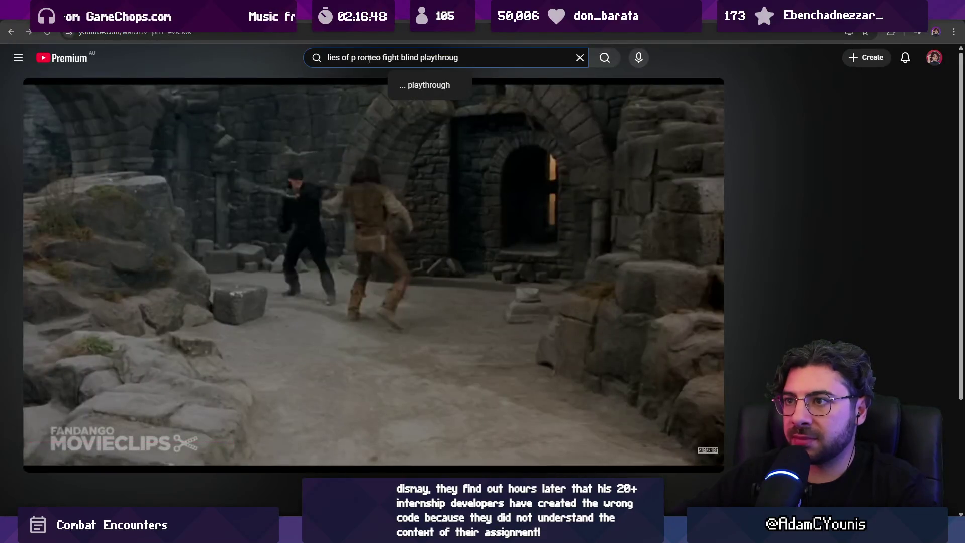
{"action": "type", "text": "entorpy"}
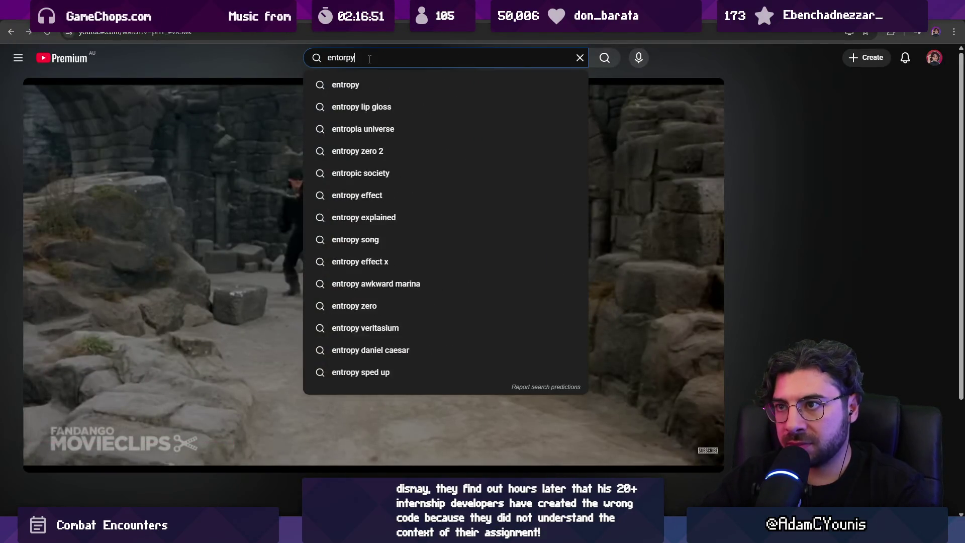
{"action": "type", "text": " effec"}
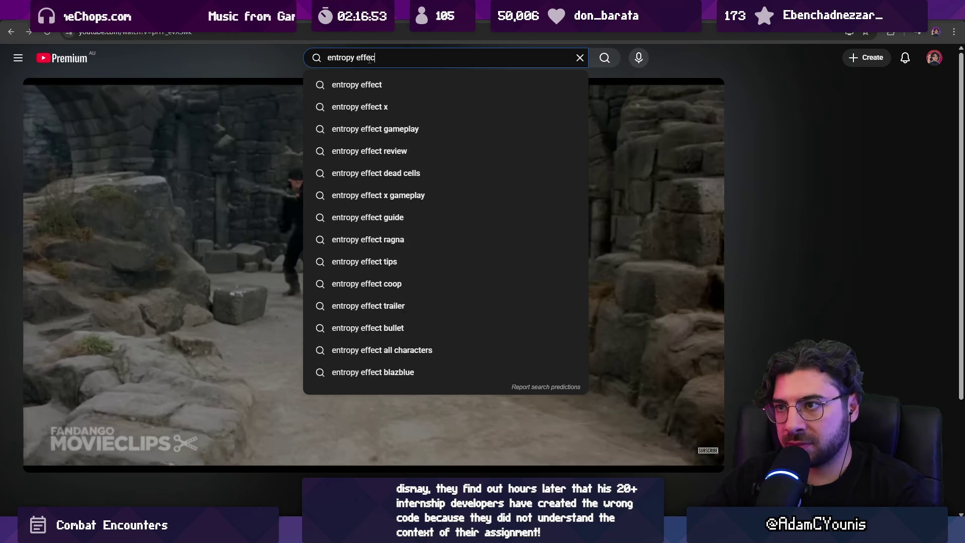
{"action": "type", "text": "t"}
{"action": "key", "text": "Return"}
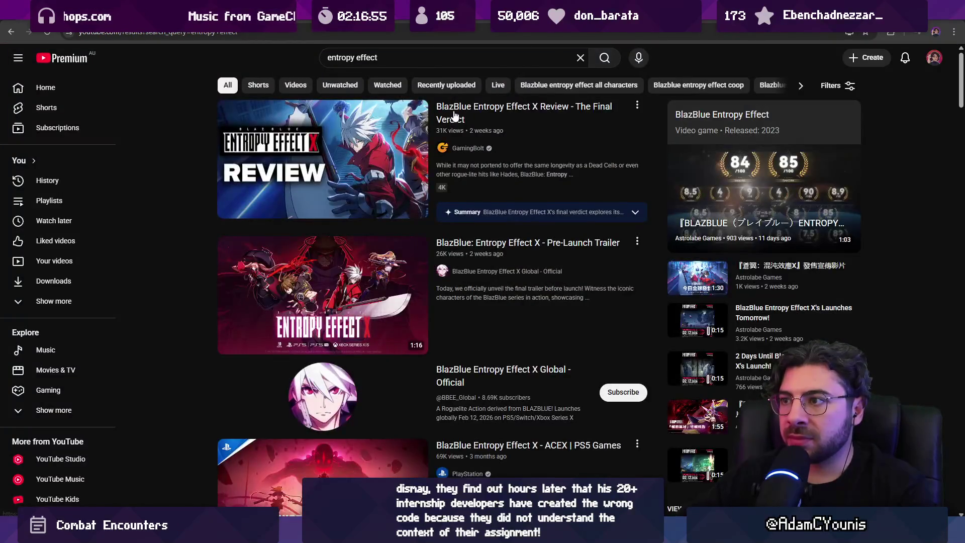
Play the BlazBlue: Entropy Effect X Pre-Launch Trailer past the studio logos with sound unmuted
{"action": "left_click", "coordinate": [451, 244]}
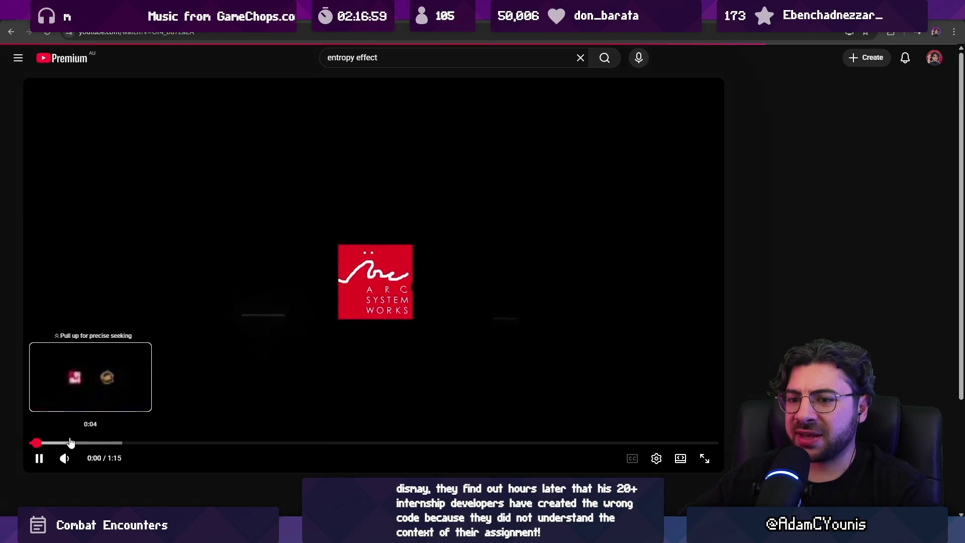
{"action": "left_click_drag", "start_coordinate": [78, 444], "coordinate": [107, 448]}
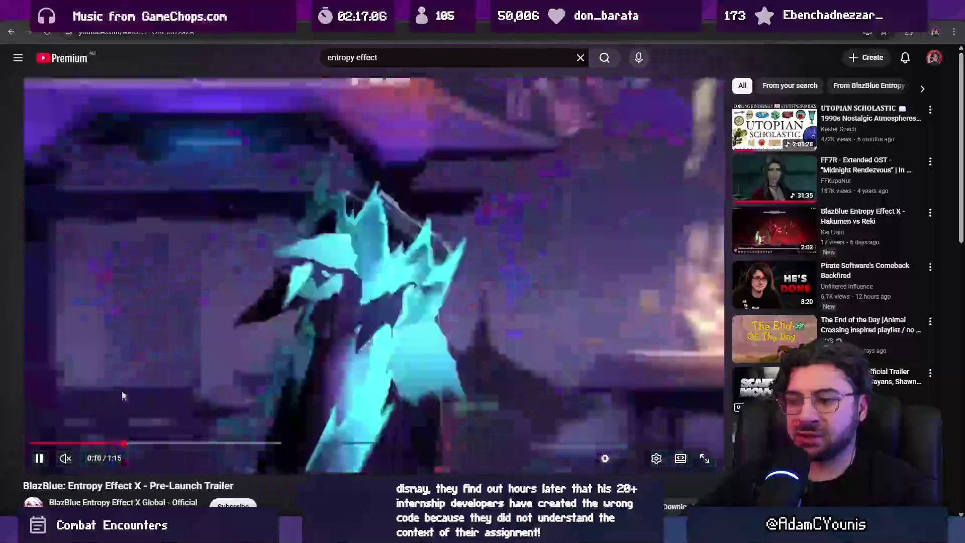
{"action": "scroll", "coordinate": [142, 386], "scroll_direction": "down", "scroll_amount": 1}
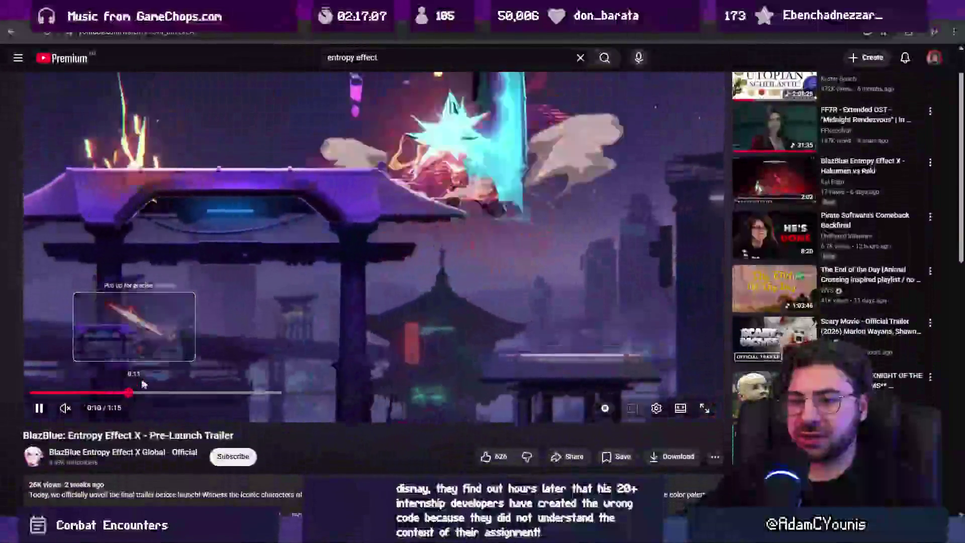
{"action": "scroll", "coordinate": [141, 386], "scroll_direction": "up", "scroll_amount": 1}
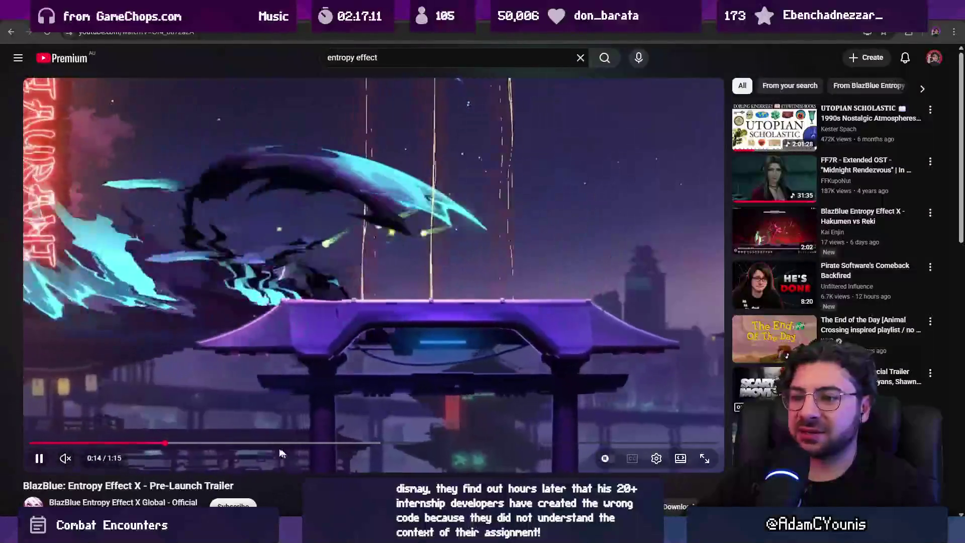
{"action": "left_click", "coordinate": [77, 459]}
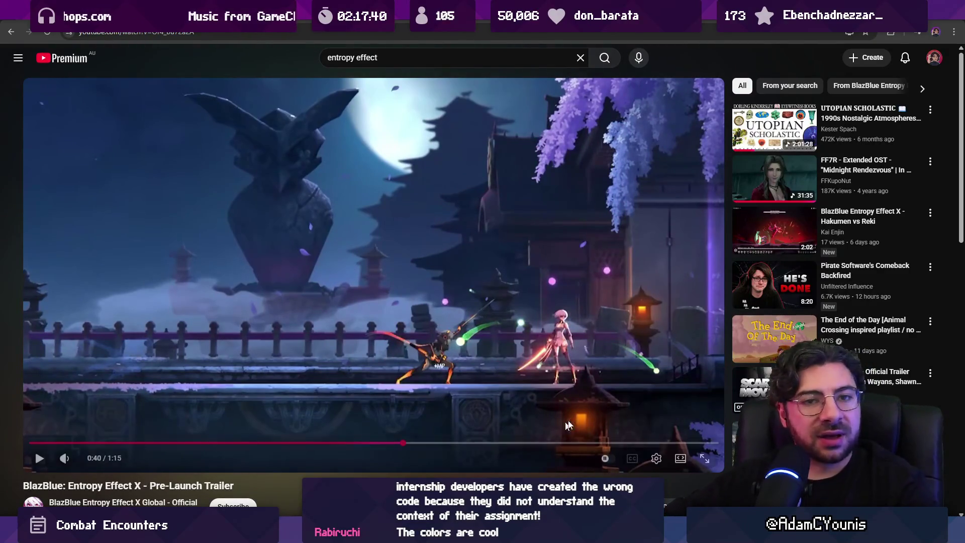
{"action": "triple_click", "coordinate": [370, 54]}
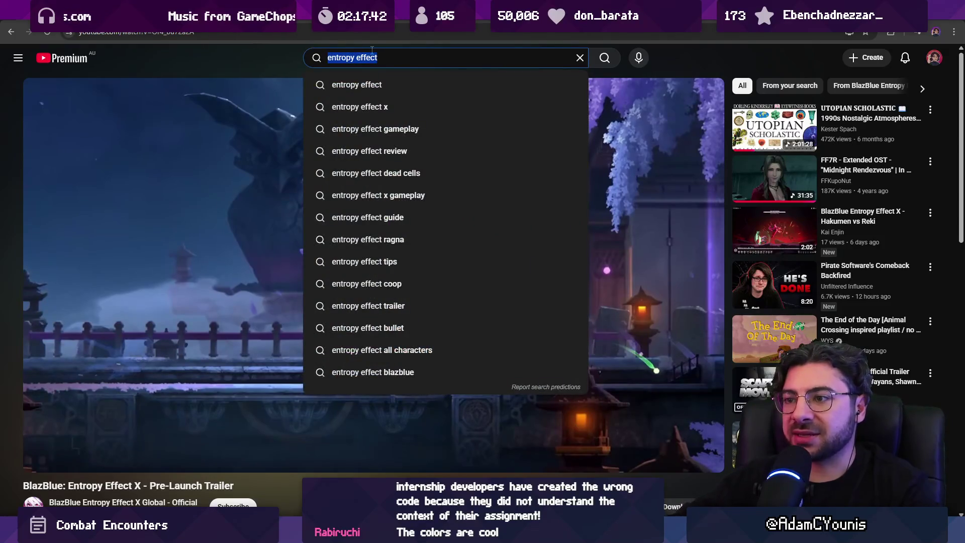
Search 'skul the hero slayer', watch IGN's Skul review, and go back to the results
{"action": "key", "text": "Escape"}
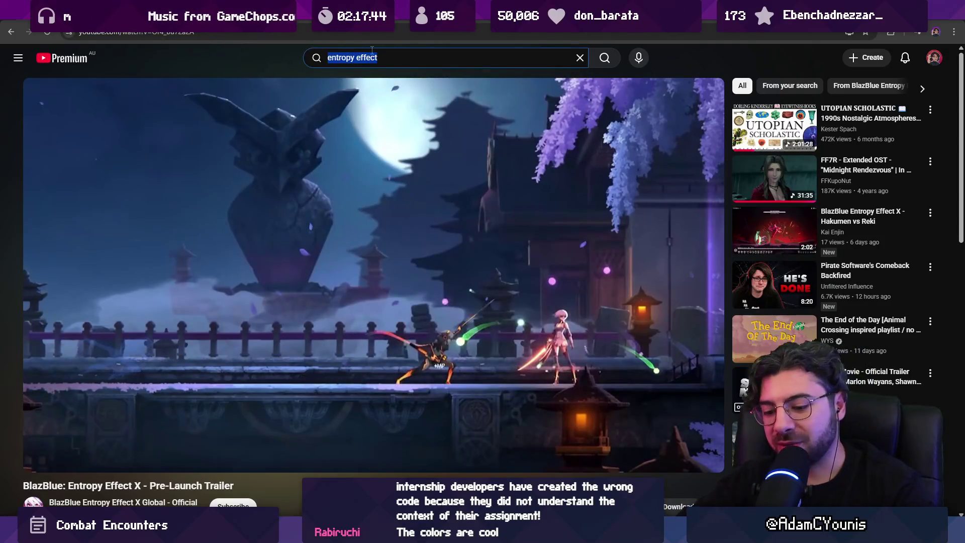
{"action": "type", "text": "skul the"}
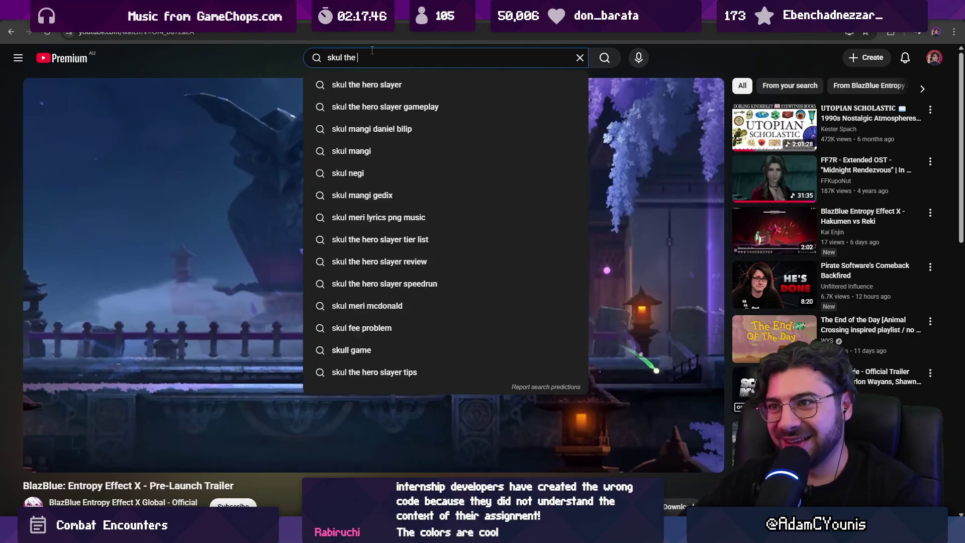
{"action": "key", "text": "Down"}
{"action": "key", "text": "Return"}
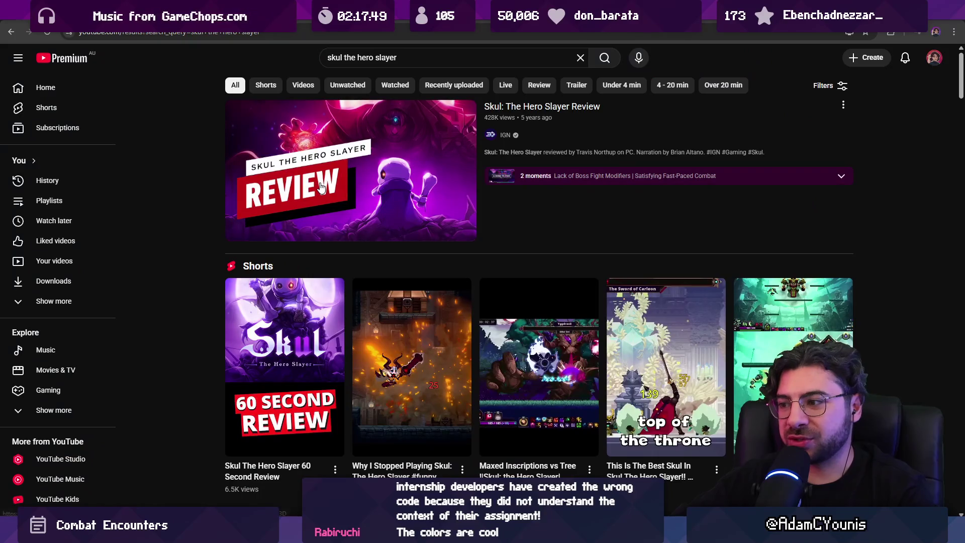
{"action": "left_click", "coordinate": [322, 187]}
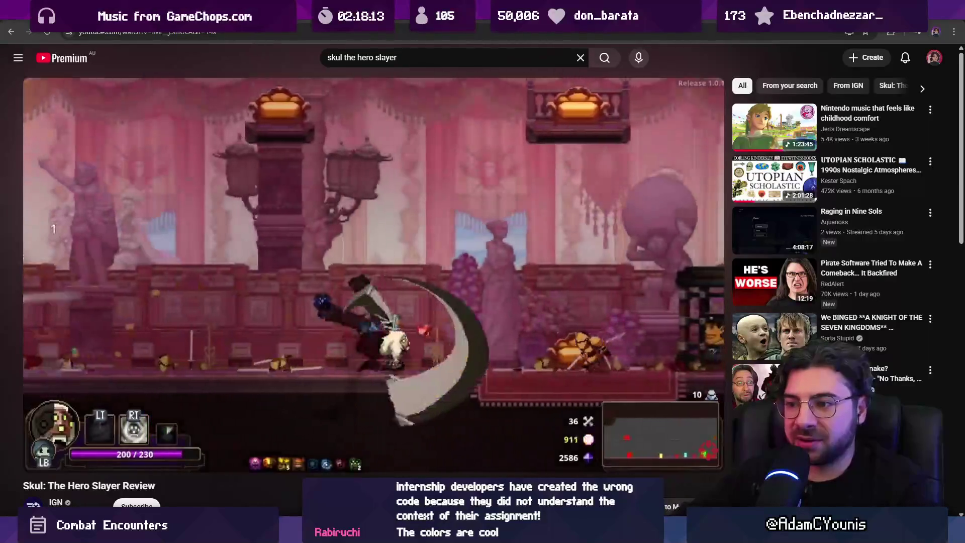
{"action": "key", "text": "alt+Left"}
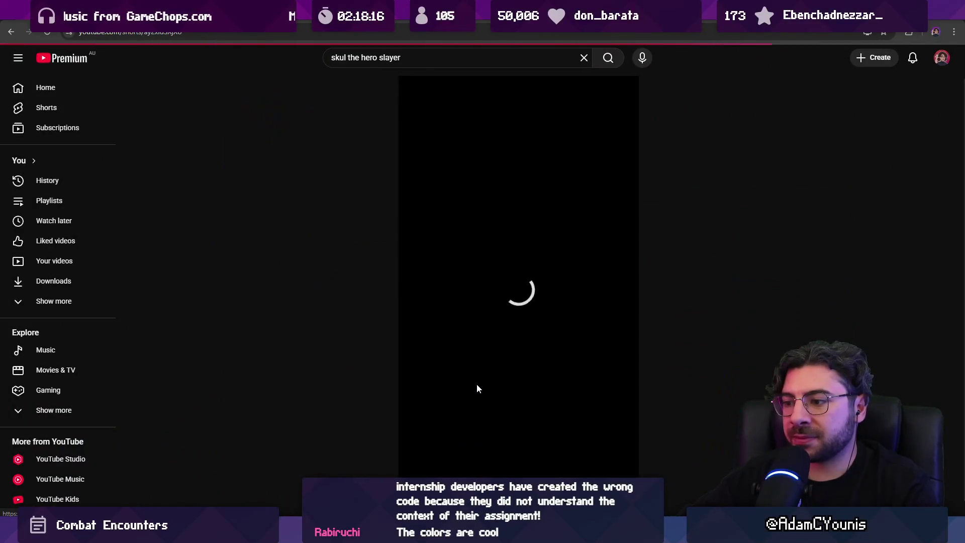
Watch the Skul official launch trailer's gameplay footage full screen, pausing on a new scene
{"action": "key", "text": "alt+Left"}
{"action": "scroll", "coordinate": [294, 196], "scroll_direction": "down", "scroll_amount": 6}
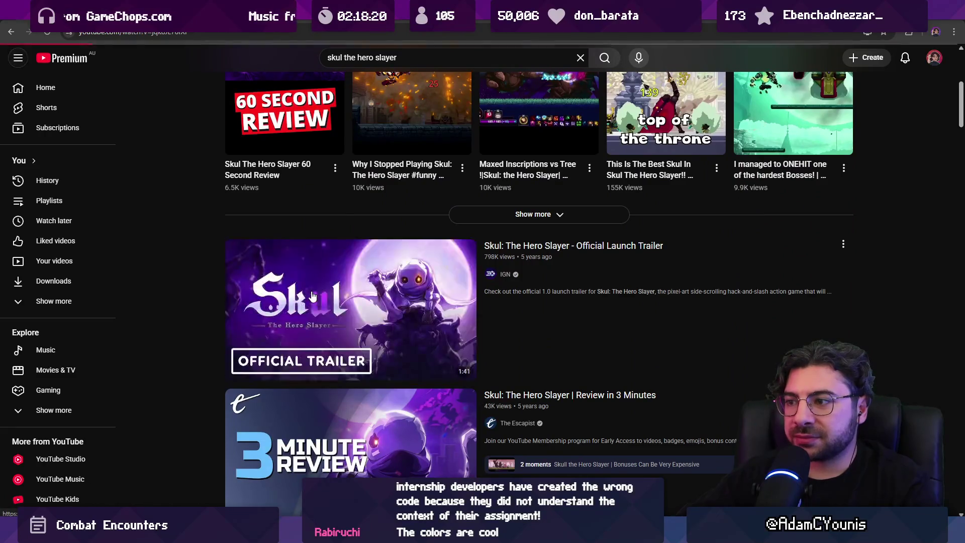
{"action": "left_click", "coordinate": [313, 295]}
{"action": "left_click_drag", "start_coordinate": [127, 439], "coordinate": [114, 444]}
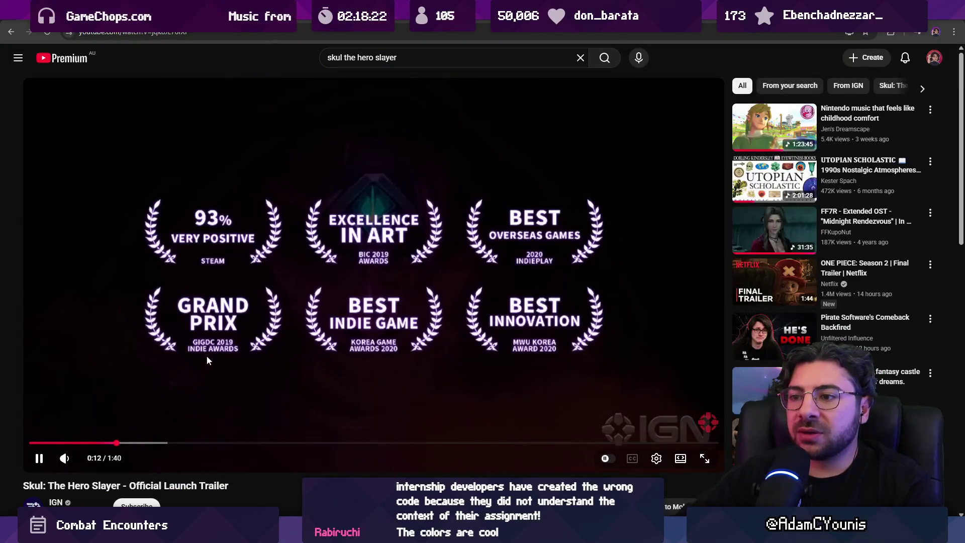
{"action": "left_click", "coordinate": [149, 442]}
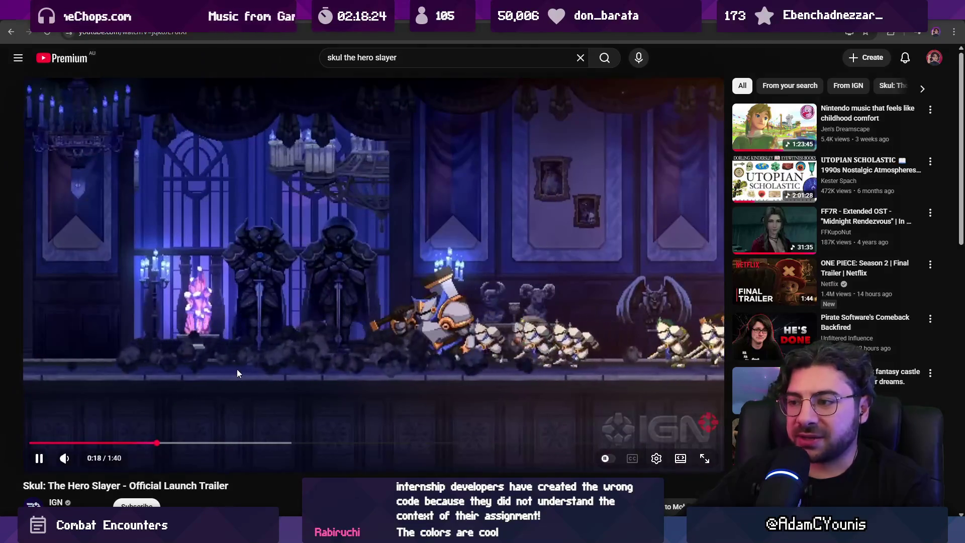
{"action": "double_click", "coordinate": [259, 367]}
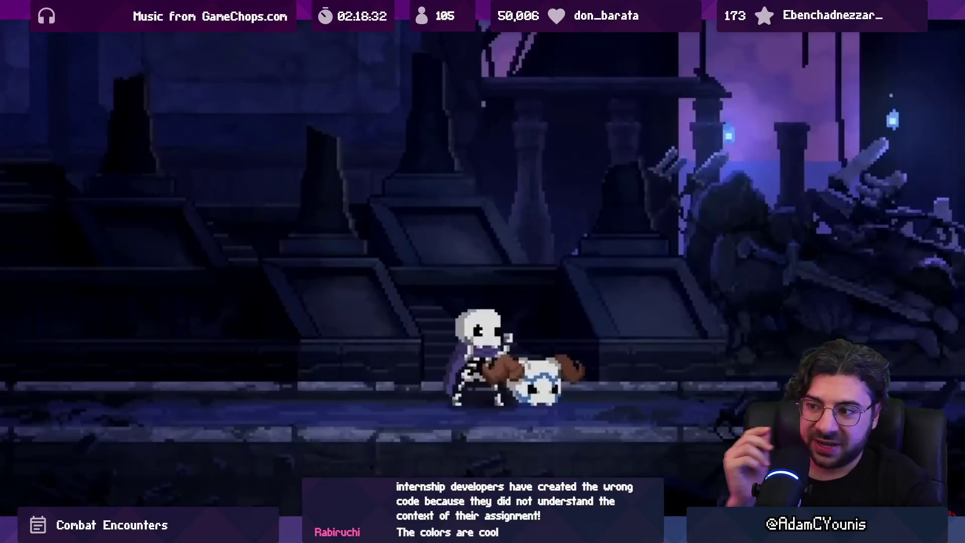
{"action": "left_click", "coordinate": [258, 366]}
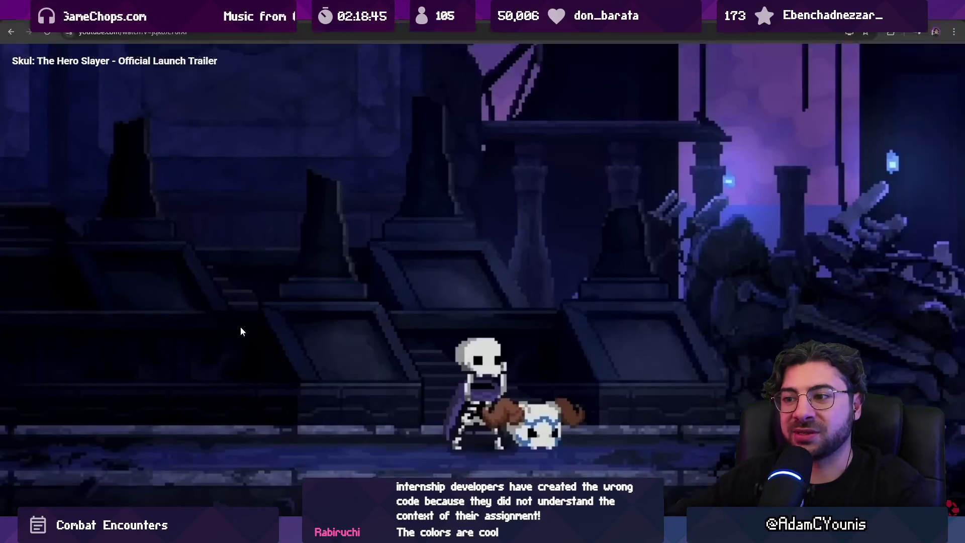
{"action": "double_click", "coordinate": [240, 327]}
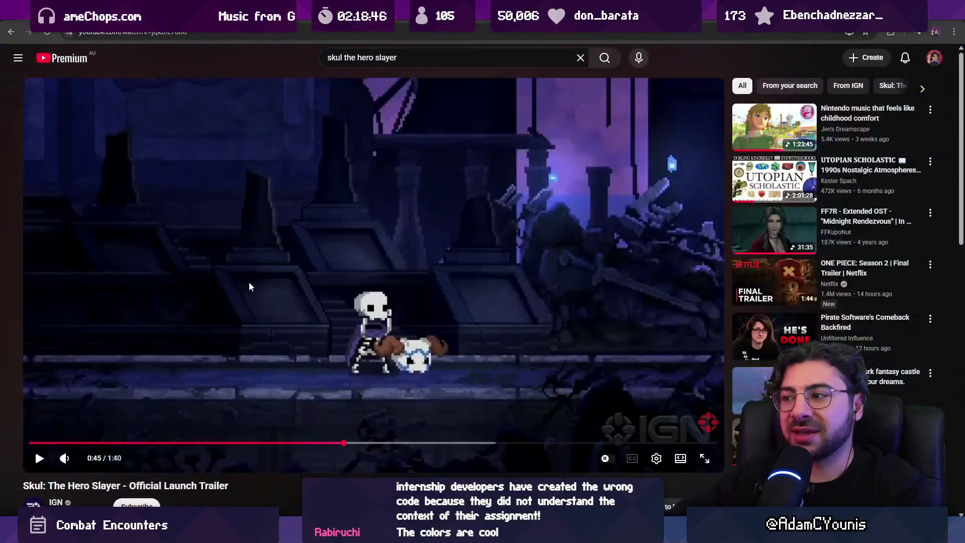
Browse back through the Skul search results, then bring up the Figma design doc
{"action": "left_click", "coordinate": [18, 35]}
{"action": "scroll", "coordinate": [185, 279], "scroll_direction": "down", "scroll_amount": 6}
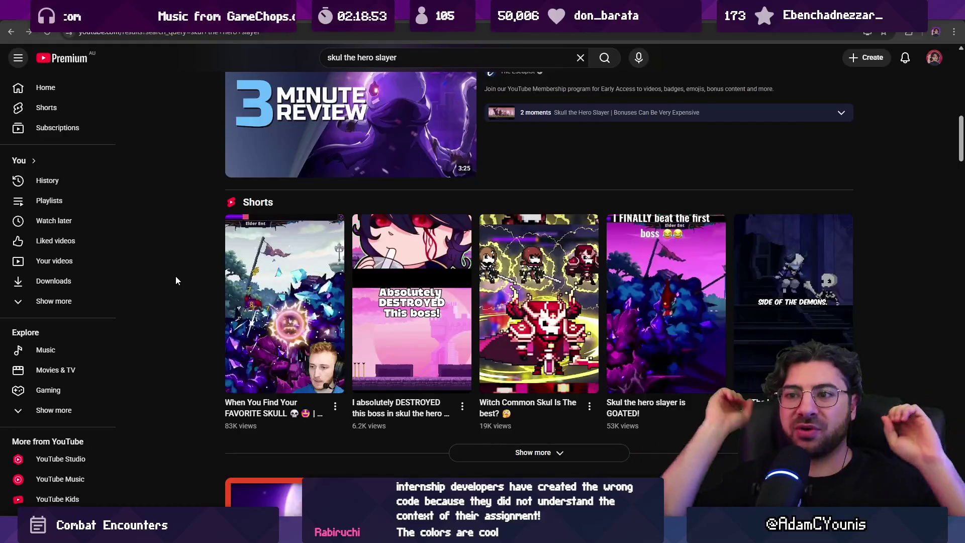
{"action": "scroll", "coordinate": [173, 279], "scroll_direction": "down", "scroll_amount": 6}
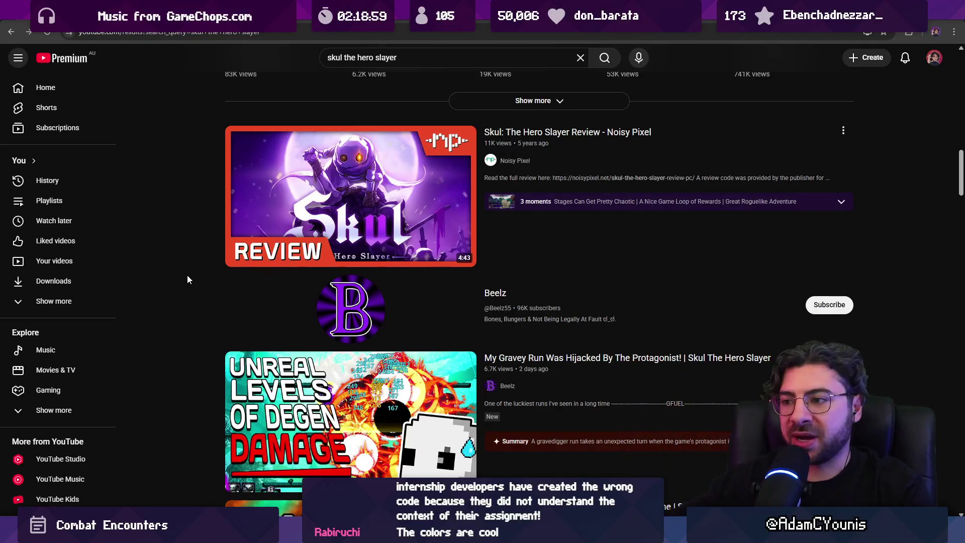
{"action": "scroll", "coordinate": [191, 257], "scroll_direction": "down", "scroll_amount": 5}
{"action": "scroll", "coordinate": [192, 245], "scroll_direction": "down", "scroll_amount": 3}
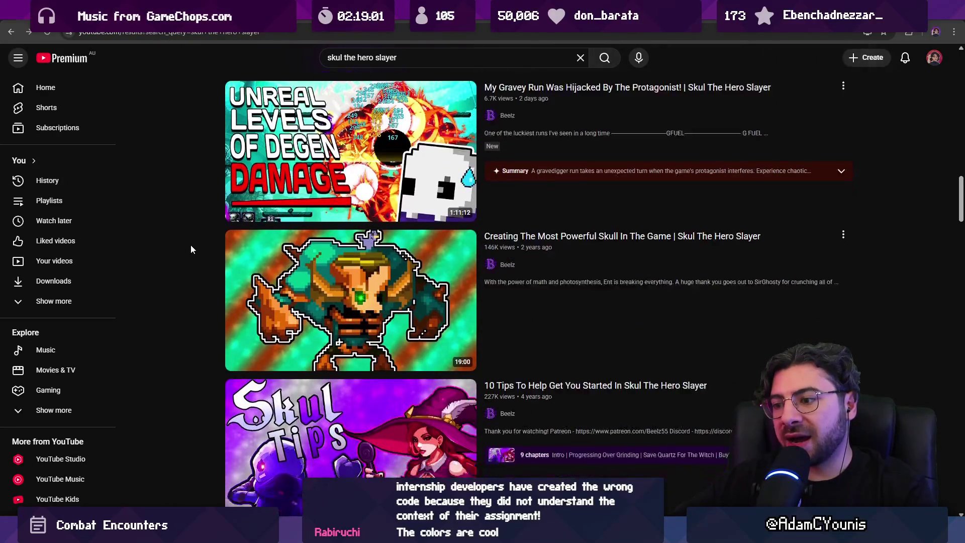
{"action": "scroll", "coordinate": [193, 241], "scroll_direction": "up", "scroll_amount": 9}
{"action": "scroll", "coordinate": [197, 236], "scroll_direction": "up", "scroll_amount": 5}
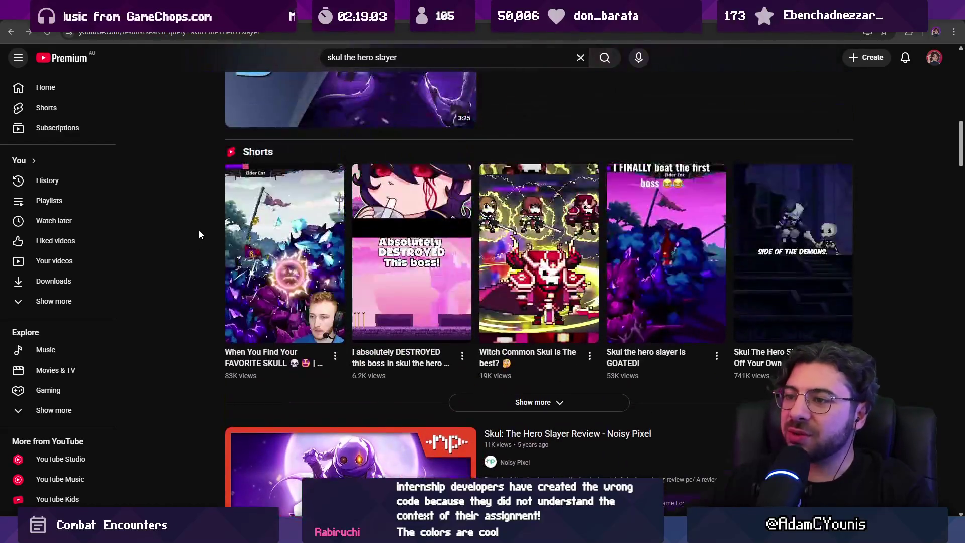
{"action": "mouse_move", "coordinate": [306, 533]}
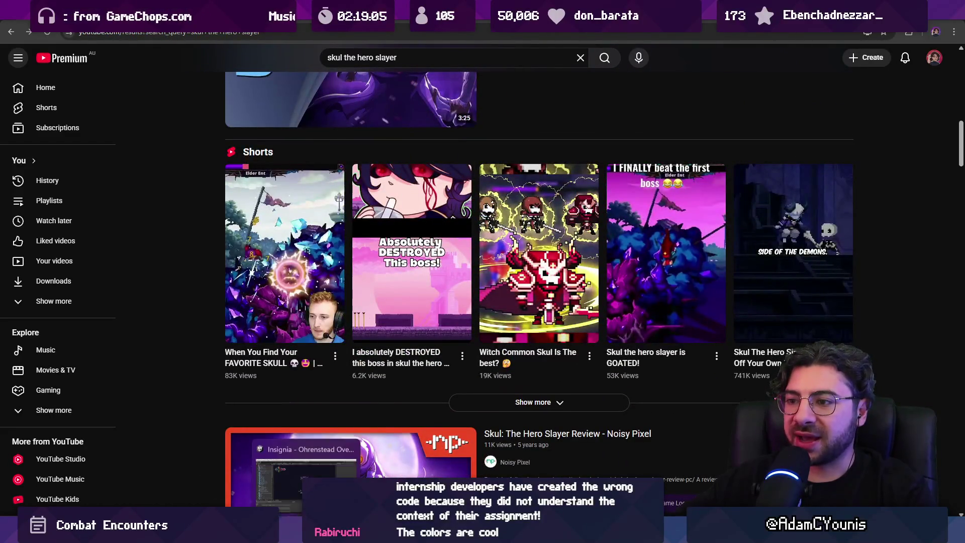
{"action": "left_click", "coordinate": [307, 462]}
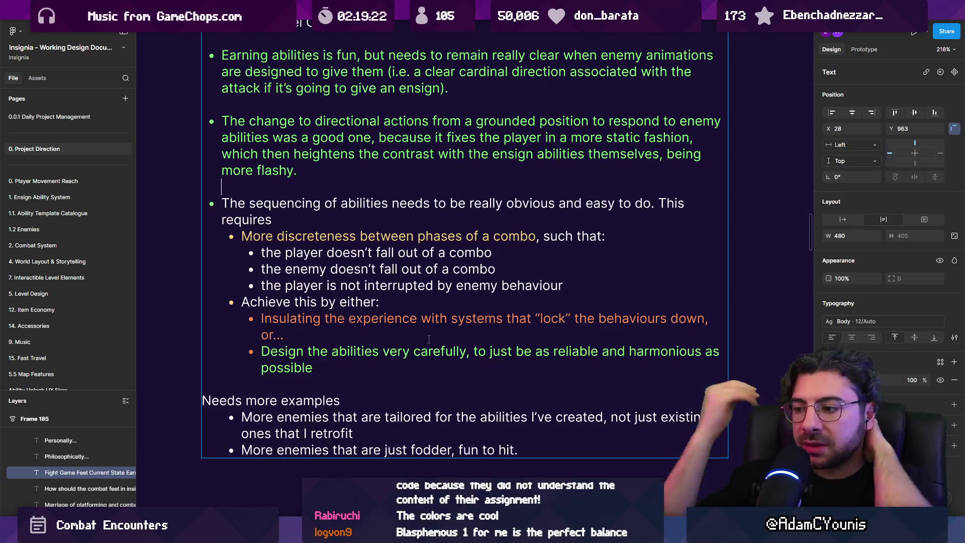
Switch back to the Skul search results in YouTube and focus the search box
{"action": "mouse_move", "coordinate": [549, 533]}
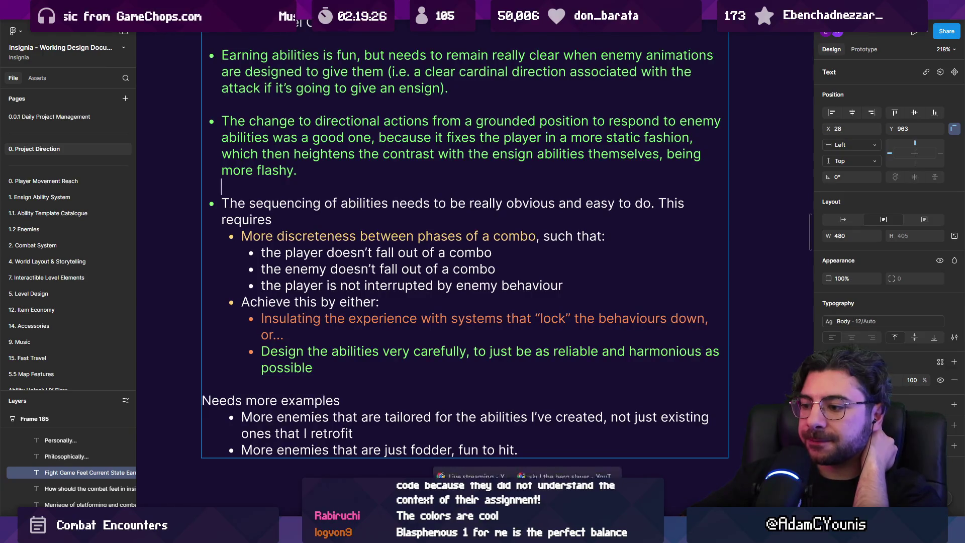
{"action": "key", "text": "alt+Tab"}
{"action": "left_click", "coordinate": [405, 49]}
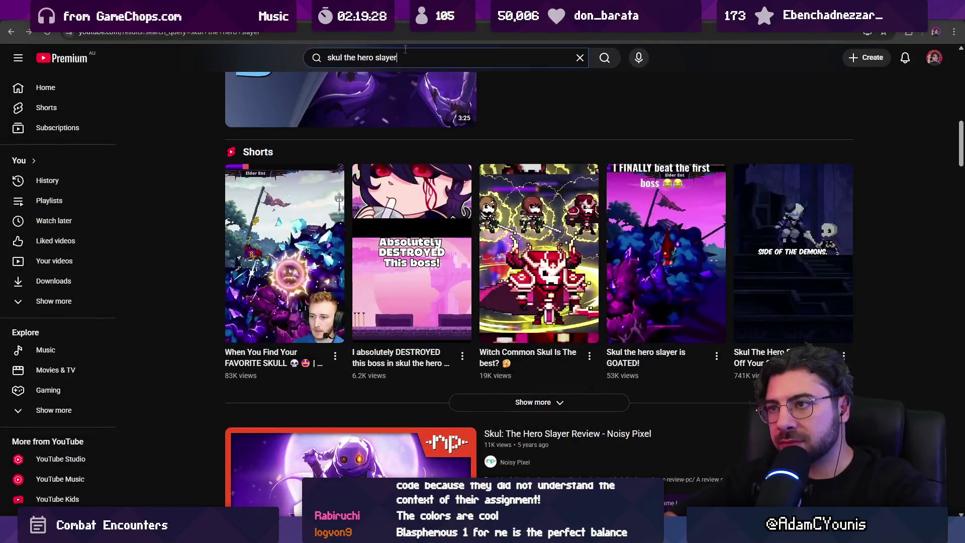
Search 'blasphemous longplay' and open the Blasphemous full-game longplay
{"action": "key", "text": "ctrl+a"}
{"action": "type", "text": "blasphemous longplay"}
{"action": "key", "text": "Return"}
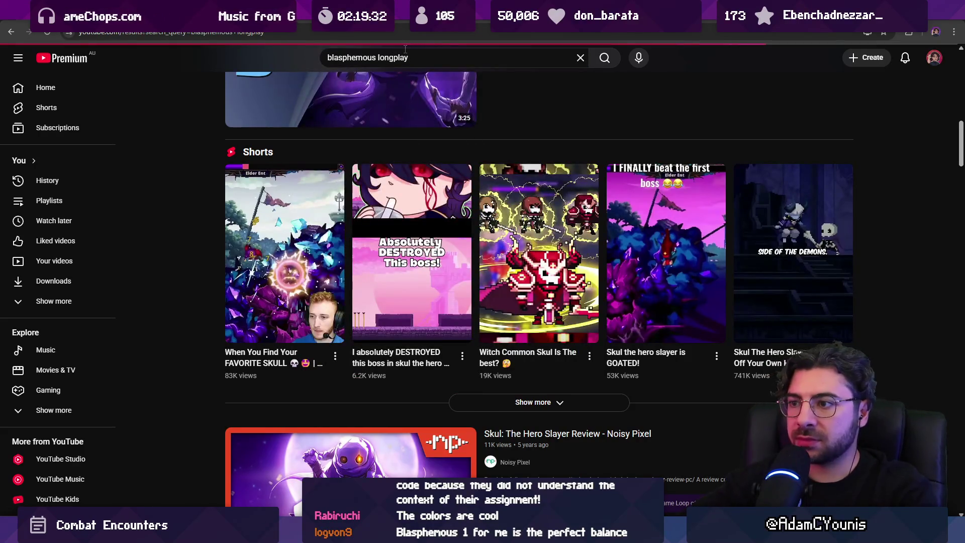
{"action": "left_click", "coordinate": [317, 198]}
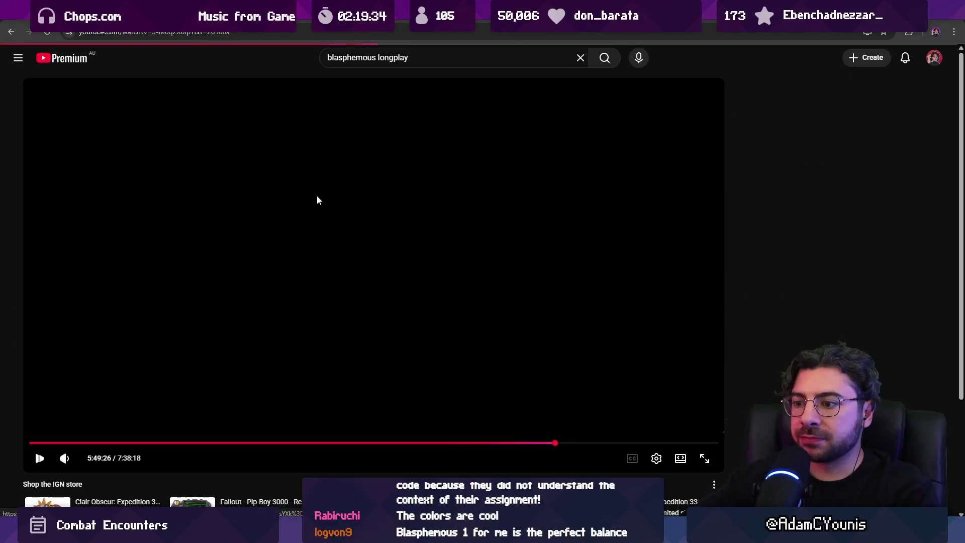
Scrub the longplay to the wheel-carrying enemy fight and rewind five seconds to rewatch it
{"action": "left_click_drag", "start_coordinate": [320, 443], "coordinate": [138, 443]}
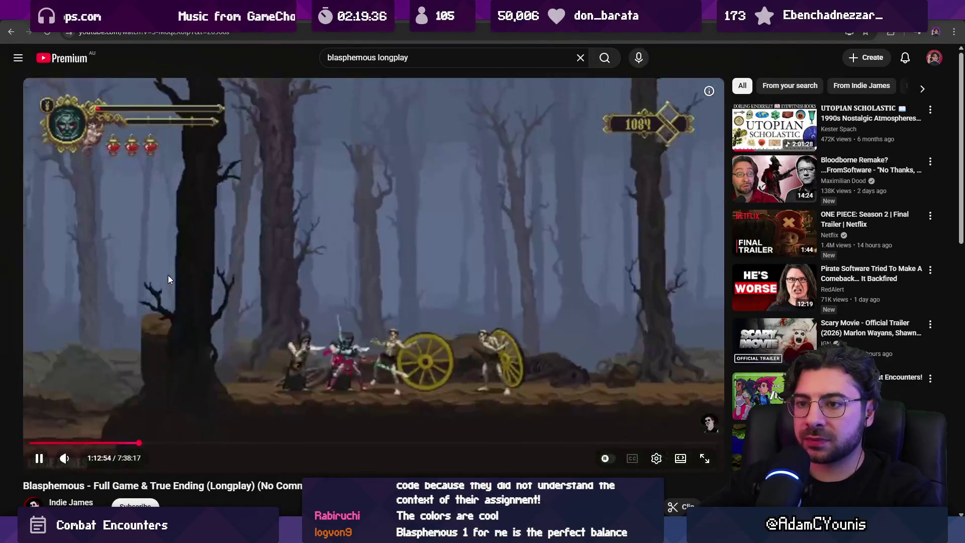
{"action": "left_click", "coordinate": [95, 443]}
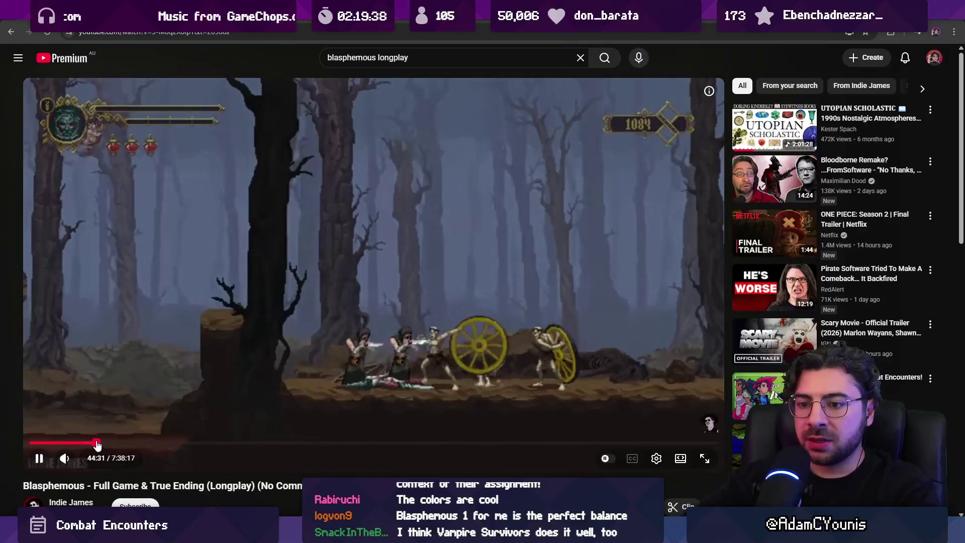
{"action": "key", "text": "Right"}
{"action": "key", "text": "Right"}
{"action": "key", "text": "Right"}
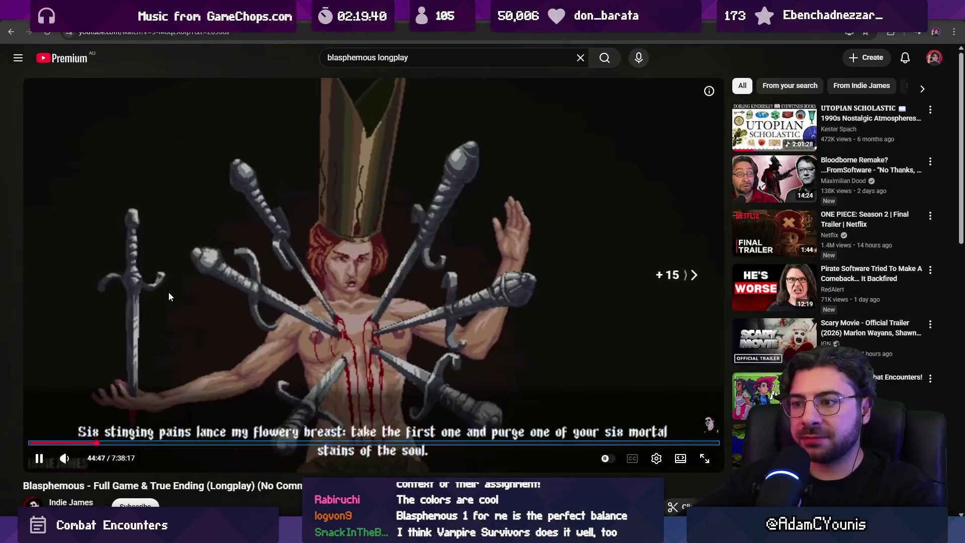
{"action": "key", "text": "Right"}
{"action": "left_click_drag", "start_coordinate": [108, 443], "coordinate": [121, 445]}
{"action": "left_click", "coordinate": [60, 443]}
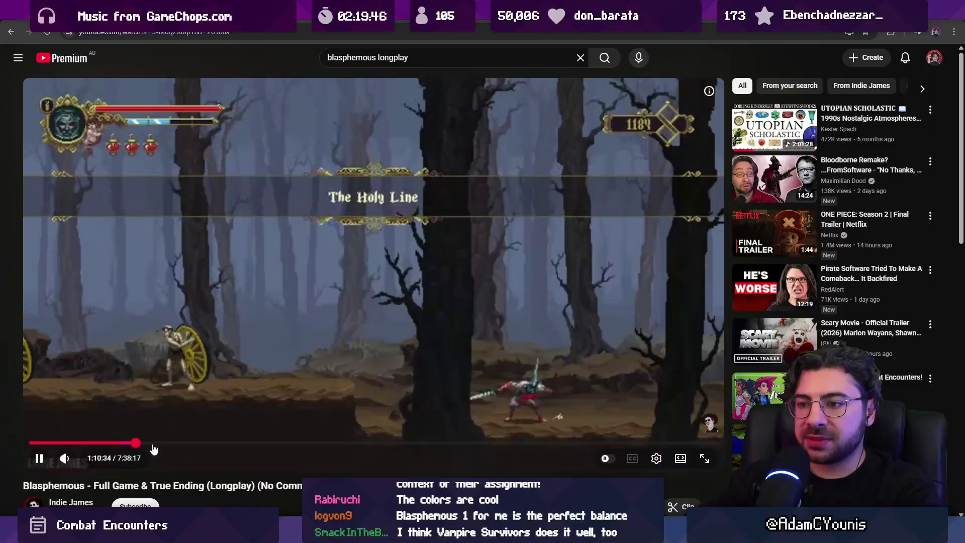
{"action": "left_click", "coordinate": [136, 445]}
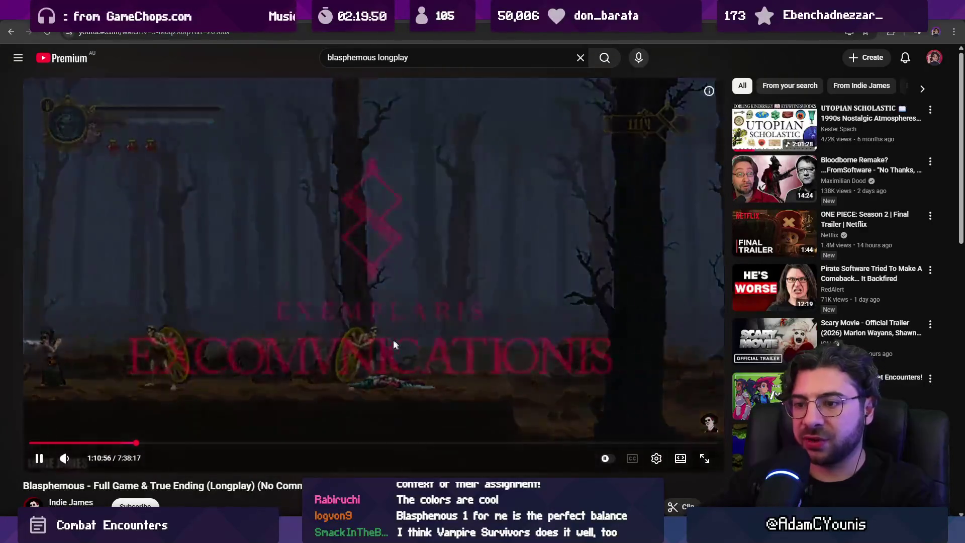
{"action": "key", "text": "Left"}
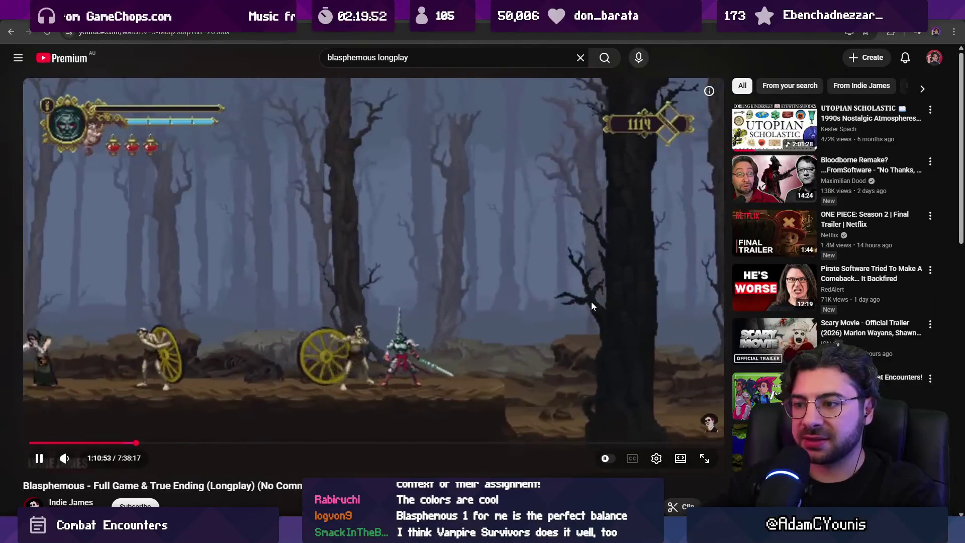
Watch the Blasphemous longplay fullscreen, skipping and scrubbing ahead to around 3:06
{"action": "key", "text": "f"}
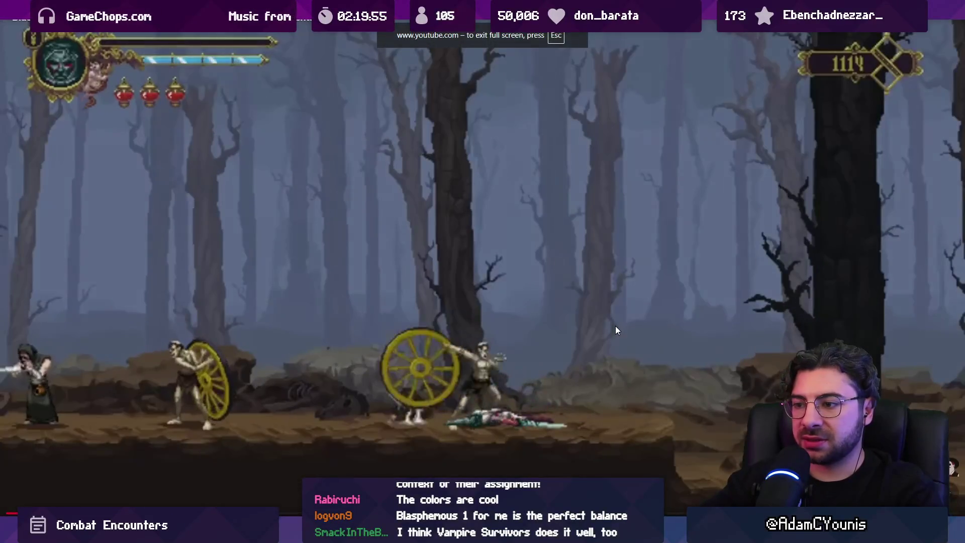
{"action": "key", "text": "Left"}
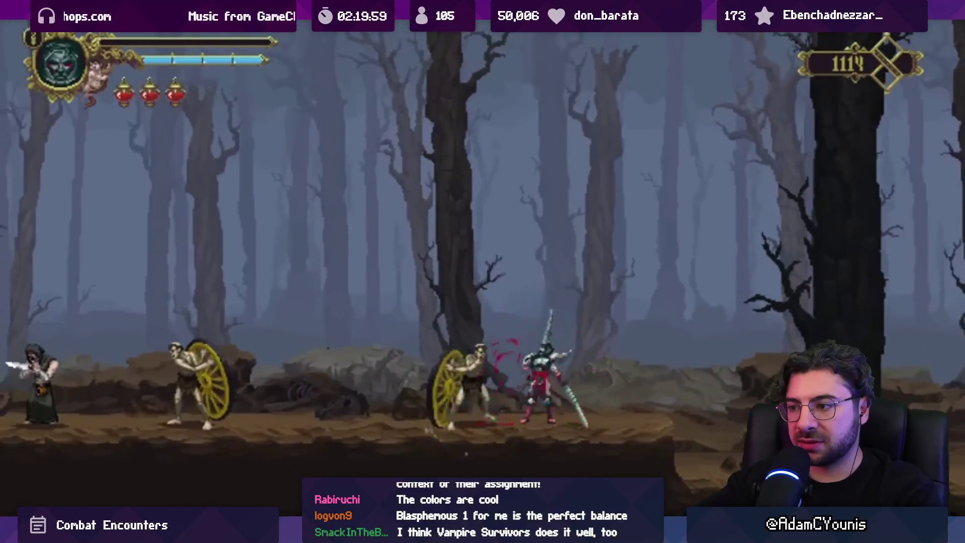
{"action": "key", "text": "Right"}
{"action": "key", "text": "Right"}
{"action": "key", "text": "Right"}
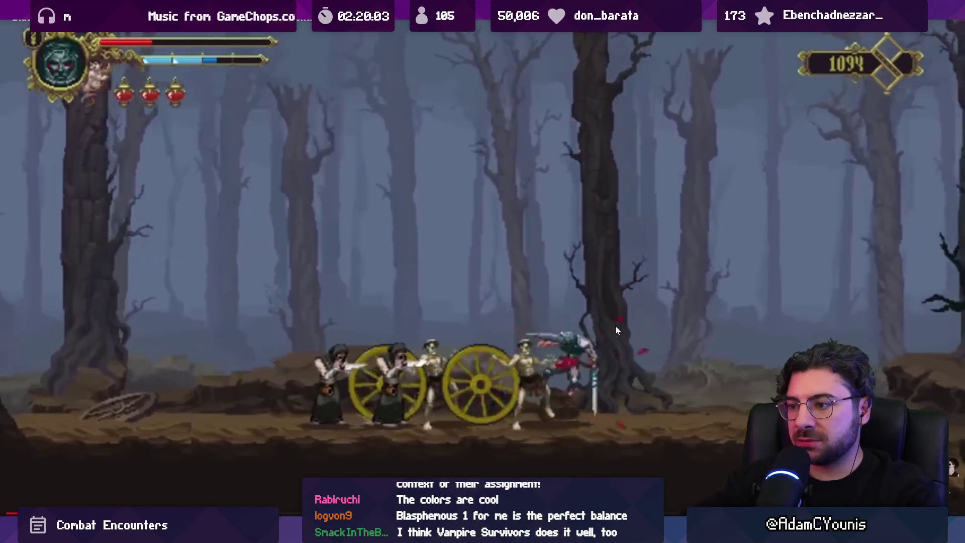
{"action": "key", "text": "Right"}
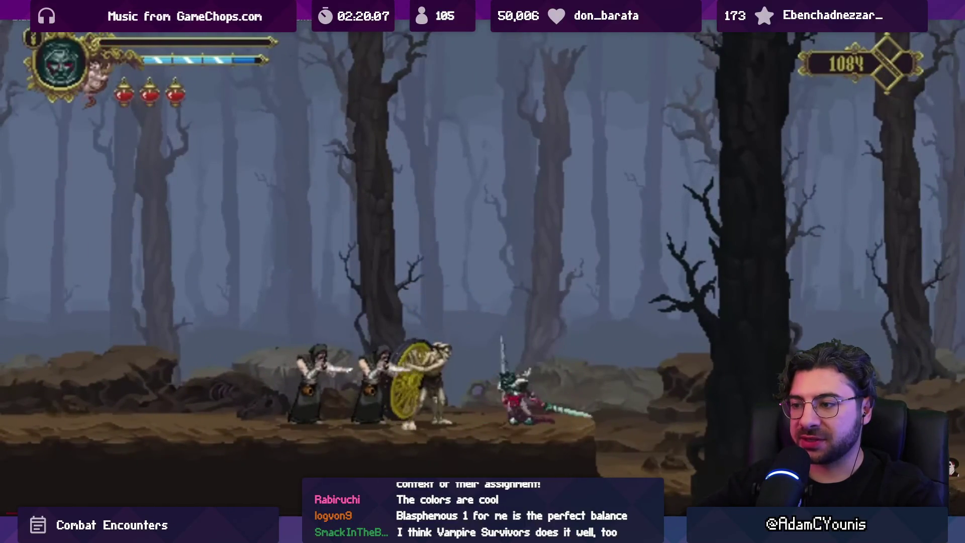
{"action": "key", "text": "Right"}
{"action": "key", "text": "Right"}
{"action": "key", "text": "Right"}
{"action": "key", "text": "Right"}
{"action": "key", "text": "Right"}
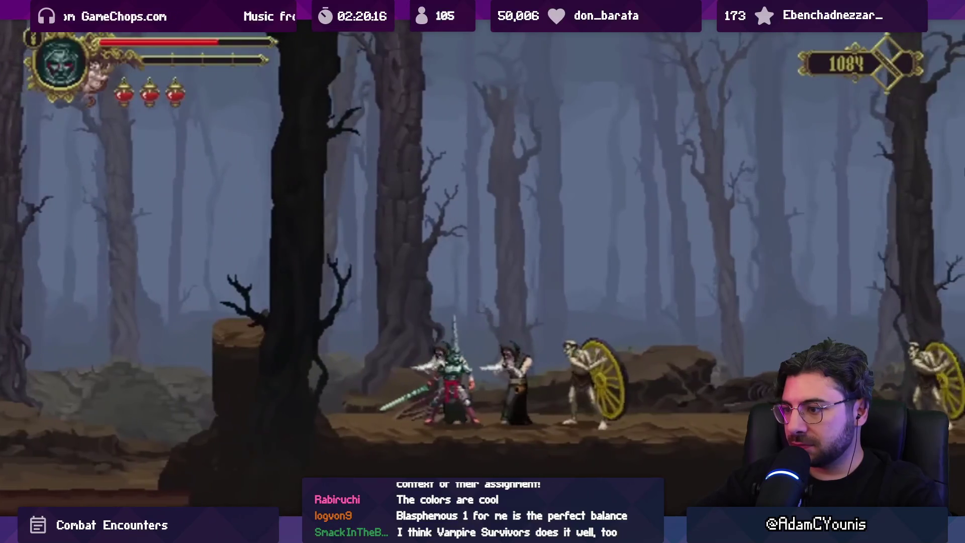
{"action": "key", "text": "Right"}
{"action": "key", "text": "Right"}
{"action": "key", "text": "Right"}
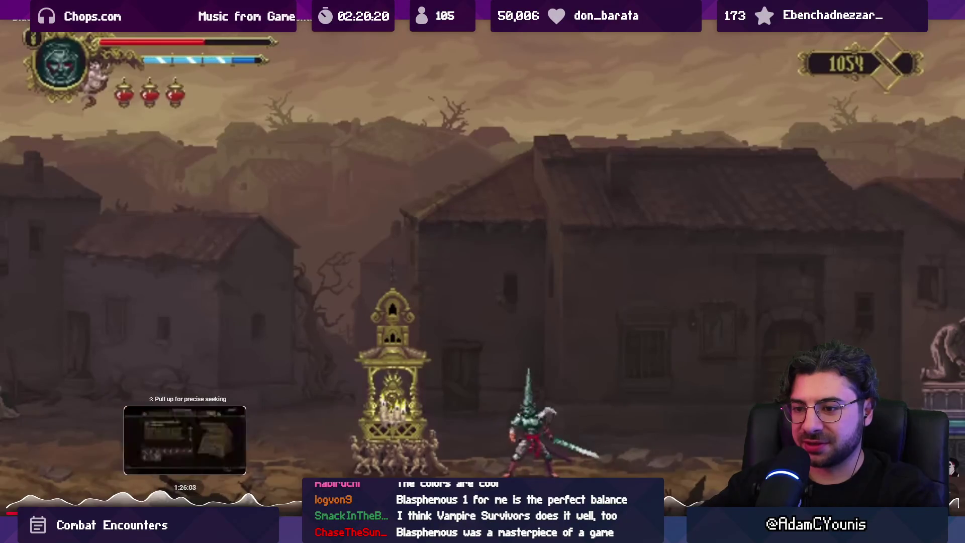
{"action": "mouse_move", "coordinate": [191, 512]}
{"action": "left_mouse_down"}
{"action": "mouse_move", "coordinate": [182, 513]}
{"action": "mouse_move", "coordinate": [385, 512]}
{"action": "left_mouse_up"}
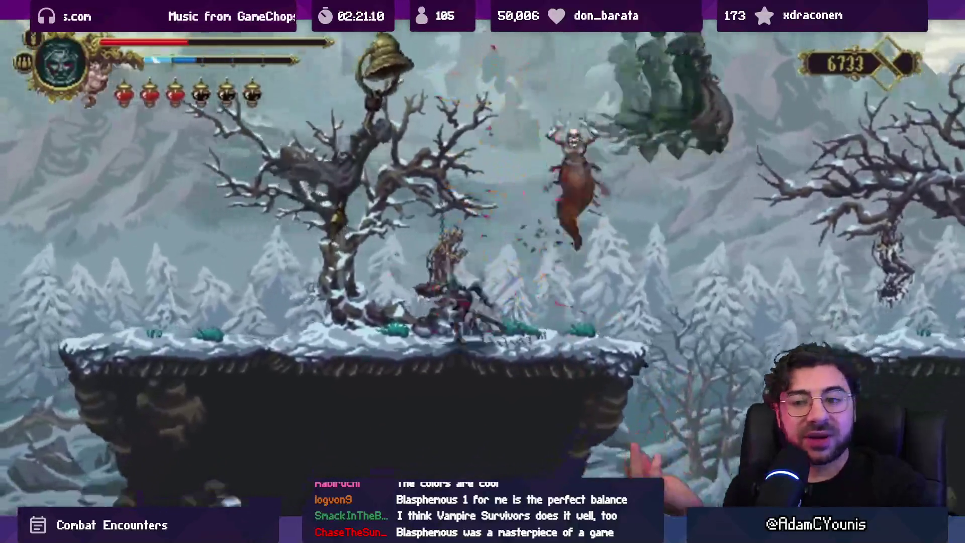
Pause on the snowy level, exit fullscreen and switch to Steam's Insignia Playtest page
{"action": "left_click", "coordinate": [696, 479]}
{"action": "key", "text": "Escape"}
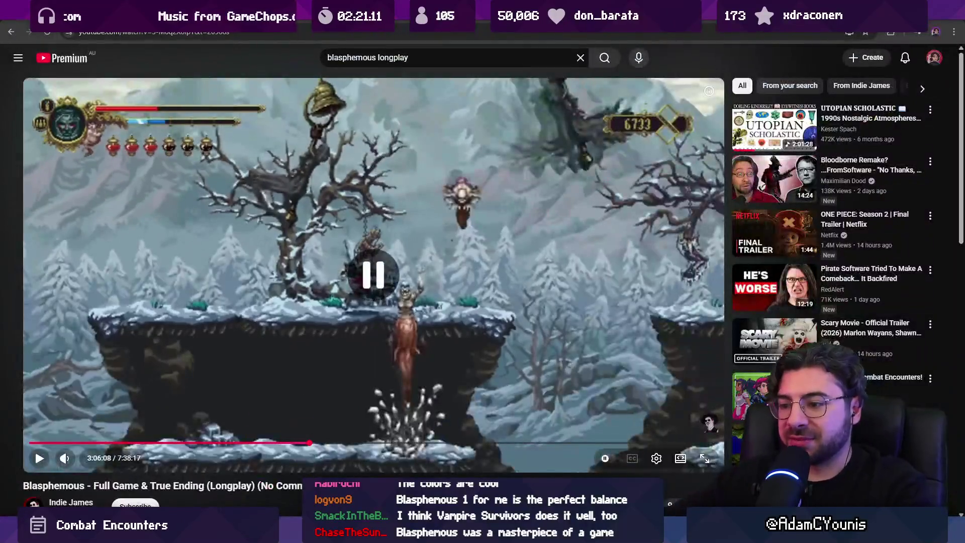
{"action": "left_click", "coordinate": [506, 533]}
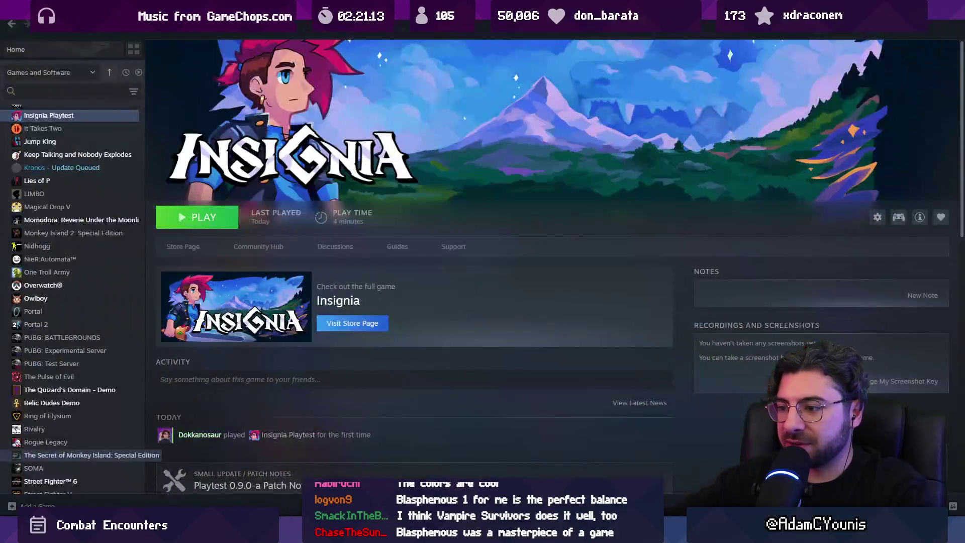
Select Blasphemous in the Steam library sidebar and press Play
{"action": "scroll", "coordinate": [94, 266], "scroll_direction": "down", "scroll_amount": 5}
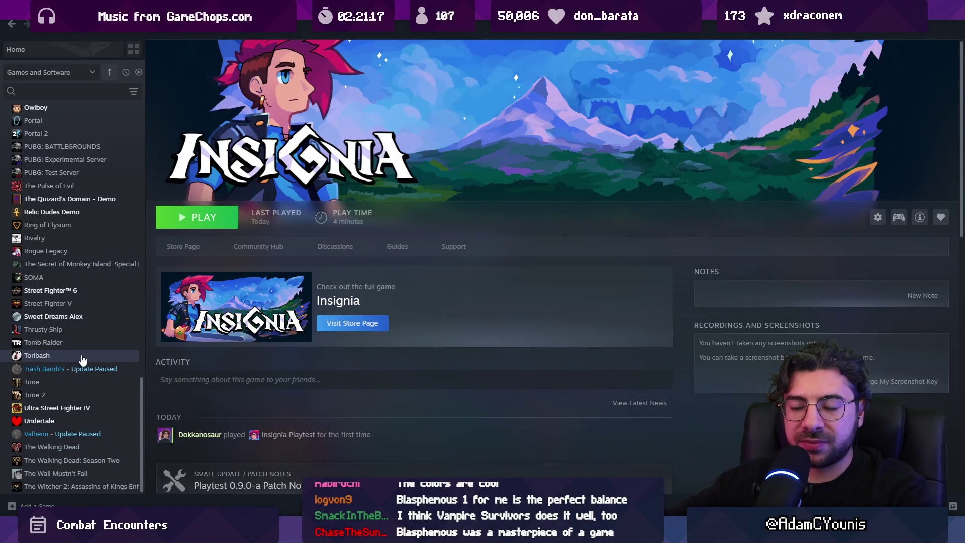
{"action": "scroll", "coordinate": [78, 282], "scroll_direction": "up", "scroll_amount": 15}
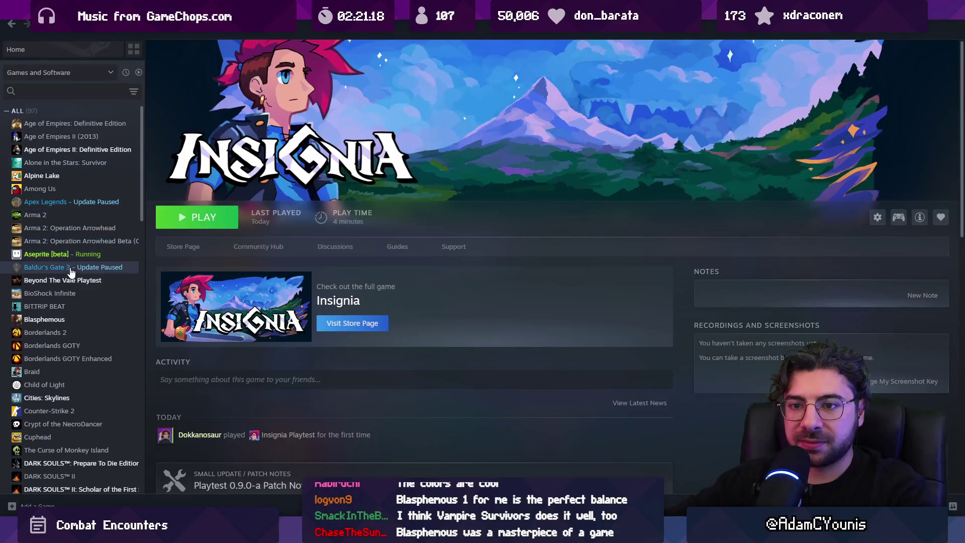
{"action": "left_click", "coordinate": [73, 319]}
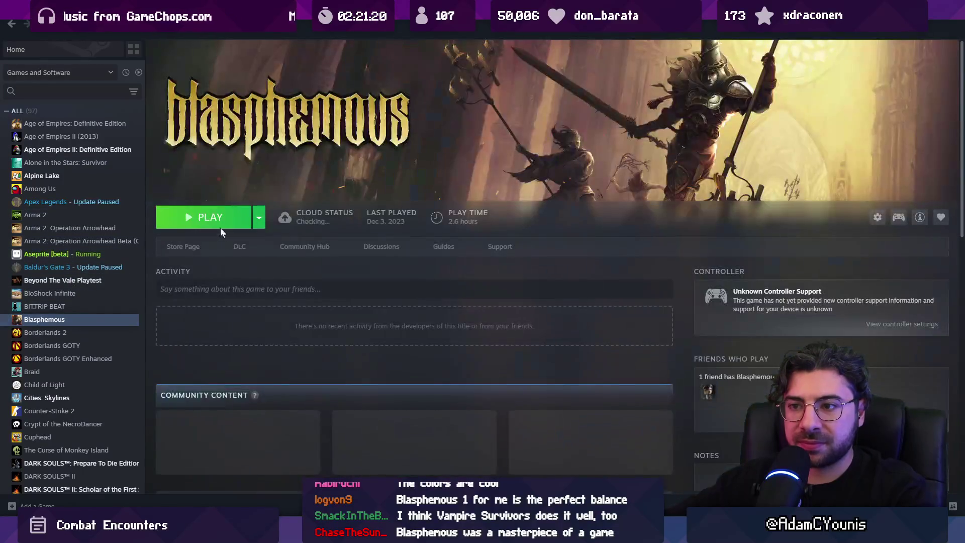
{"action": "left_click", "coordinate": [220, 221]}
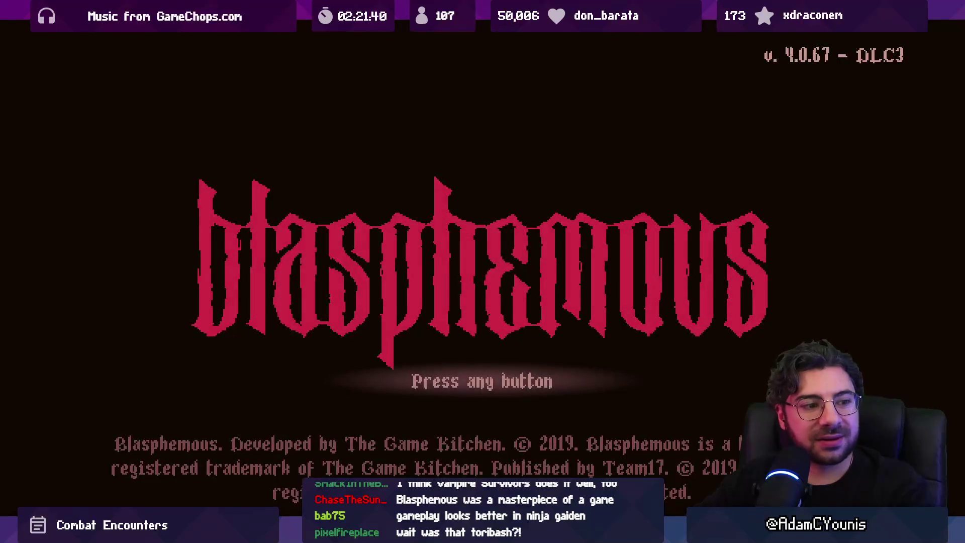
Get past the title screen, choose Pilgrimage and load save slot 1
{"action": "key", "text": "Return"}
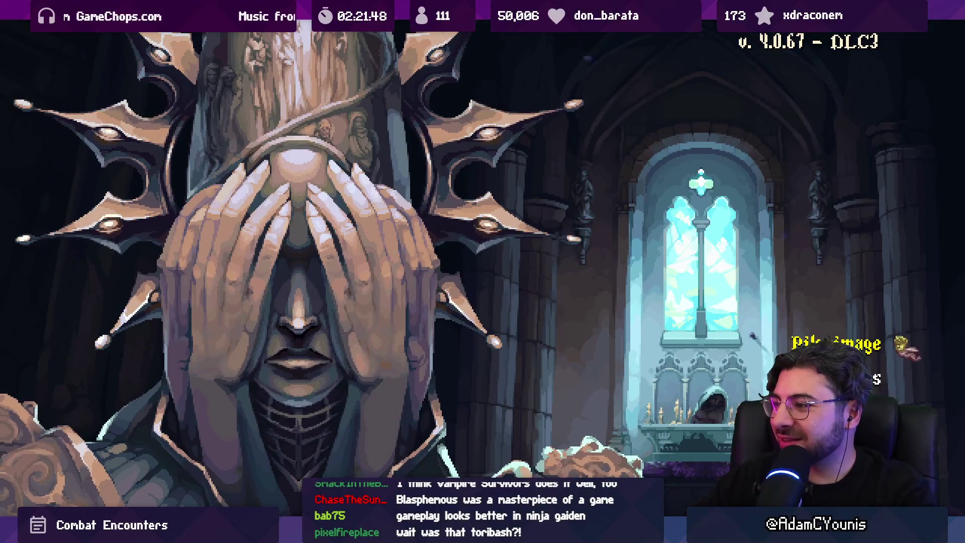
{"action": "key", "text": "Down"}
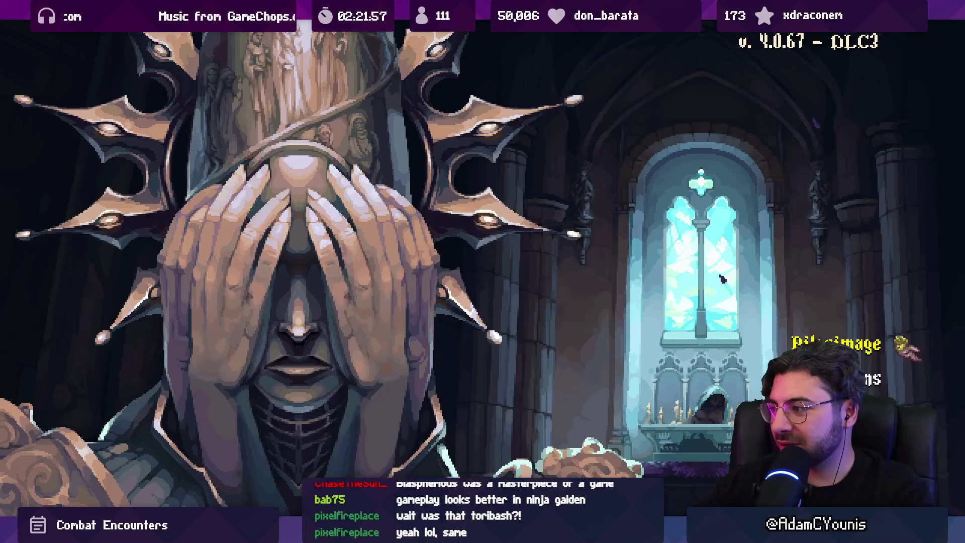
{"action": "key", "text": "Up"}
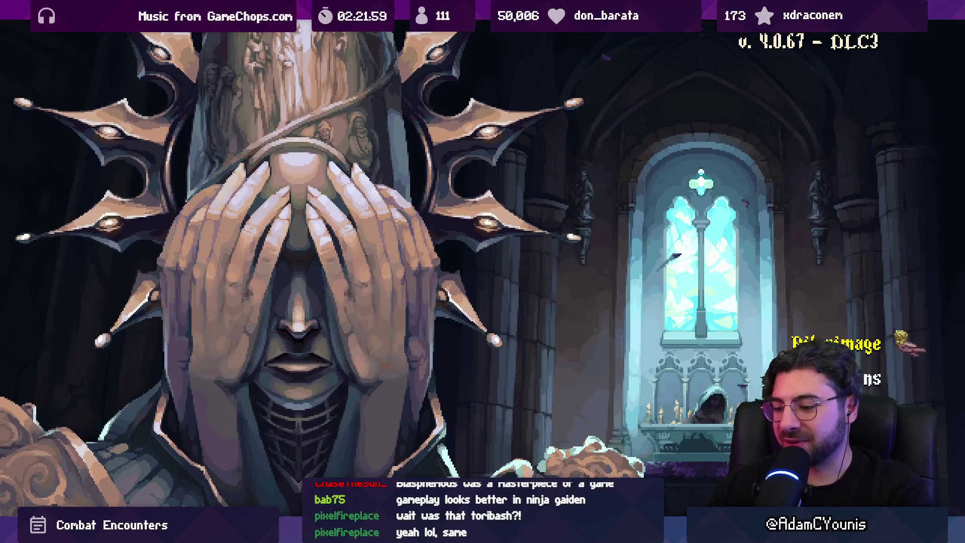
{"action": "key", "text": "Return"}
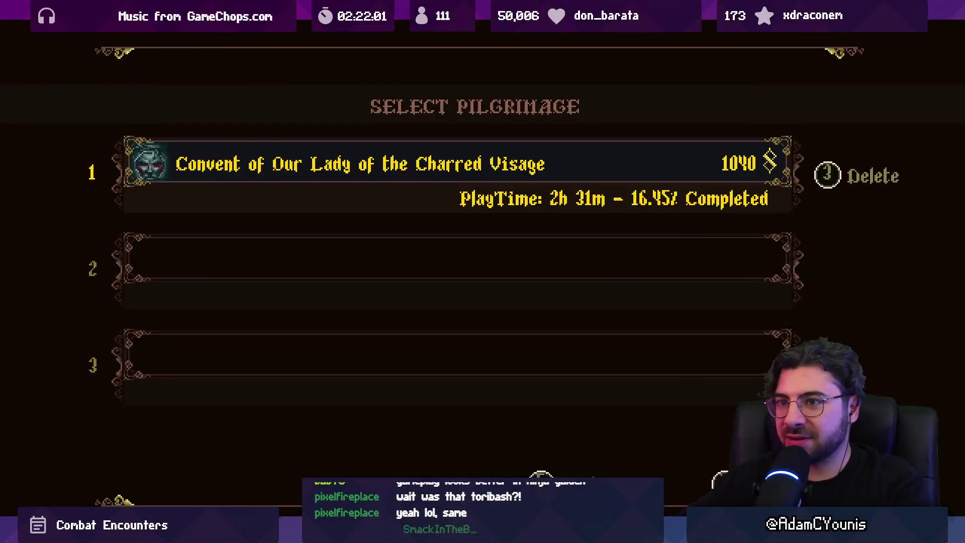
{"action": "key", "text": "Down"}
{"action": "key", "text": "Up"}
{"action": "key", "text": "Return"}
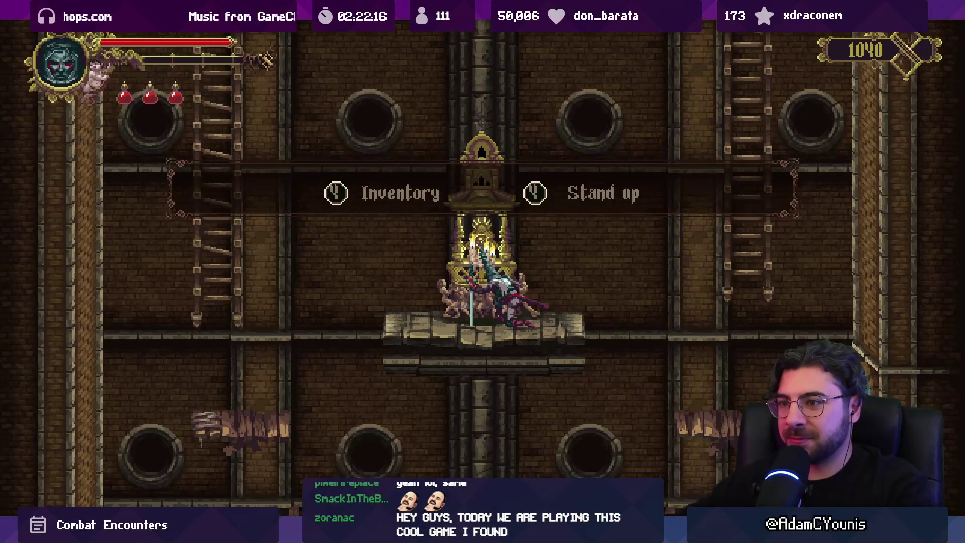
Stand the Penitent One up, jump around the shrine, kneel again and open the map
{"action": "key", "text": "Escape"}
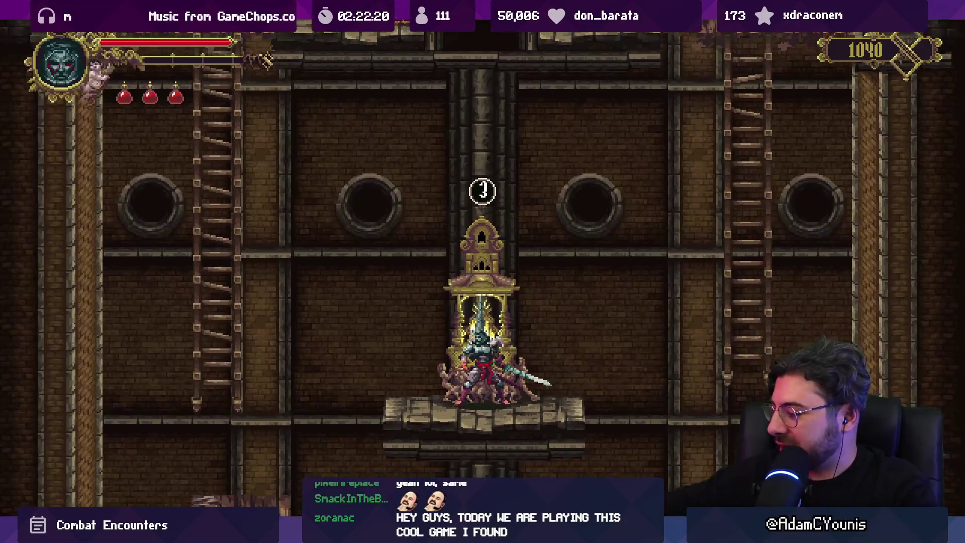
{"action": "key", "text": "s"}
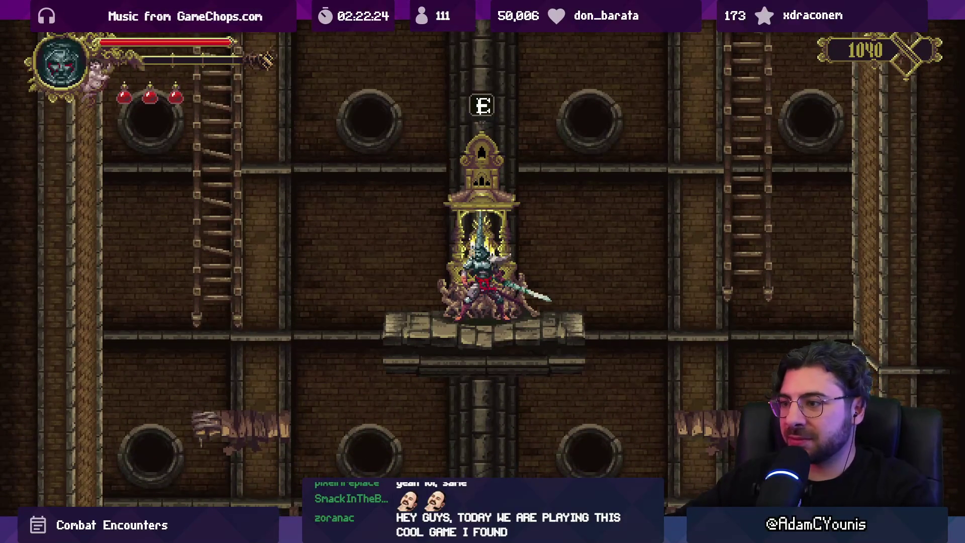
{"action": "key", "text": "space"}
{"action": "key", "text": "d"}
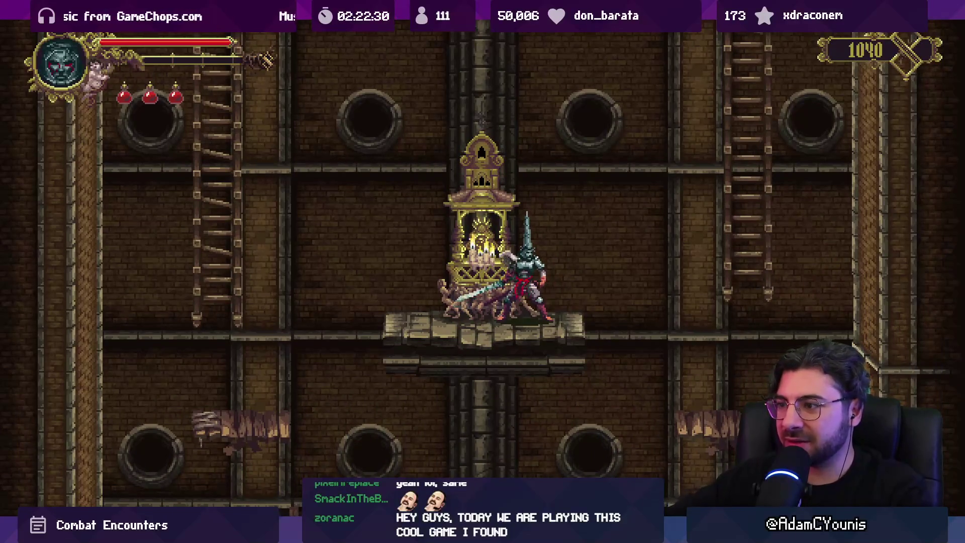
{"action": "key", "text": "space"}
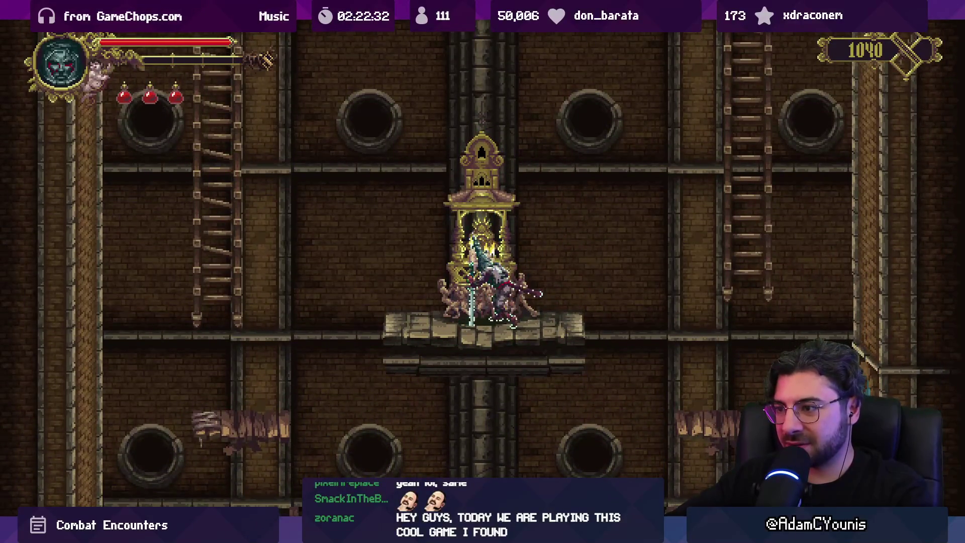
{"action": "key", "text": "Escape"}
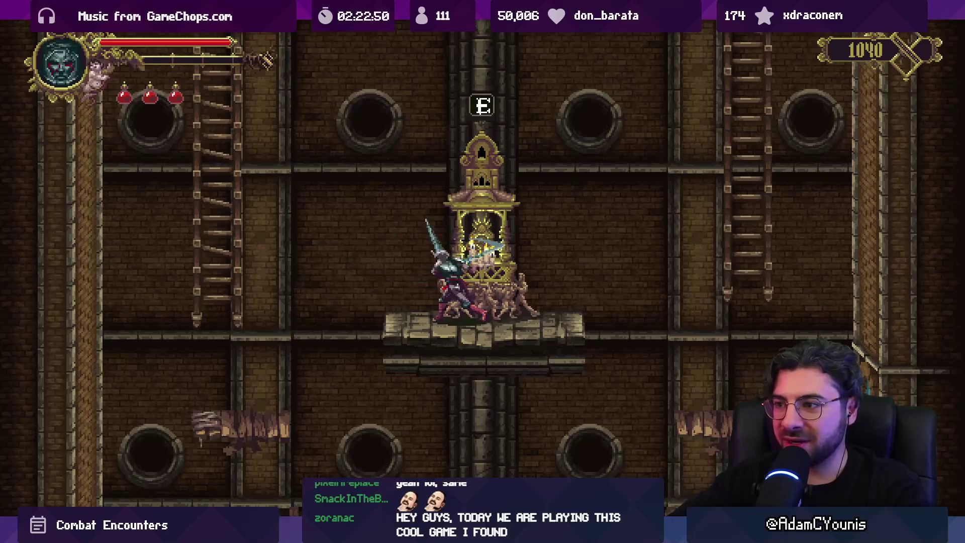
{"action": "key", "text": "m"}
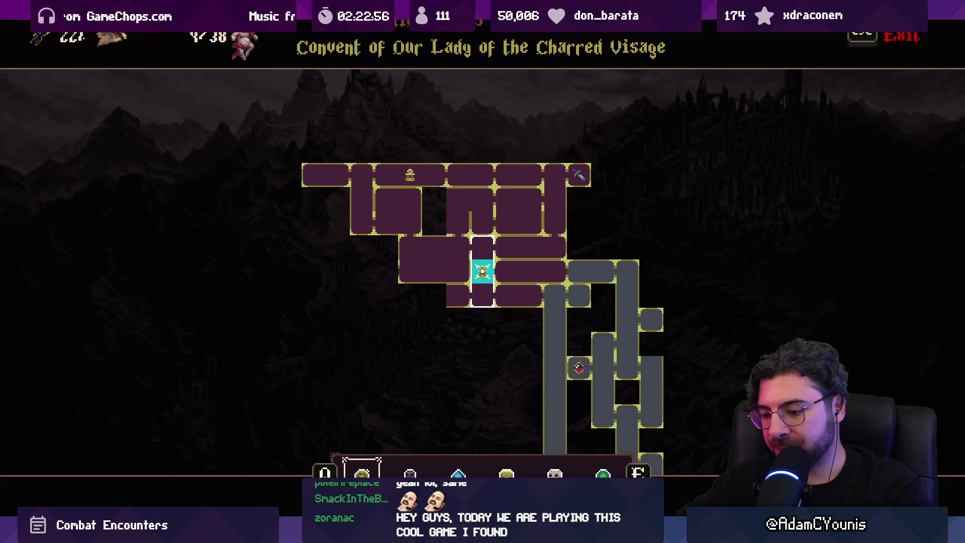
Close the map, jump and slash beside the shrine, then leave the game for Steam
{"action": "key", "text": "m"}
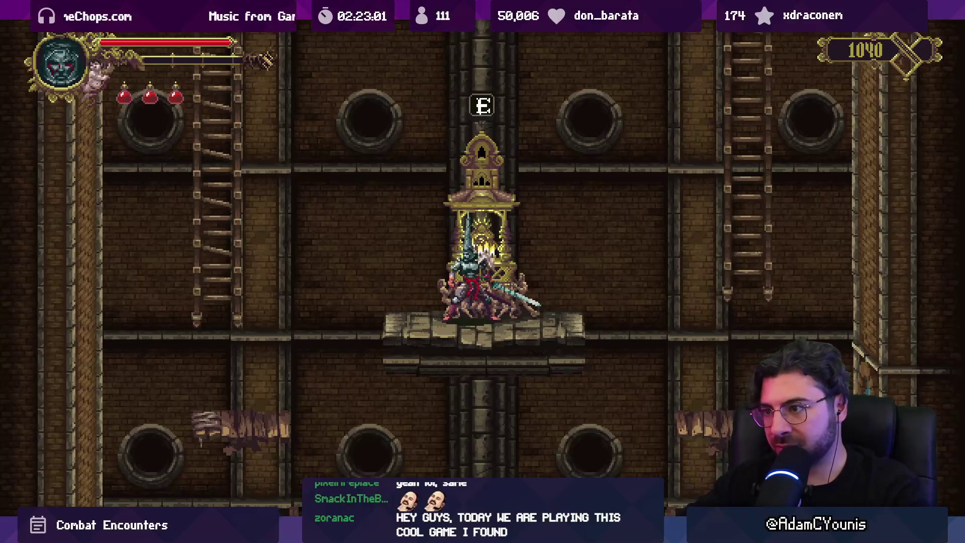
{"action": "key", "text": "space"}
{"action": "key", "text": "d"}
{"action": "key", "text": "a"}
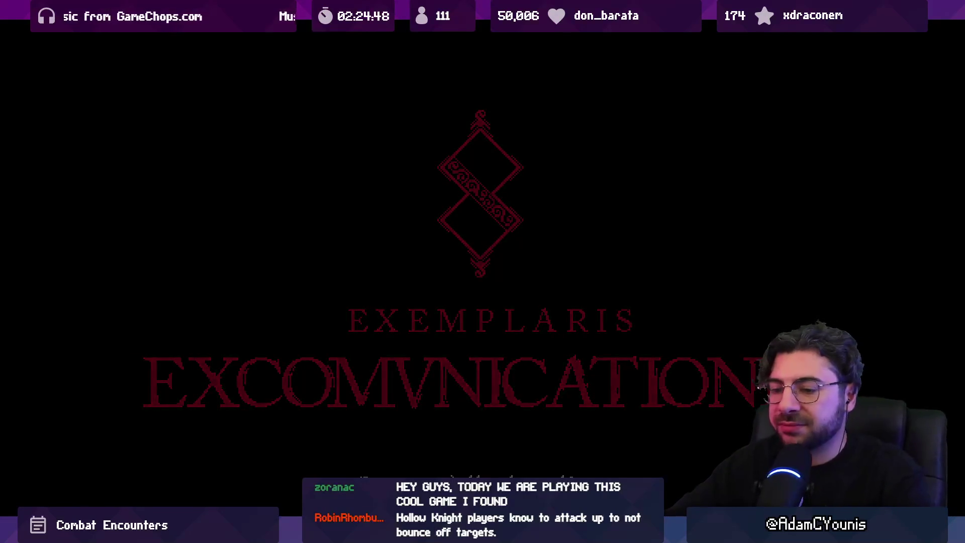
{"action": "key", "text": "alt+Tab"}
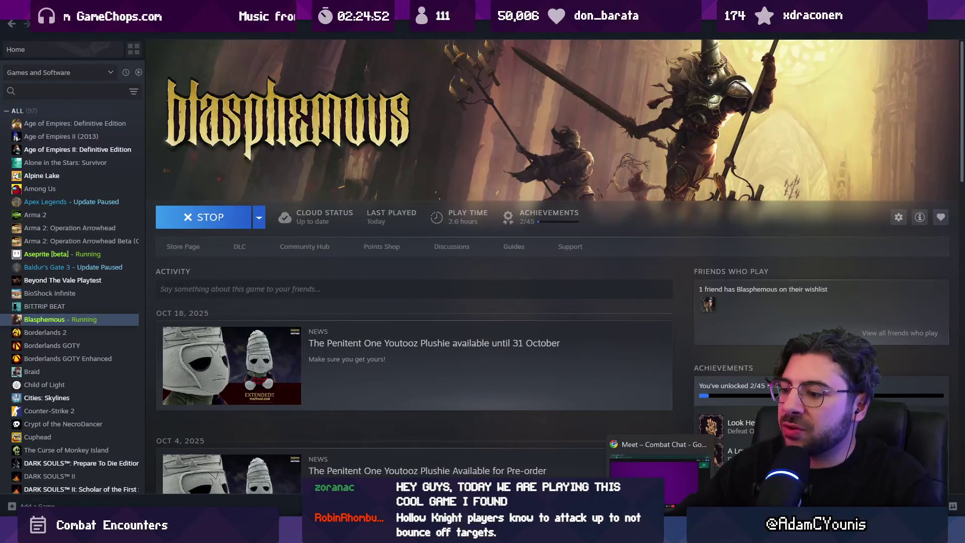
Return to Figma, open the 2. Combat System page and scroll to the Feedback Issues notes
{"action": "mouse_move", "coordinate": [437, 533]}
{"action": "key", "text": "alt+Tab"}
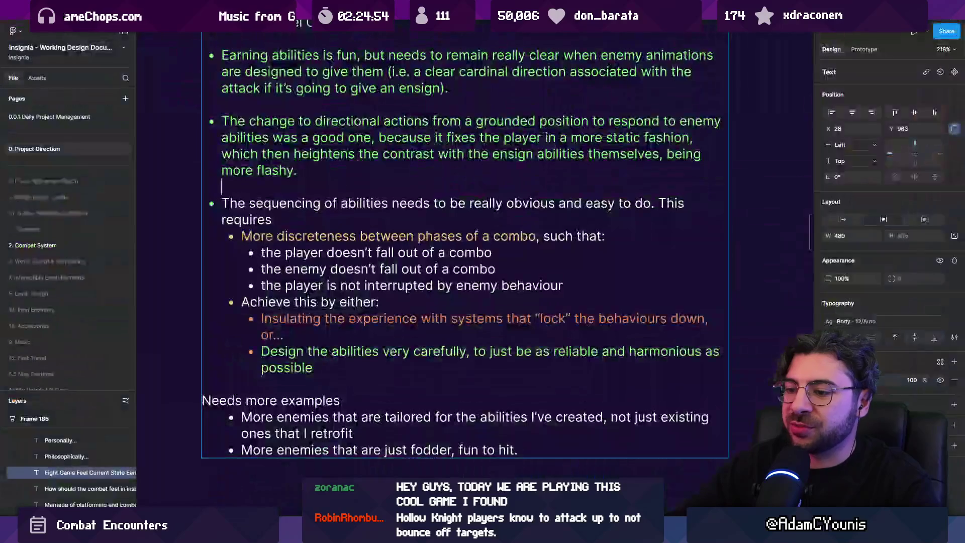
{"action": "scroll", "coordinate": [332, 264], "scroll_direction": "down", "scroll_amount": 5}
{"action": "left_click", "coordinate": [332, 263]}
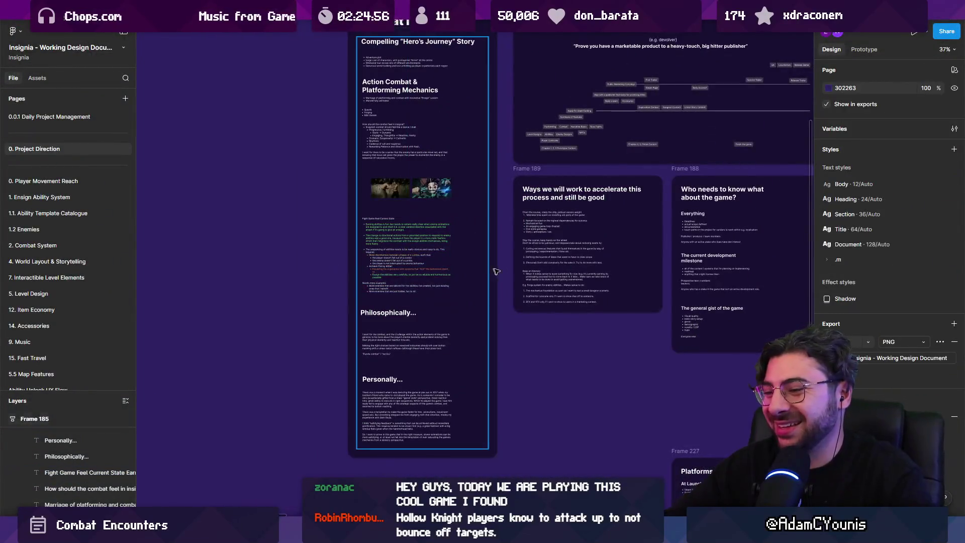
{"action": "scroll", "coordinate": [332, 264], "scroll_direction": "right", "scroll_amount": 2}
{"action": "scroll", "coordinate": [77, 249], "scroll_direction": "down", "scroll_amount": 5}
{"action": "scroll", "coordinate": [88, 223], "scroll_direction": "up", "scroll_amount": 8}
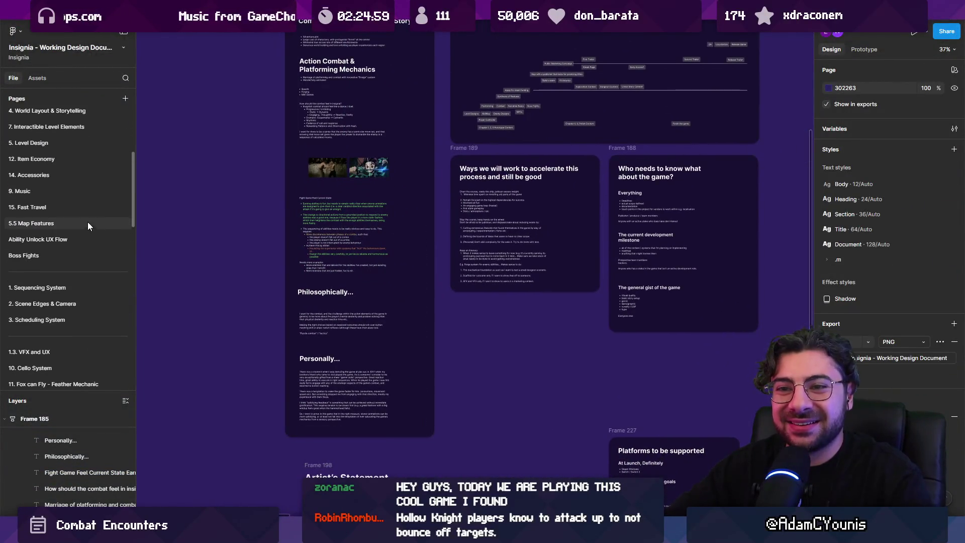
{"action": "left_click", "coordinate": [72, 195]}
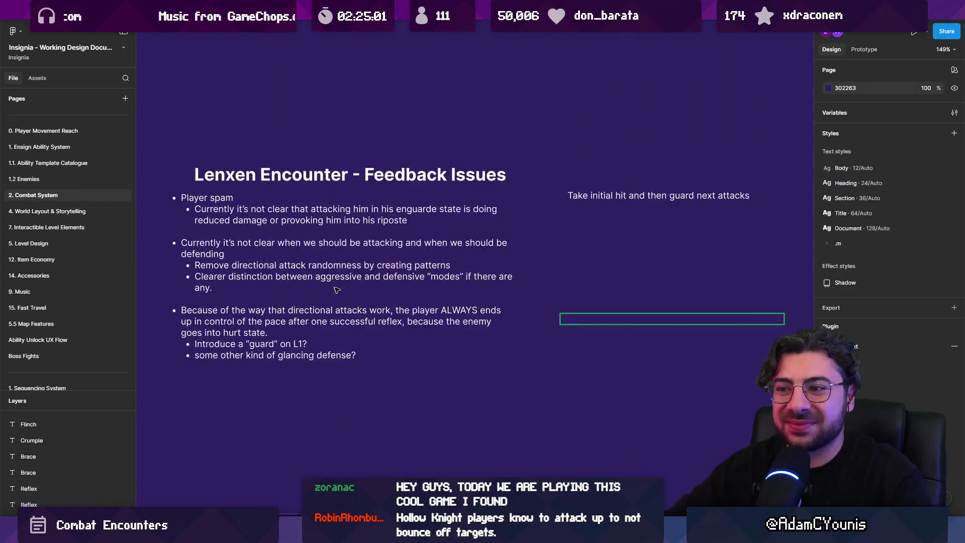
{"action": "scroll", "coordinate": [400, 328], "scroll_direction": "down", "scroll_amount": 3}
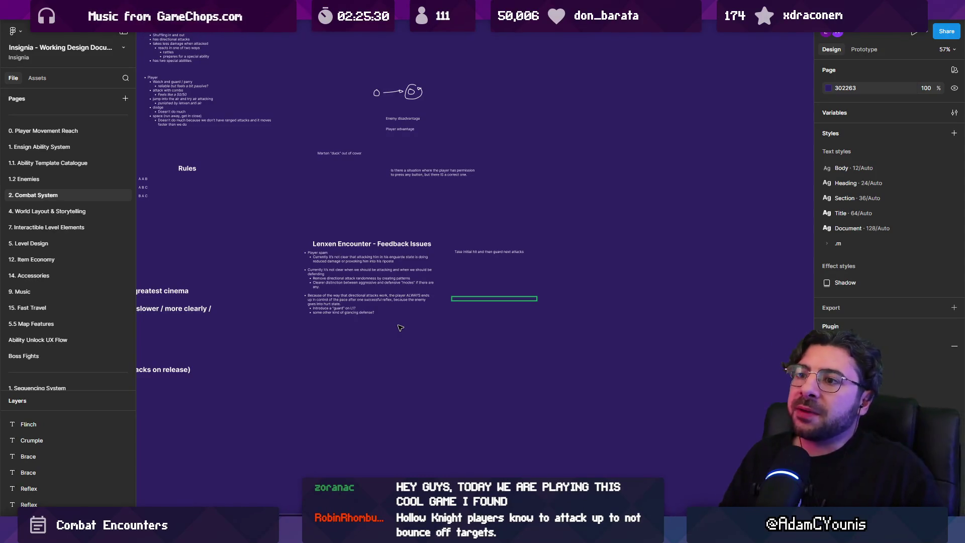
{"action": "scroll", "coordinate": [398, 327], "scroll_direction": "up", "scroll_amount": 5}
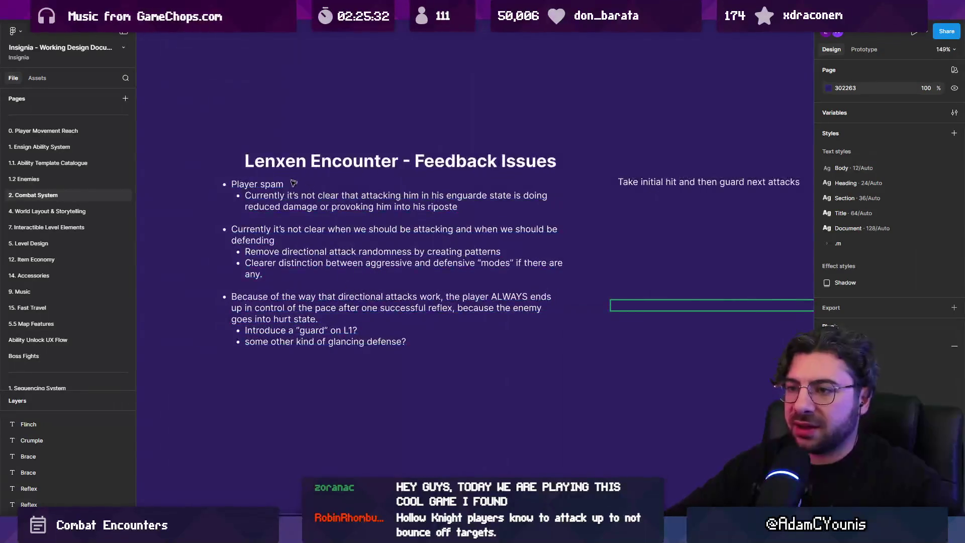
Edit the Feedback Issues text, selecting the Player spam and attack-or-defend bullets
{"action": "left_click", "coordinate": [296, 181]}
{"action": "scroll", "coordinate": [281, 166], "scroll_direction": "up", "scroll_amount": 1}
{"action": "left_click", "coordinate": [270, 127]}
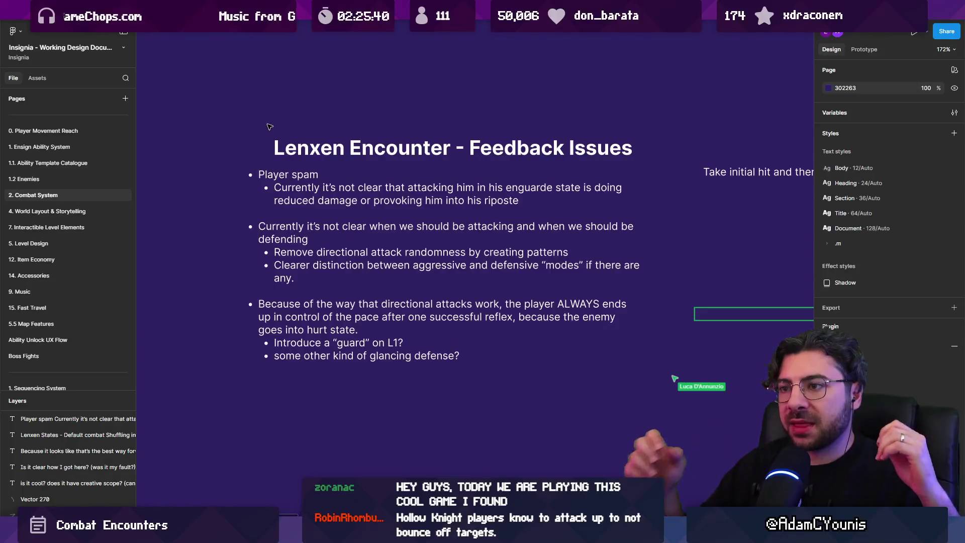
{"action": "mouse_move", "coordinate": [281, 148]}
{"action": "left_mouse_down"}
{"action": "mouse_move", "coordinate": [263, 148]}
{"action": "mouse_move", "coordinate": [318, 375]}
{"action": "left_mouse_up"}
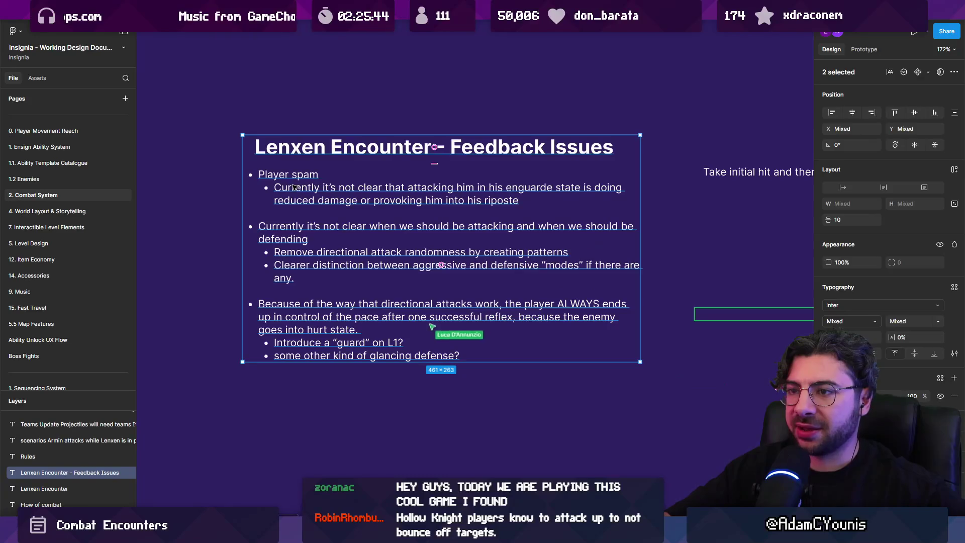
{"action": "double_click", "coordinate": [500, 200]}
{"action": "left_click_drag", "start_coordinate": [508, 197], "coordinate": [241, 178]}
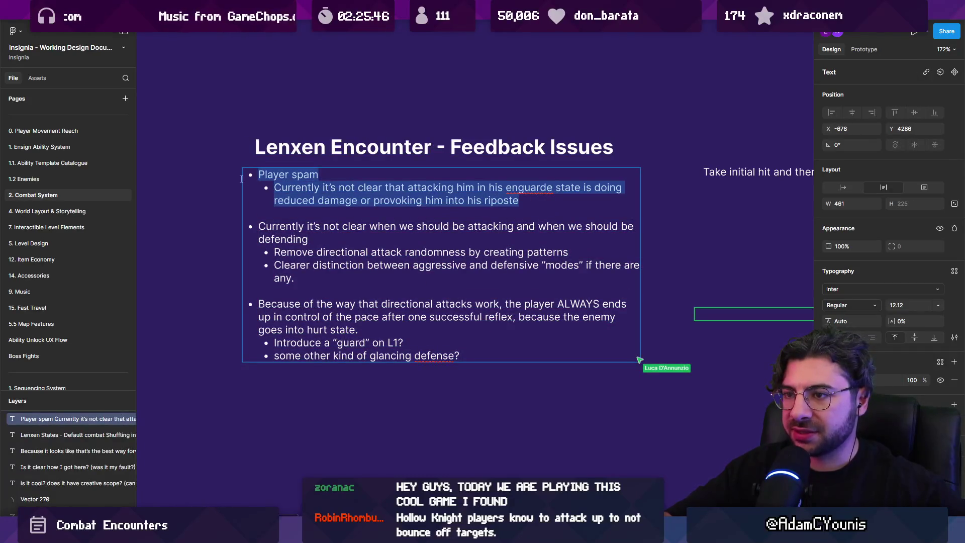
{"action": "scroll", "coordinate": [314, 239], "scroll_direction": "up", "scroll_amount": 1}
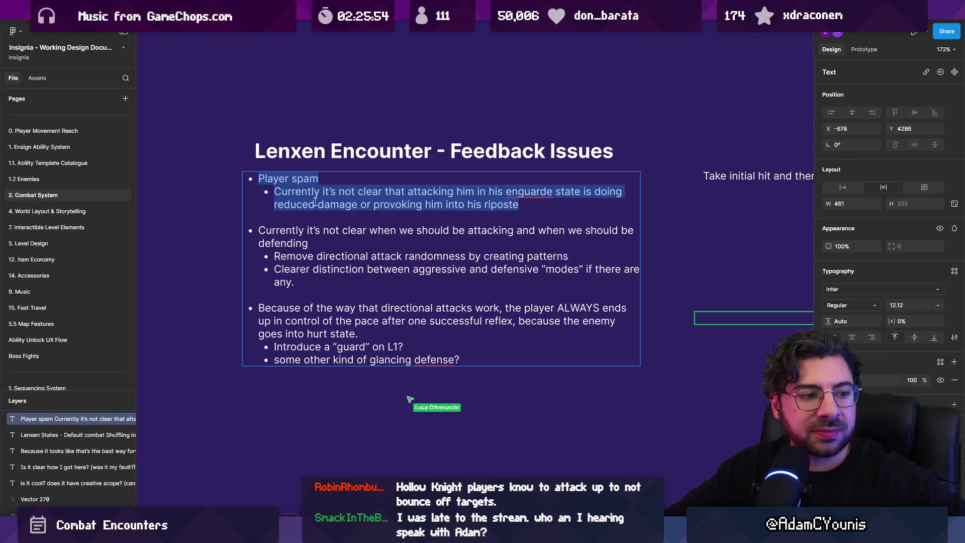
{"action": "left_click_drag", "start_coordinate": [295, 283], "coordinate": [250, 231]}
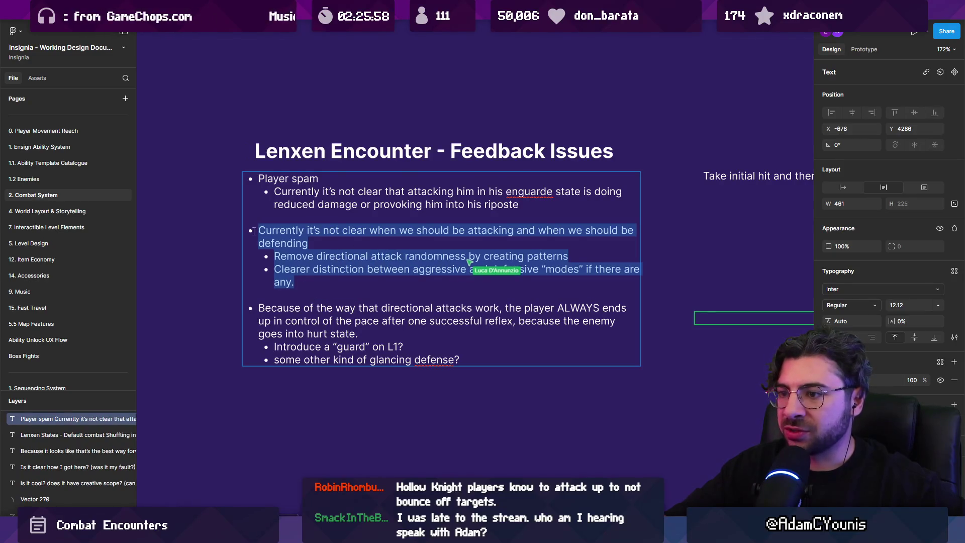
{"action": "left_click", "coordinate": [314, 284]}
{"action": "left_click_drag", "start_coordinate": [309, 284], "coordinate": [251, 235]}
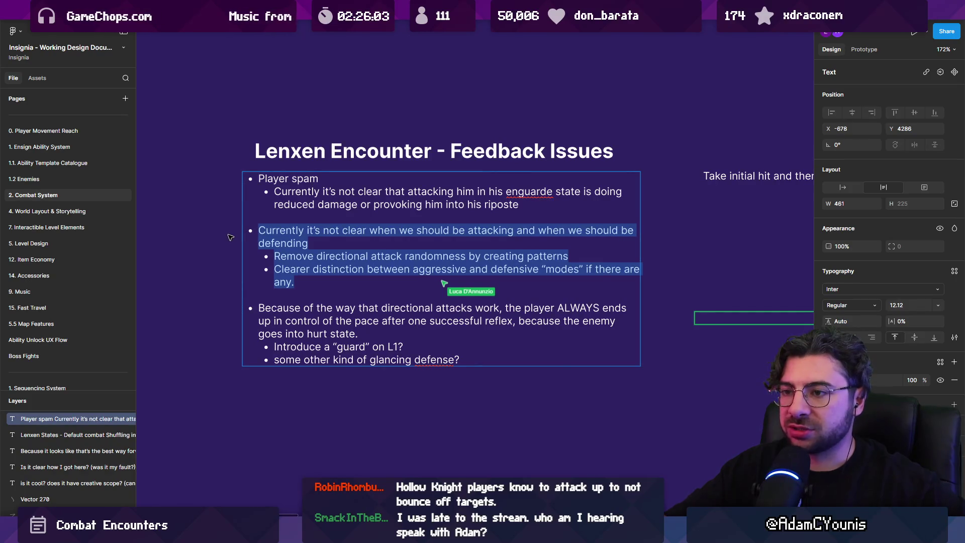
{"action": "key", "text": "Escape"}
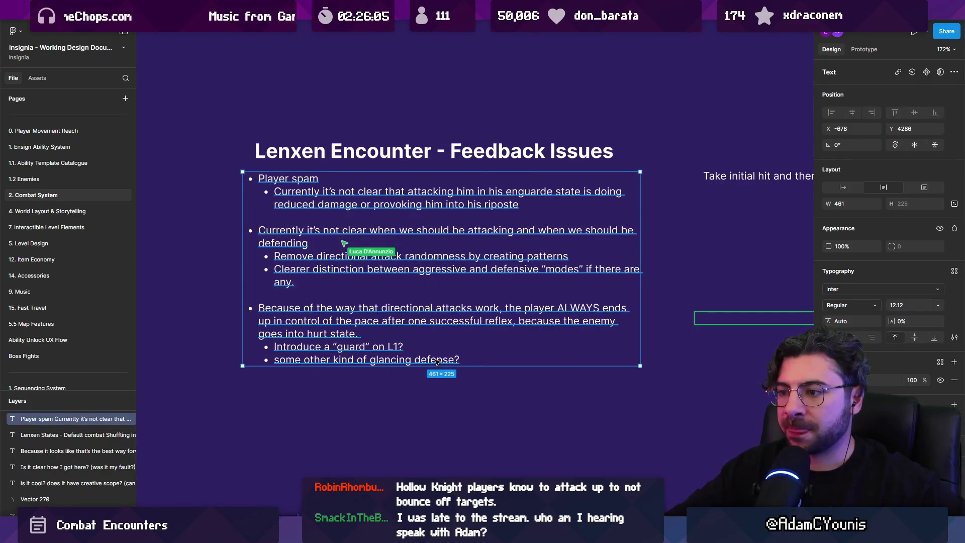
Re-enter the feedback text and select the whole third bullet from 'Because' through 'defense?'
{"action": "double_click", "coordinate": [373, 363]}
{"action": "mouse_move", "coordinate": [459, 360]}
{"action": "left_mouse_down"}
{"action": "mouse_move", "coordinate": [274, 347]}
{"action": "mouse_move", "coordinate": [250, 308]}
{"action": "left_mouse_up"}
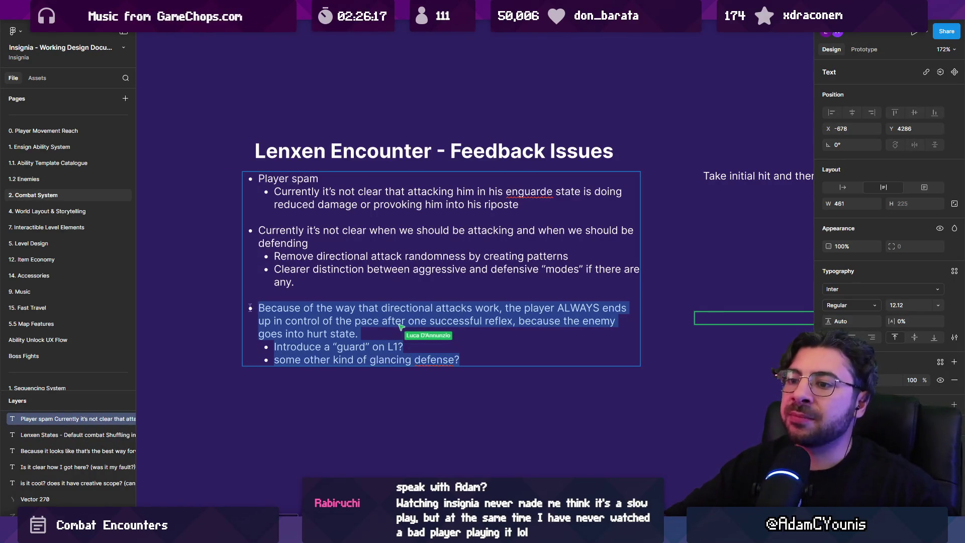
{"action": "left_click", "coordinate": [256, 308]}
{"action": "mouse_move", "coordinate": [256, 307]}
{"action": "left_mouse_down"}
{"action": "mouse_move", "coordinate": [459, 360]}
{"action": "mouse_move", "coordinate": [369, 342]}
{"action": "left_mouse_up"}
{"action": "left_click", "coordinate": [460, 360]}
{"action": "left_click", "coordinate": [257, 308], "text": "shift"}
{"action": "left_click", "coordinate": [257, 307]}
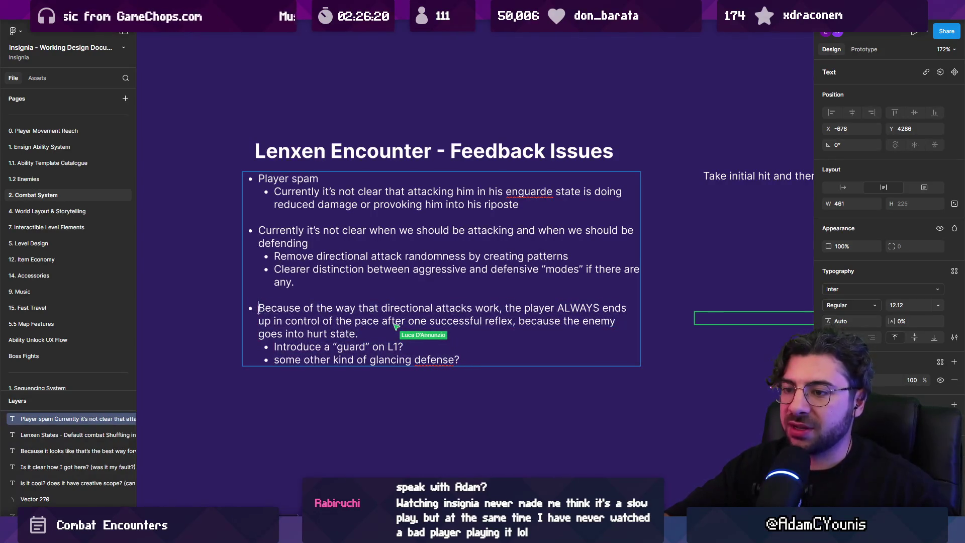
{"action": "left_click_drag", "start_coordinate": [258, 307], "coordinate": [472, 361]}
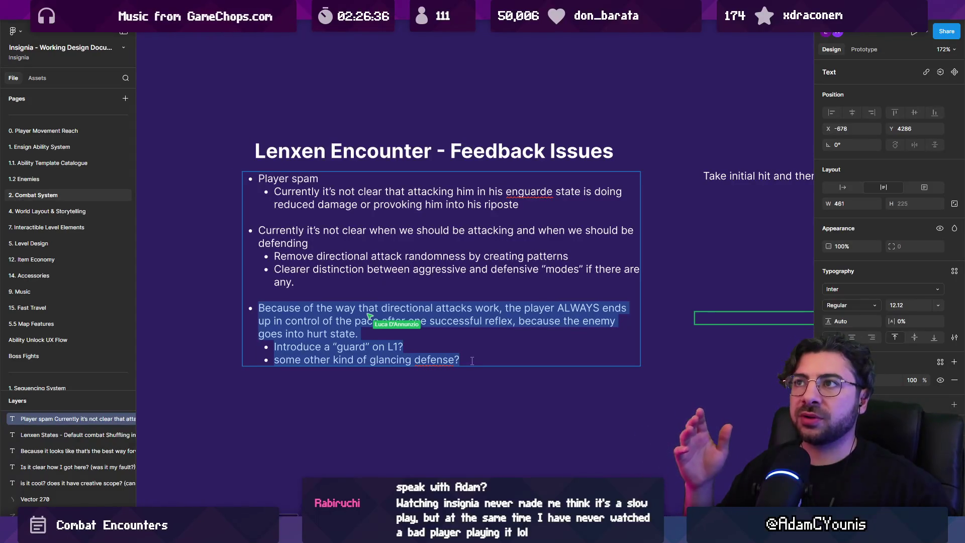
{"action": "key", "text": "Escape"}
{"action": "key", "text": "Escape"}
{"action": "scroll", "coordinate": [422, 349], "scroll_direction": "down", "scroll_amount": 5}
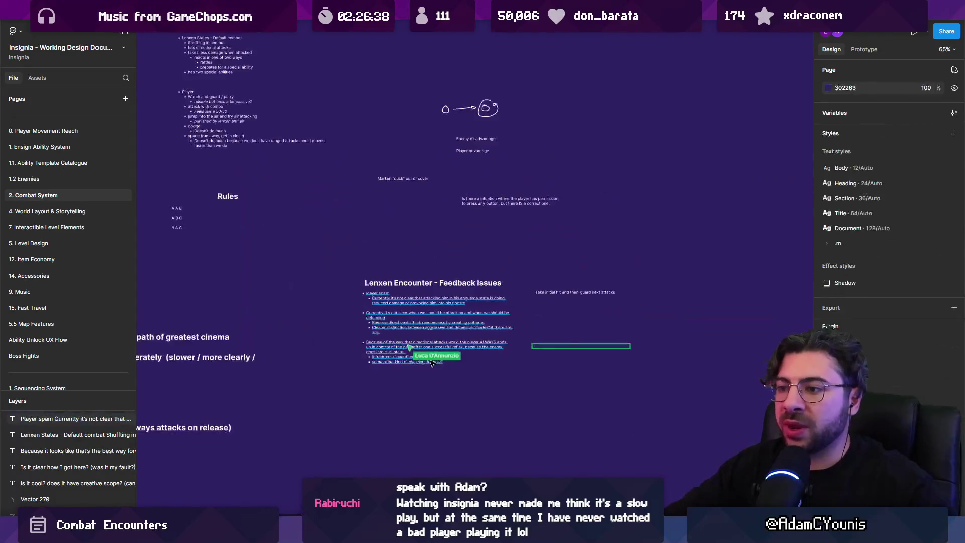
{"action": "scroll", "coordinate": [422, 349], "scroll_direction": "up", "scroll_amount": 5}
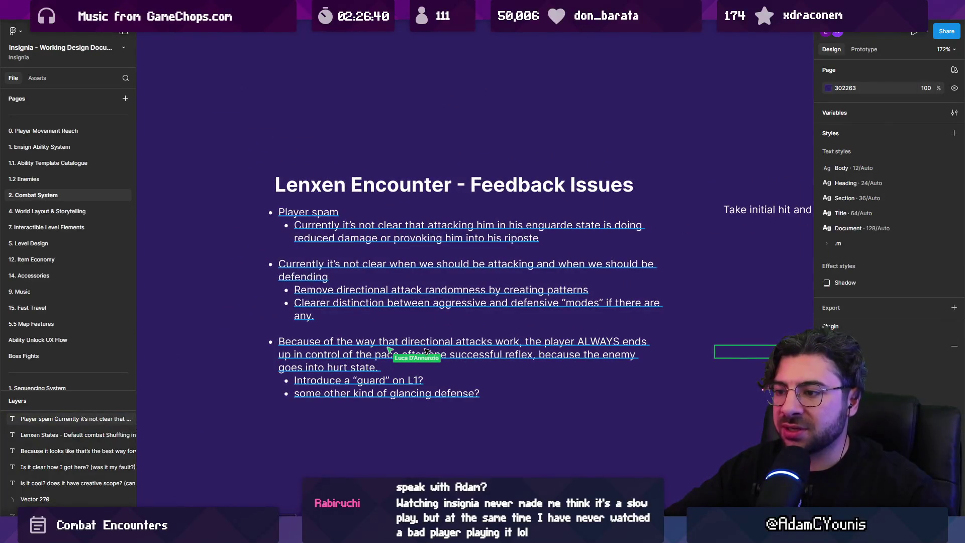
{"action": "double_click", "coordinate": [473, 395]}
{"action": "mouse_move", "coordinate": [473, 395]}
{"action": "left_mouse_down"}
{"action": "mouse_move", "coordinate": [262, 281]}
{"action": "mouse_move", "coordinate": [257, 343]}
{"action": "left_mouse_up"}
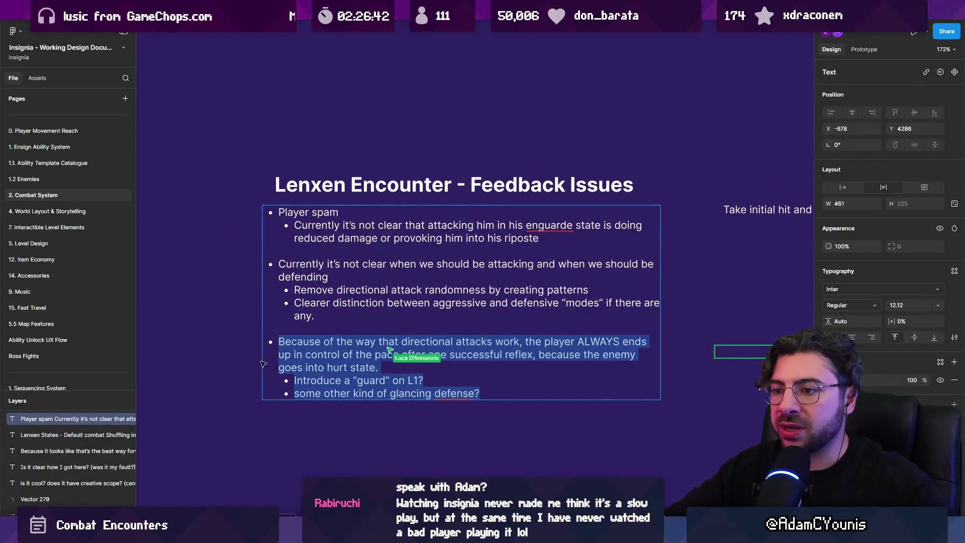
{"action": "key", "text": "Escape"}
{"action": "key", "text": "Escape"}
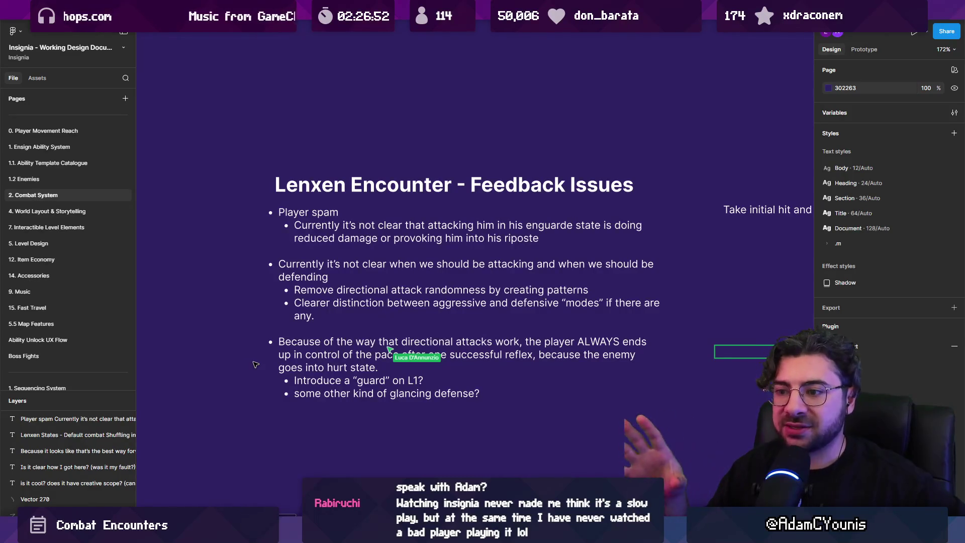
{"action": "double_click", "coordinate": [278, 342]}
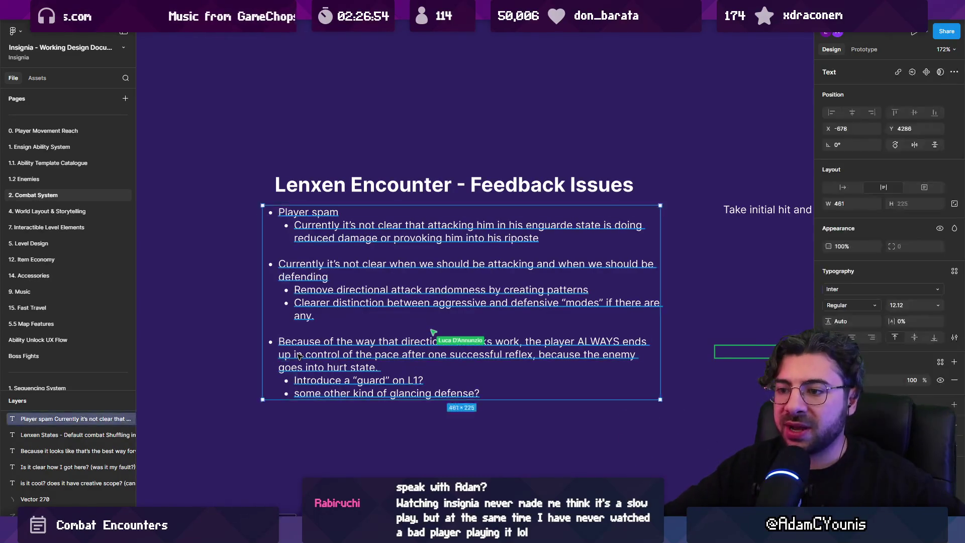
{"action": "left_click_drag", "start_coordinate": [279, 342], "coordinate": [512, 412]}
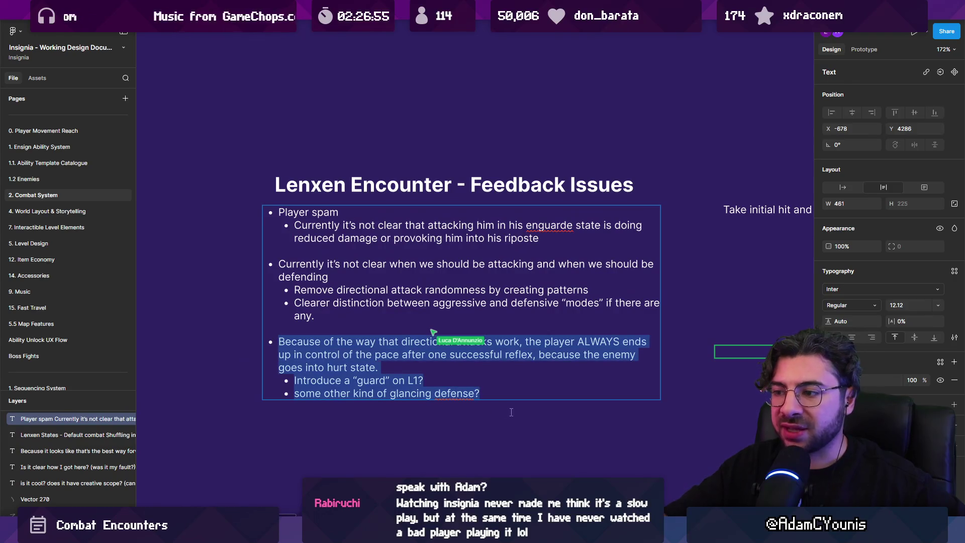
{"action": "left_click", "coordinate": [464, 438]}
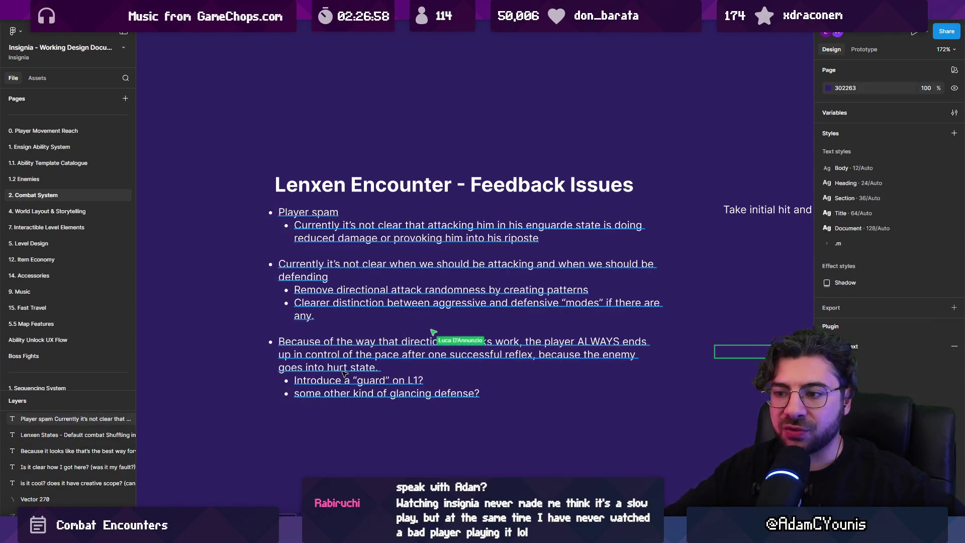
{"action": "scroll", "coordinate": [235, 364], "scroll_direction": "up", "scroll_amount": 5}
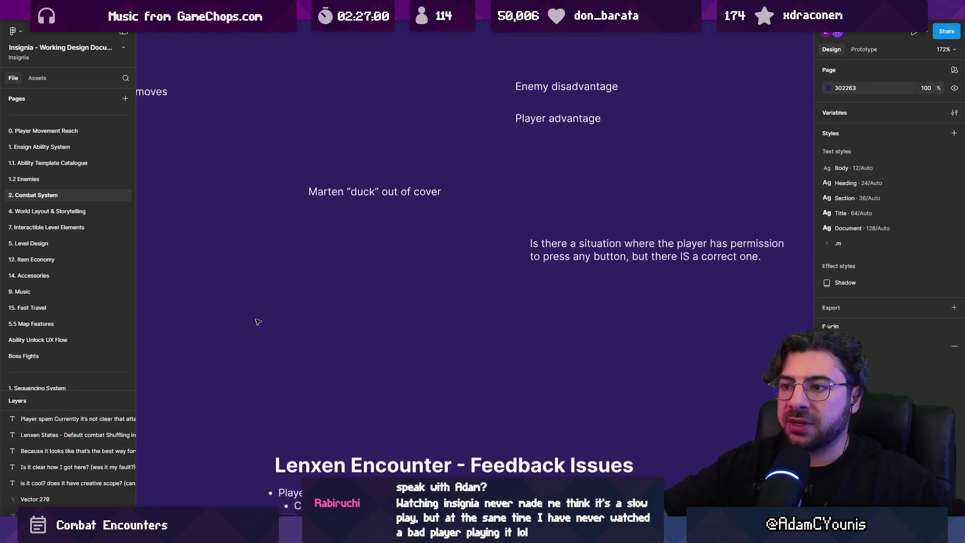
Select the tapping L1 note and try nudging it upward
{"action": "scroll", "coordinate": [526, 296], "scroll_direction": "down", "scroll_amount": 5}
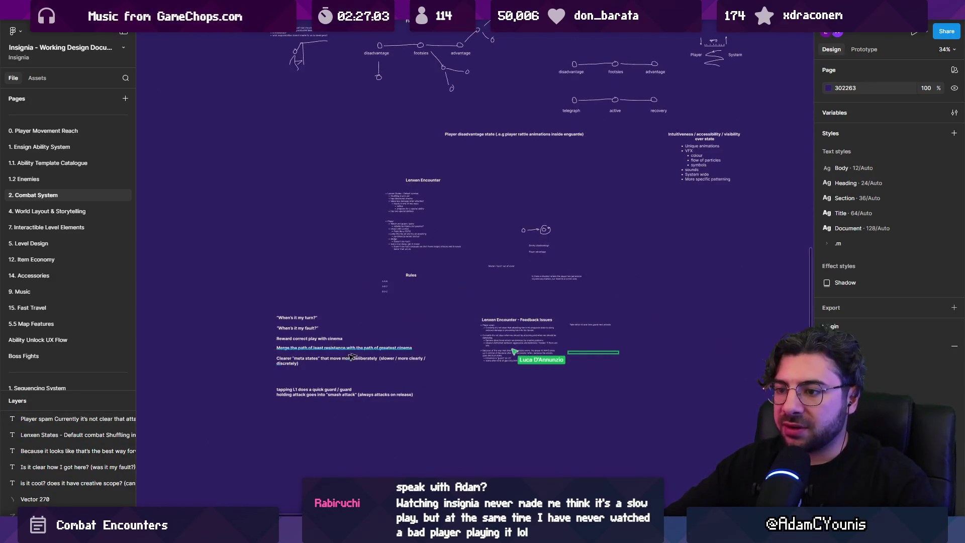
{"action": "scroll", "coordinate": [366, 348], "scroll_direction": "up", "scroll_amount": 5}
{"action": "mouse_move", "coordinate": [278, 157]}
{"action": "left_mouse_down"}
{"action": "mouse_move", "coordinate": [282, 398]}
{"action": "mouse_move", "coordinate": [455, 416]}
{"action": "left_mouse_up"}
{"action": "left_click", "coordinate": [348, 371]}
{"action": "key", "text": "shift+Up"}
{"action": "key", "text": "shift+Up"}
{"action": "key", "text": "shift+Up"}
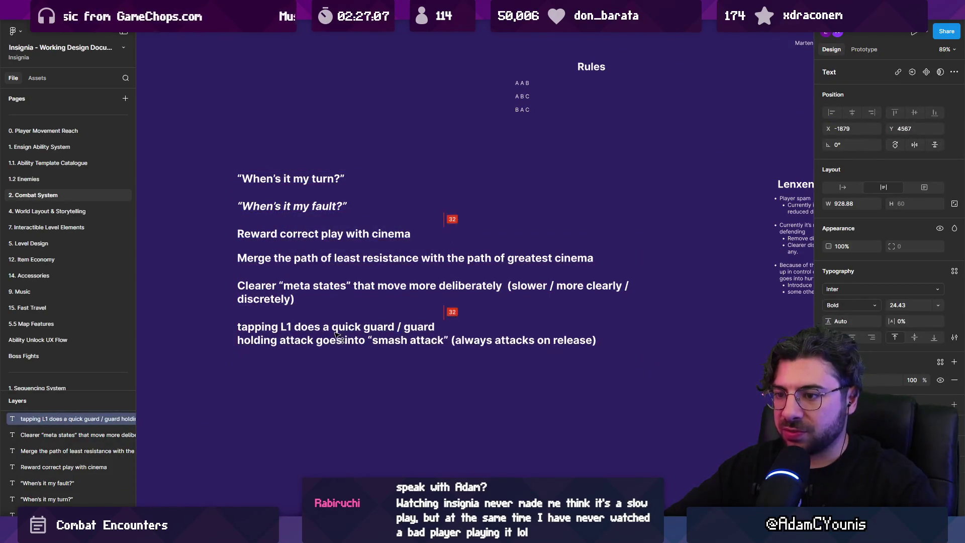
{"action": "key", "text": "Escape"}
Move the tapping L1 note lower and marquee-select the five statements above it
{"action": "left_click_drag", "start_coordinate": [387, 382], "coordinate": [270, 171]}
{"action": "key", "text": "Escape"}
{"action": "left_click", "coordinate": [287, 334]}
{"action": "key", "text": "shift+Down"}
{"action": "key", "text": "shift+Down"}
{"action": "key", "text": "shift+Down"}
{"action": "left_click_drag", "start_coordinate": [199, 131], "coordinate": [334, 305]}
{"action": "key", "text": "Escape"}
{"action": "left_click_drag", "start_coordinate": [472, 259], "coordinate": [200, 166]}
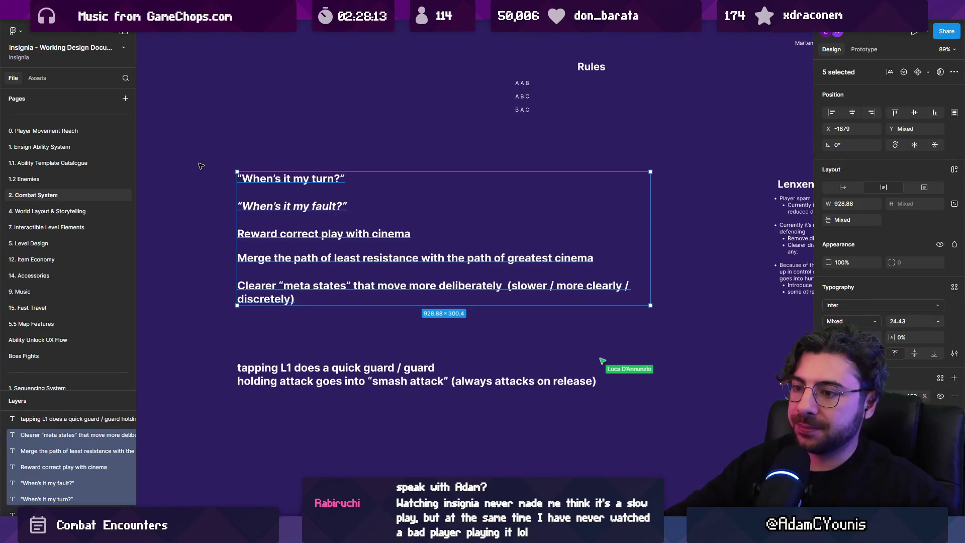
Scroll to the Lenxen Encounter feedback text and review its first two bullet groups
{"action": "scroll", "coordinate": [597, 318], "scroll_direction": "right", "scroll_amount": 2}
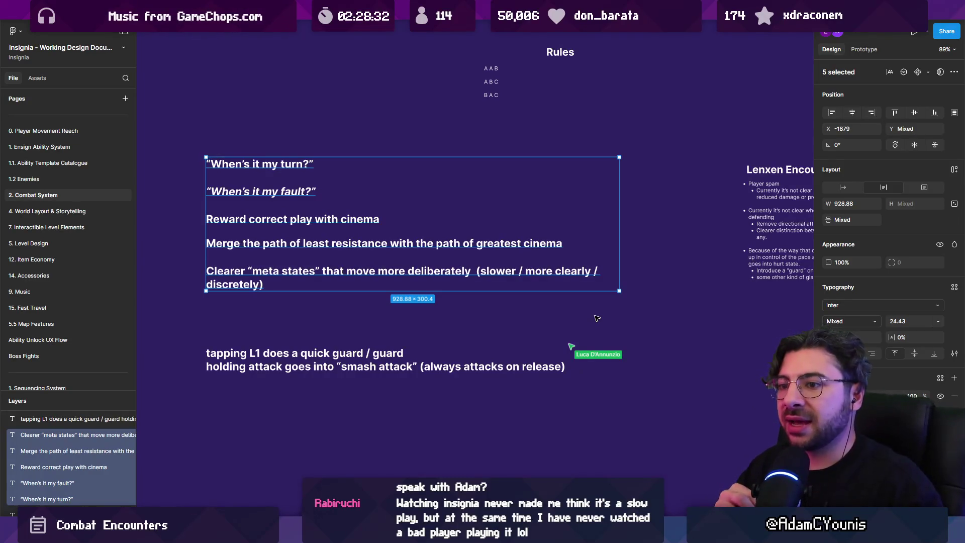
{"action": "scroll", "coordinate": [654, 266], "scroll_direction": "right", "scroll_amount": 2}
{"action": "scroll", "coordinate": [654, 266], "scroll_direction": "up", "scroll_amount": 5}
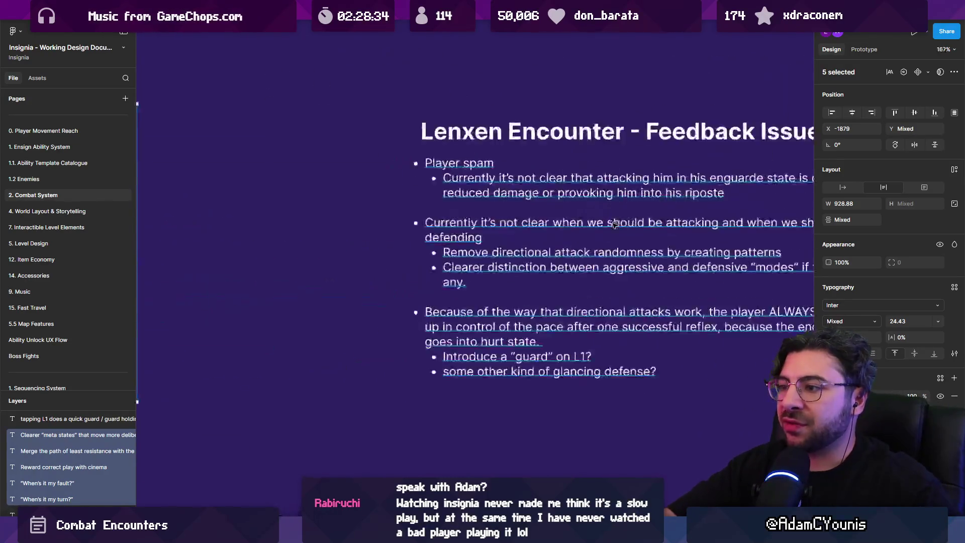
{"action": "double_click", "coordinate": [440, 294]}
{"action": "left_click_drag", "start_coordinate": [440, 294], "coordinate": [364, 154]}
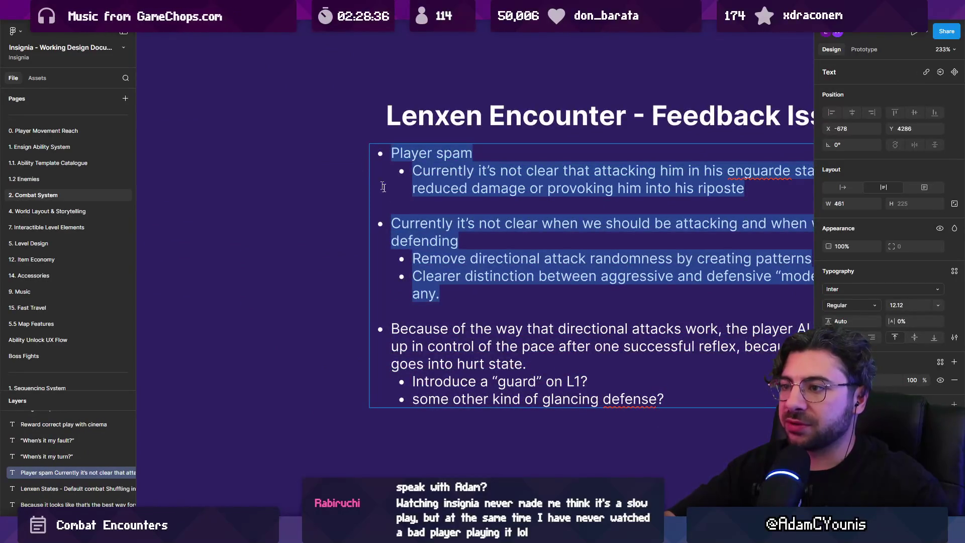
{"action": "scroll", "coordinate": [364, 245], "scroll_direction": "down", "scroll_amount": 5}
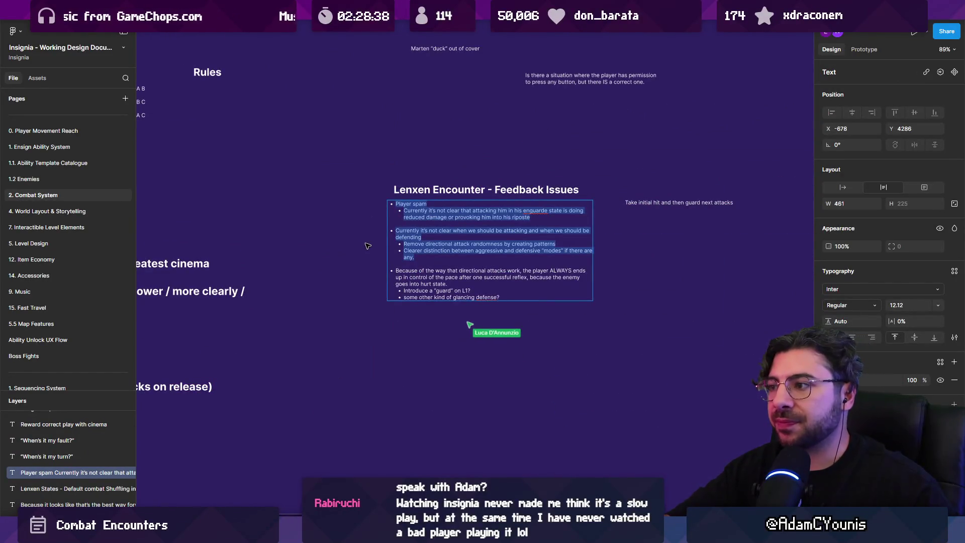
{"action": "left_click", "coordinate": [368, 246]}
{"action": "scroll", "coordinate": [516, 249], "scroll_direction": "up", "scroll_amount": 3}
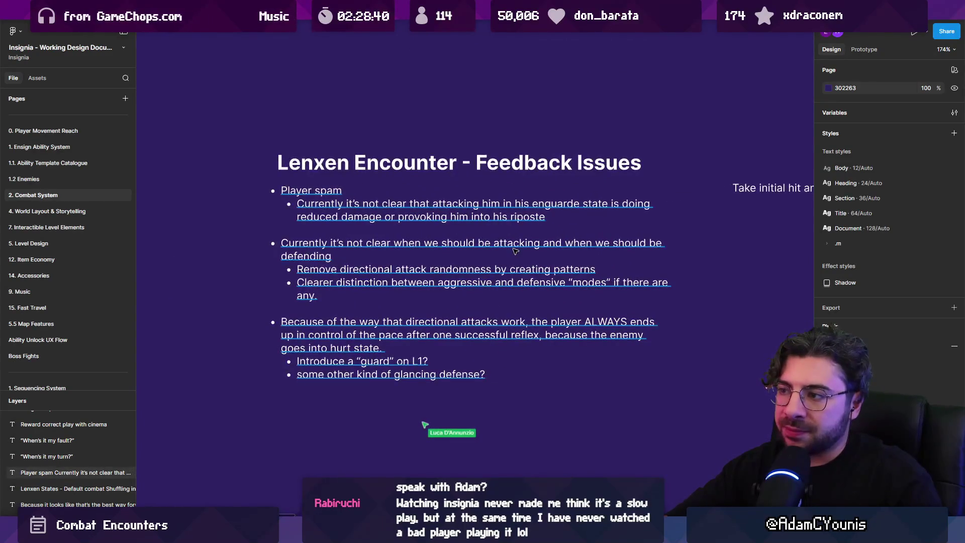
{"action": "scroll", "coordinate": [513, 251], "scroll_direction": "up", "scroll_amount": 1}
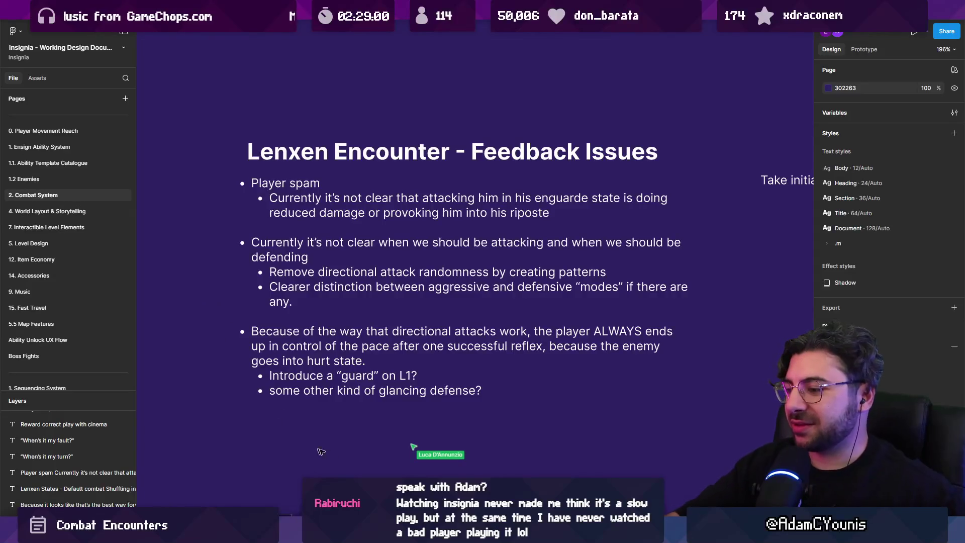
Bring up the Lenxen sprite in Aseprite and play frames 13 to 29
{"action": "mouse_move", "coordinate": [550, 530]}
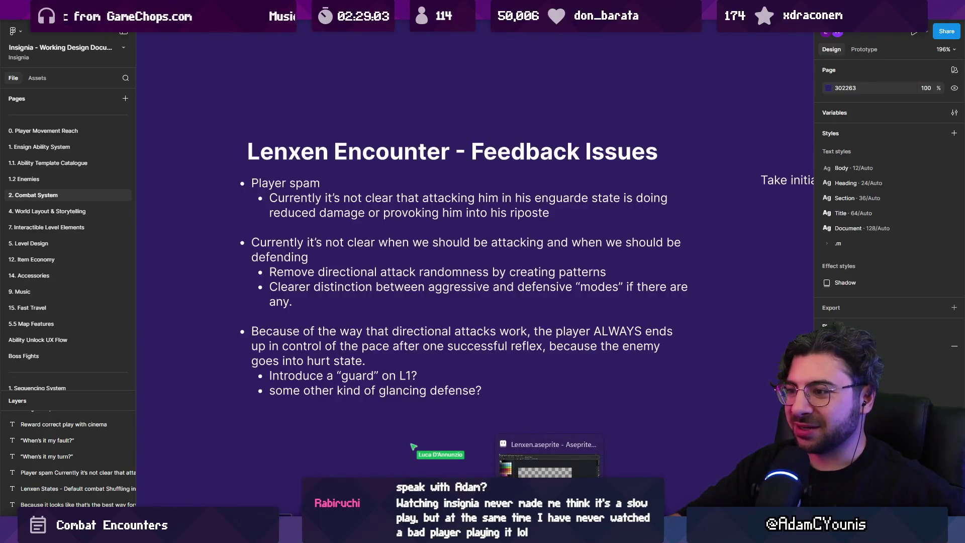
{"action": "left_click", "coordinate": [549, 465]}
{"action": "mouse_move", "coordinate": [436, 465]}
{"action": "left_mouse_down"}
{"action": "mouse_move", "coordinate": [531, 461]}
{"action": "mouse_move", "coordinate": [444, 461]}
{"action": "mouse_move", "coordinate": [476, 461]}
{"action": "left_mouse_up"}
{"action": "left_click_drag", "start_coordinate": [453, 408], "coordinate": [452, 337]}
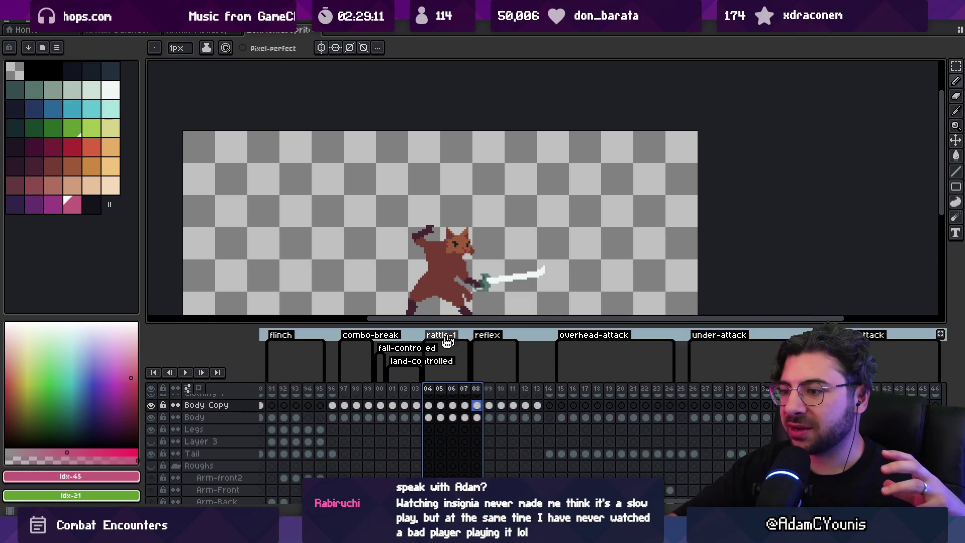
{"action": "mouse_move", "coordinate": [272, 390]}
{"action": "left_mouse_down"}
{"action": "mouse_move", "coordinate": [320, 405]}
{"action": "mouse_move", "coordinate": [448, 406]}
{"action": "mouse_move", "coordinate": [397, 391]}
{"action": "mouse_move", "coordinate": [550, 405]}
{"action": "left_mouse_up"}
{"action": "scroll", "coordinate": [352, 419], "scroll_direction": "left", "scroll_amount": 10}
{"action": "left_click_drag", "start_coordinate": [410, 389], "coordinate": [611, 392]}
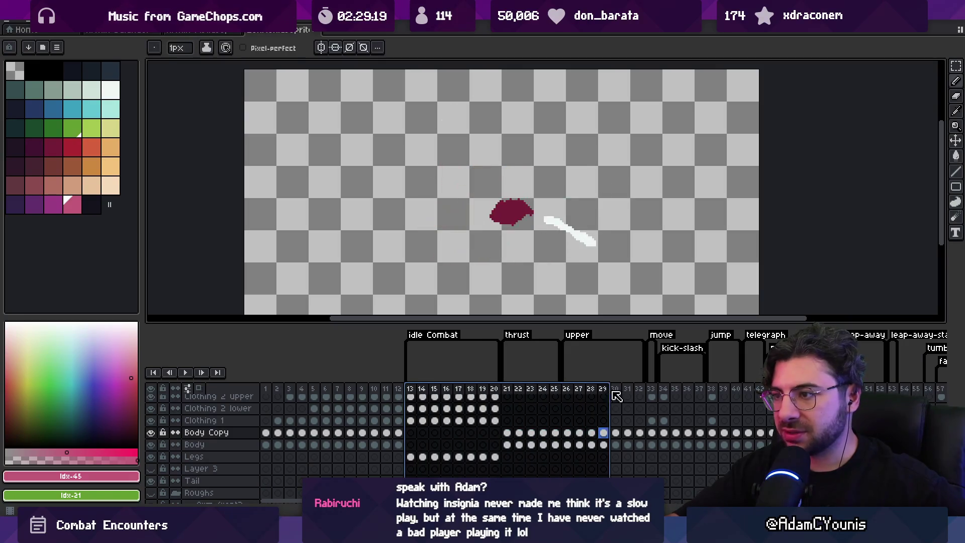
{"action": "key", "text": "Return"}
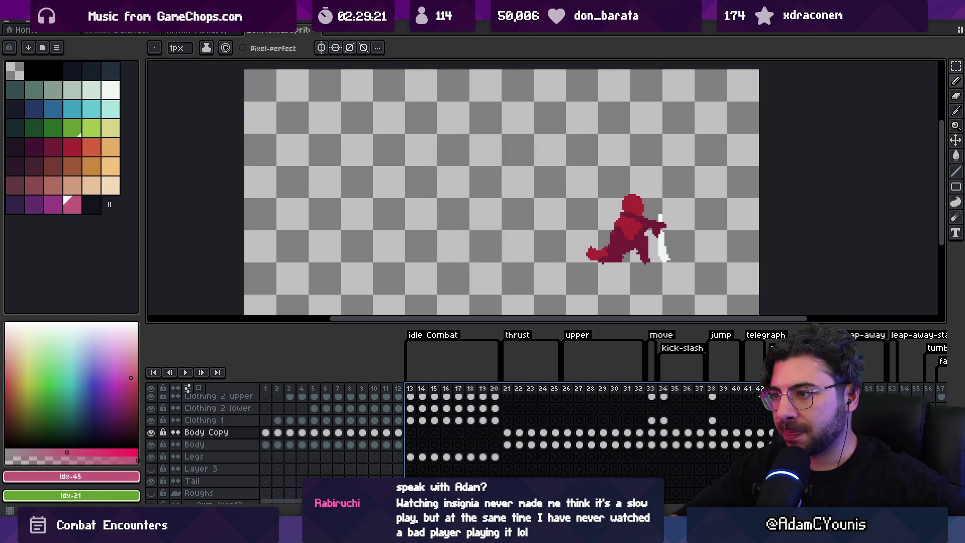
Preview the leap-away frames 49 to 53, then frames 44 to 49 and 68 to 81
{"action": "left_click_drag", "start_coordinate": [754, 397], "coordinate": [895, 397]}
{"action": "mouse_move", "coordinate": [482, 397]}
{"action": "left_mouse_down"}
{"action": "mouse_move", "coordinate": [558, 397]}
{"action": "mouse_move", "coordinate": [496, 395]}
{"action": "left_mouse_up"}
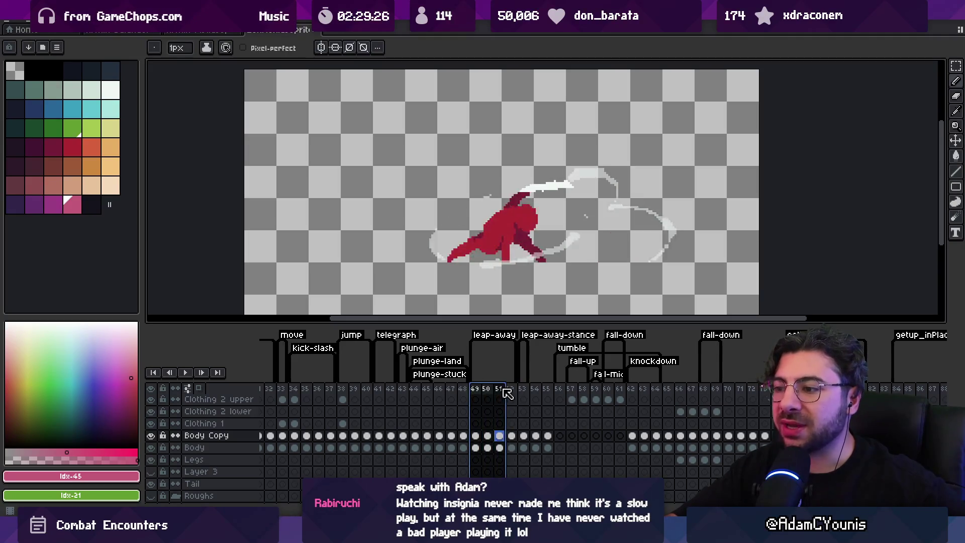
{"action": "left_click_drag", "start_coordinate": [413, 392], "coordinate": [710, 394]}
{"action": "scroll", "coordinate": [516, 398], "scroll_direction": "right", "scroll_amount": 3}
{"action": "scroll", "coordinate": [493, 394], "scroll_direction": "right", "scroll_amount": 8}
{"action": "left_click_drag", "start_coordinate": [471, 394], "coordinate": [630, 392]}
{"action": "scroll", "coordinate": [698, 402], "scroll_direction": "right", "scroll_amount": 5}
{"action": "left_click_drag", "start_coordinate": [394, 394], "coordinate": [529, 393]}
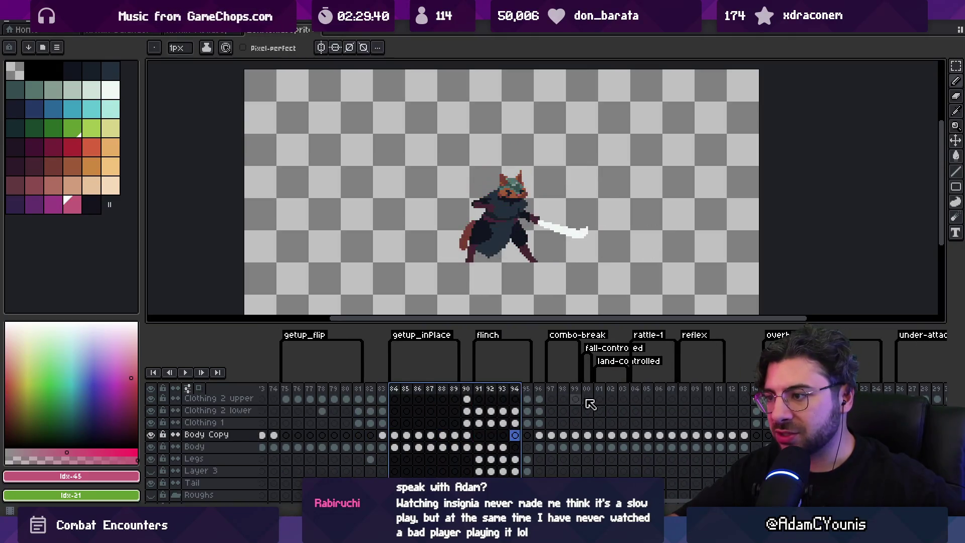
{"action": "scroll", "coordinate": [577, 401], "scroll_direction": "right", "scroll_amount": 3}
{"action": "left_click_drag", "start_coordinate": [429, 393], "coordinate": [503, 395]}
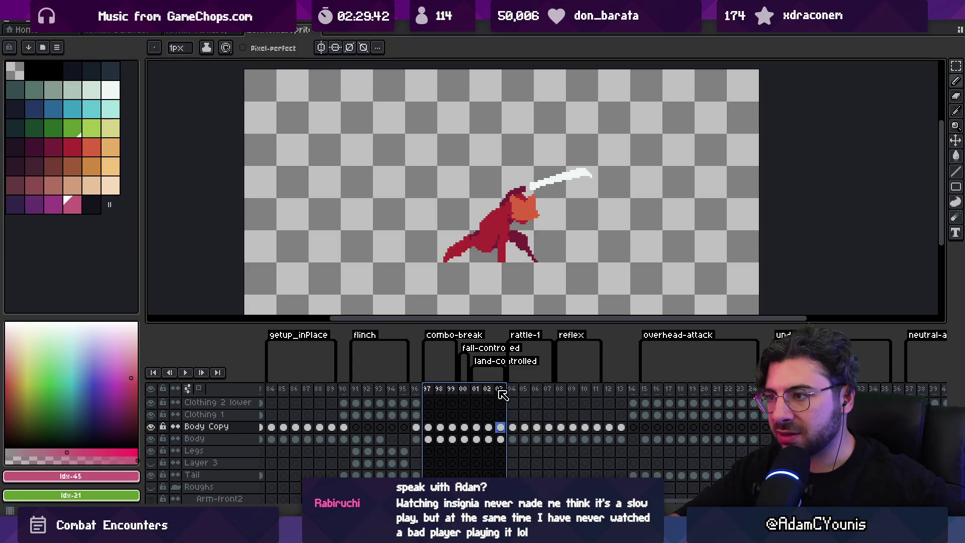
Preview frames 00 to 05 and 08 to 11, the overhead-attack loop and reflex frames 09 to 12
{"action": "left_click", "coordinate": [466, 391]}
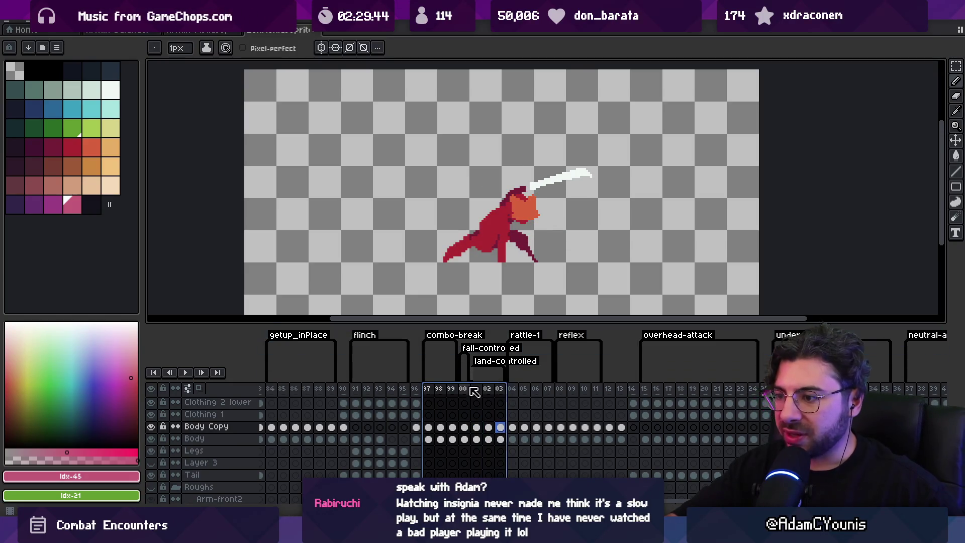
{"action": "mouse_move", "coordinate": [466, 391]}
{"action": "left_mouse_down"}
{"action": "mouse_move", "coordinate": [563, 392]}
{"action": "mouse_move", "coordinate": [524, 392]}
{"action": "left_mouse_up"}
{"action": "scroll", "coordinate": [503, 391], "scroll_direction": "right", "scroll_amount": 5}
{"action": "left_click_drag", "start_coordinate": [445, 392], "coordinate": [486, 393]}
{"action": "scroll", "coordinate": [517, 394], "scroll_direction": "right", "scroll_amount": 3}
{"action": "left_click_drag", "start_coordinate": [438, 389], "coordinate": [769, 402]}
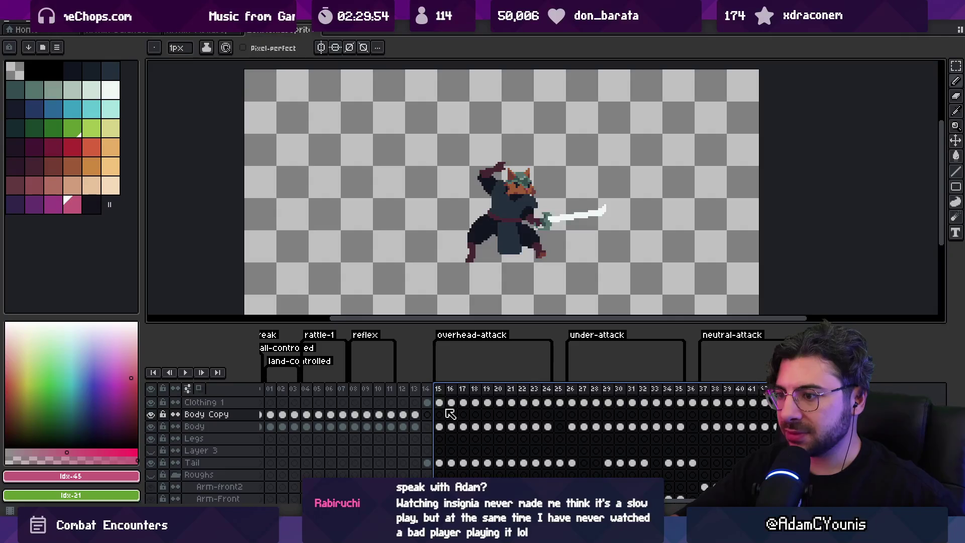
{"action": "left_click", "coordinate": [412, 397]}
{"action": "left_click_drag", "start_coordinate": [406, 399], "coordinate": [369, 399]}
{"action": "scroll", "coordinate": [370, 400], "scroll_direction": "left", "scroll_amount": 3}
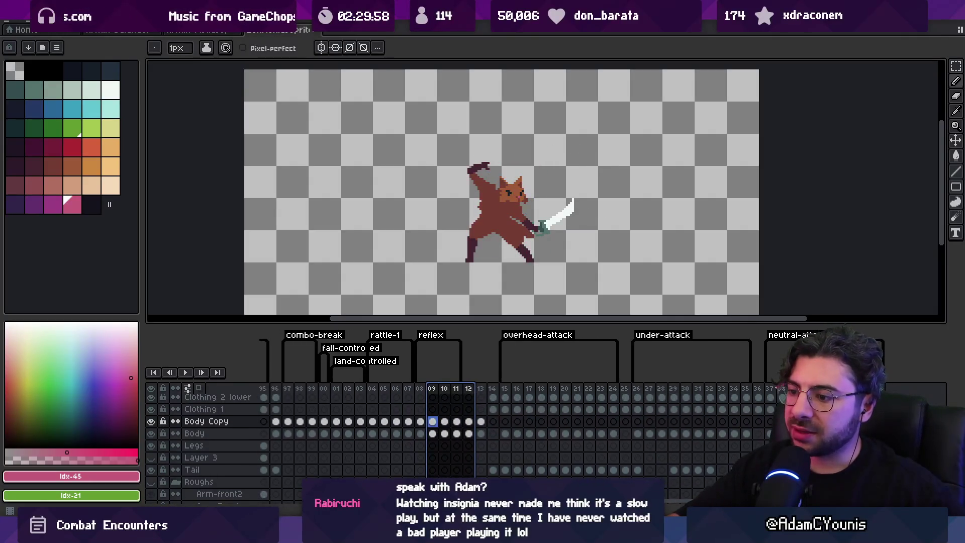
Preview the rattle animation frames 04 to 06, then switch to Unity
{"action": "key", "text": "alt+Tab"}
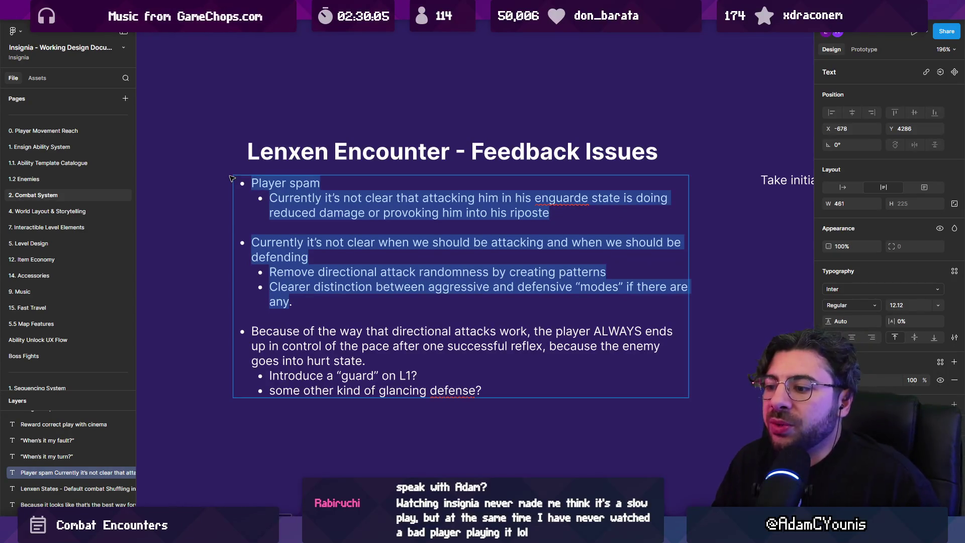
{"action": "key", "text": "alt+Tab"}
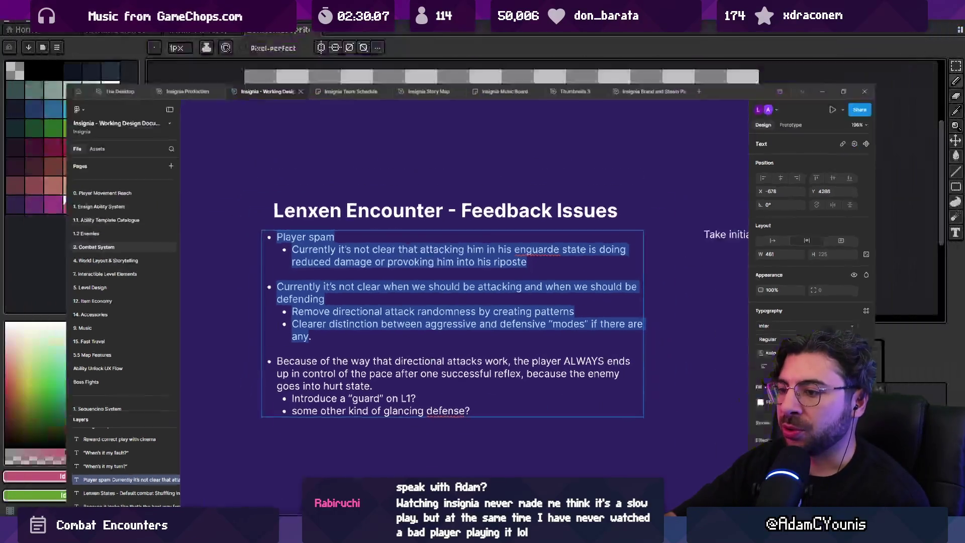
{"action": "left_click_drag", "start_coordinate": [372, 389], "coordinate": [397, 392]}
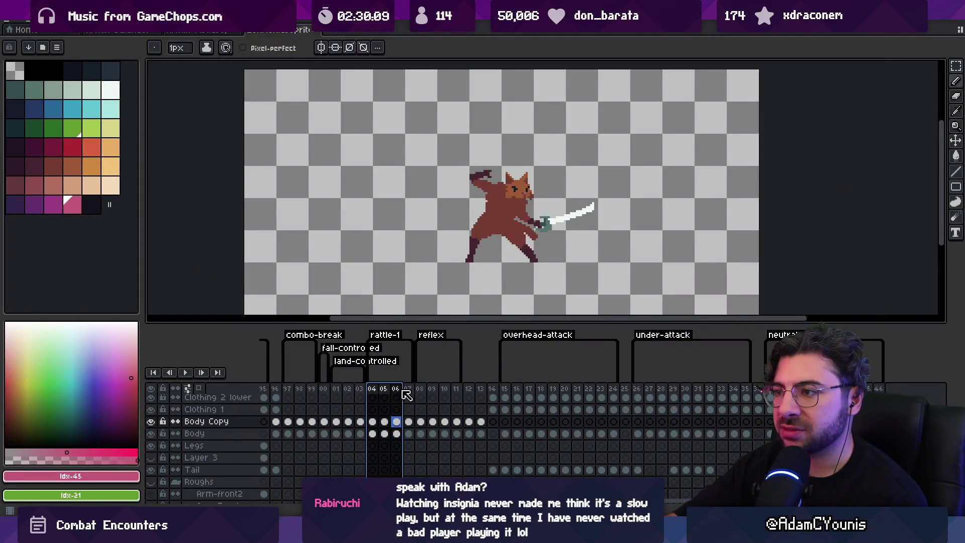
{"action": "key", "text": "alt+Tab"}
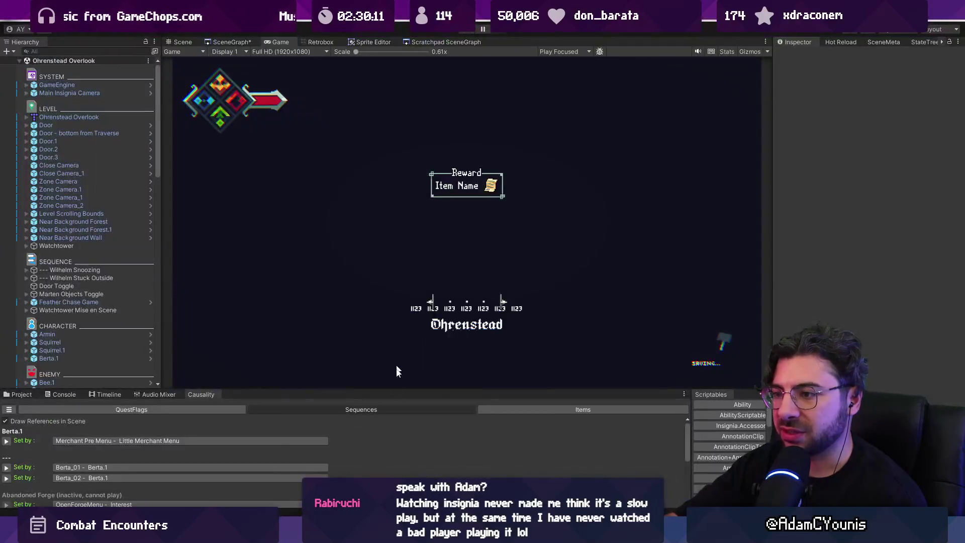
Alt+Tab from the running Unity game back to Figma's Lenxen Encounter feedback notes
{"action": "key", "text": "alt+Tab"}
{"action": "mouse_move", "coordinate": [551, 533]}
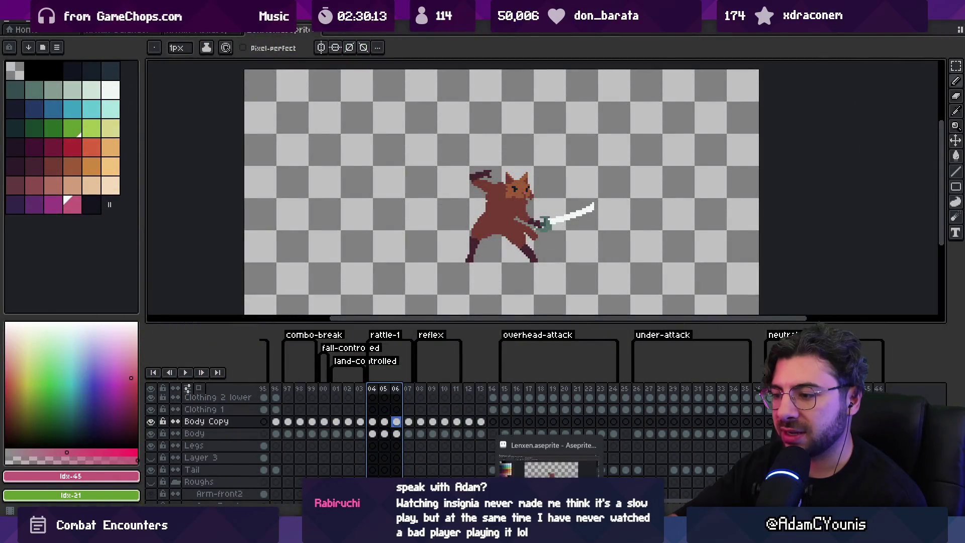
{"action": "mouse_move", "coordinate": [660, 532]}
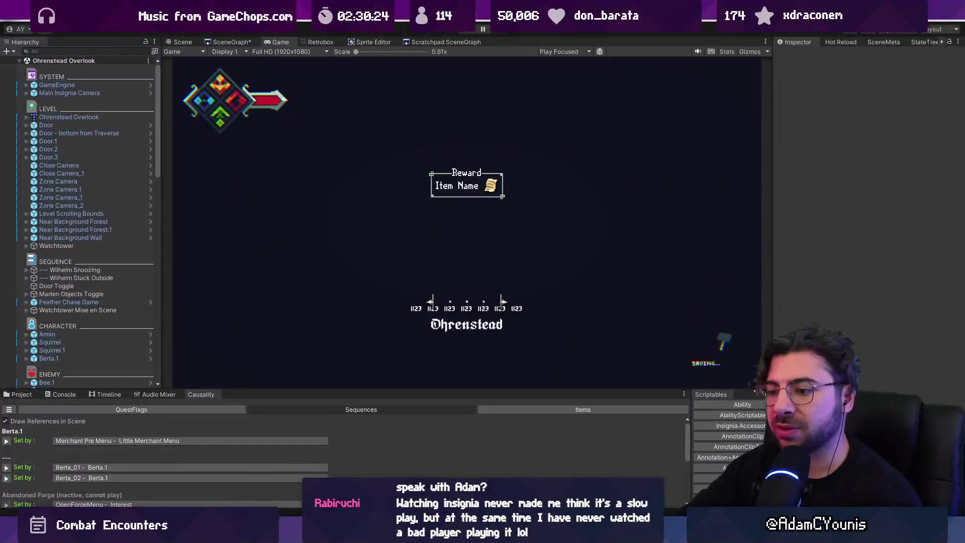
{"action": "key", "text": "alt+Tab"}
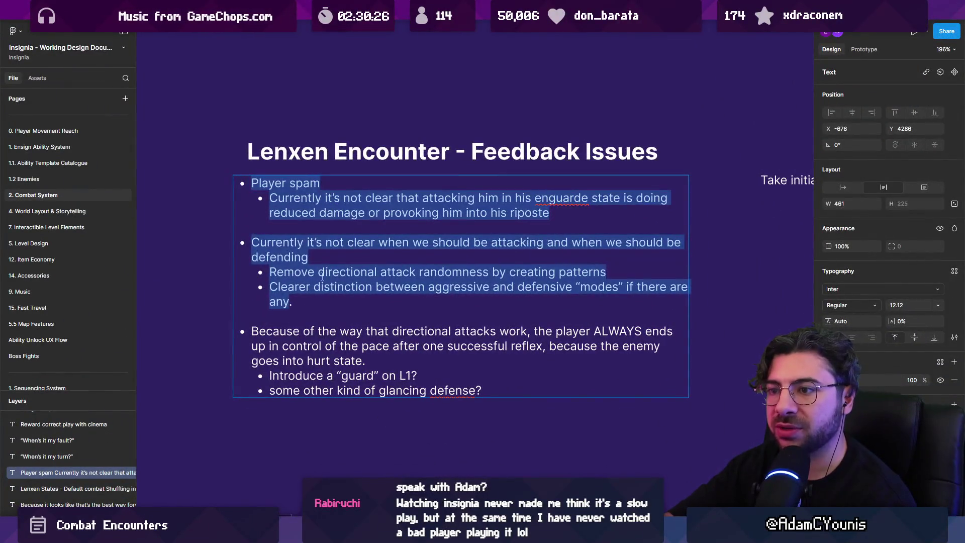
Highlight the Player spam and when-to-attack-or-defend feedback bullets to discuss them
{"action": "left_click", "coordinate": [320, 274]}
{"action": "left_click_drag", "start_coordinate": [559, 208], "coordinate": [250, 185]}
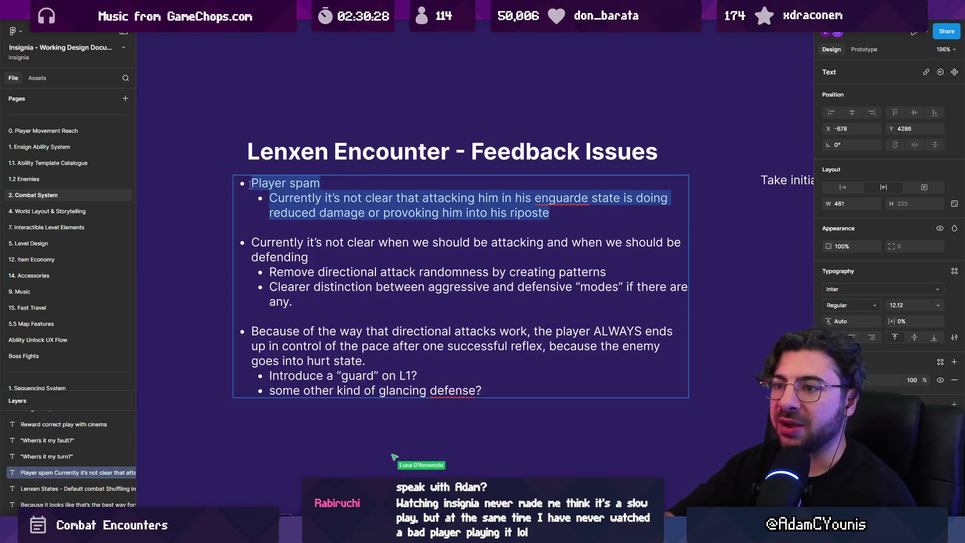
{"action": "mouse_move", "coordinate": [249, 249]}
{"action": "left_mouse_down"}
{"action": "mouse_move", "coordinate": [608, 275]}
{"action": "mouse_move", "coordinate": [305, 309]}
{"action": "left_mouse_up"}
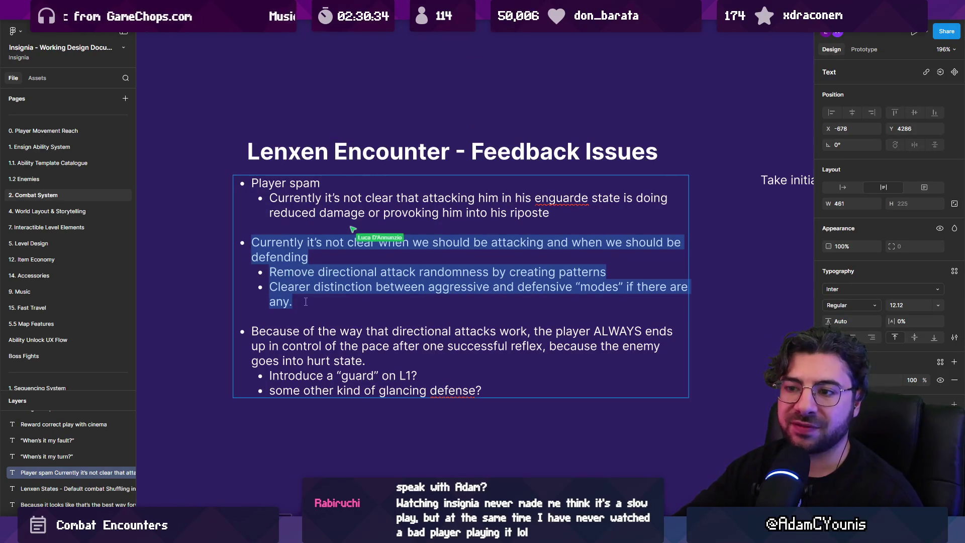
{"action": "mouse_move", "coordinate": [551, 213]}
{"action": "left_mouse_down"}
{"action": "mouse_move", "coordinate": [269, 199]}
{"action": "mouse_move", "coordinate": [243, 184]}
{"action": "left_mouse_up"}
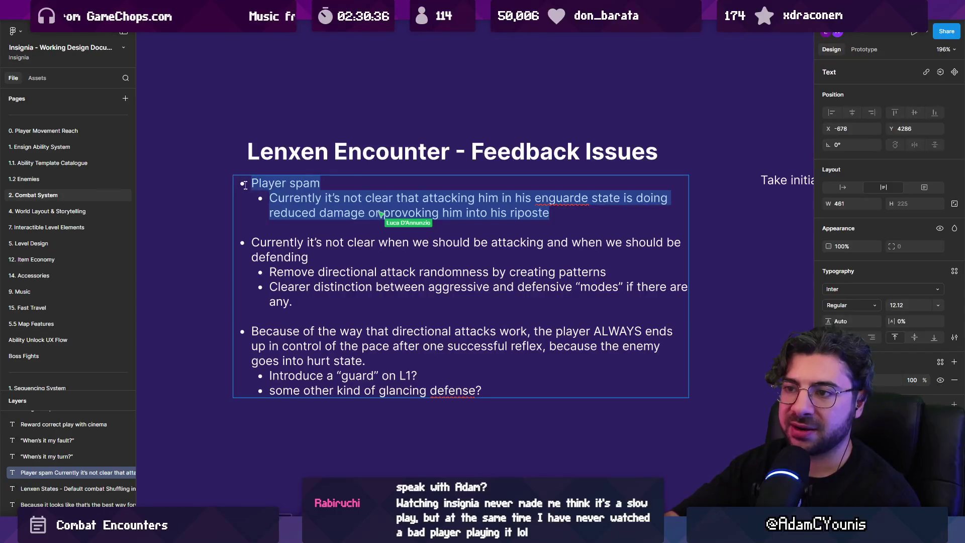
{"action": "left_click", "coordinate": [307, 310]}
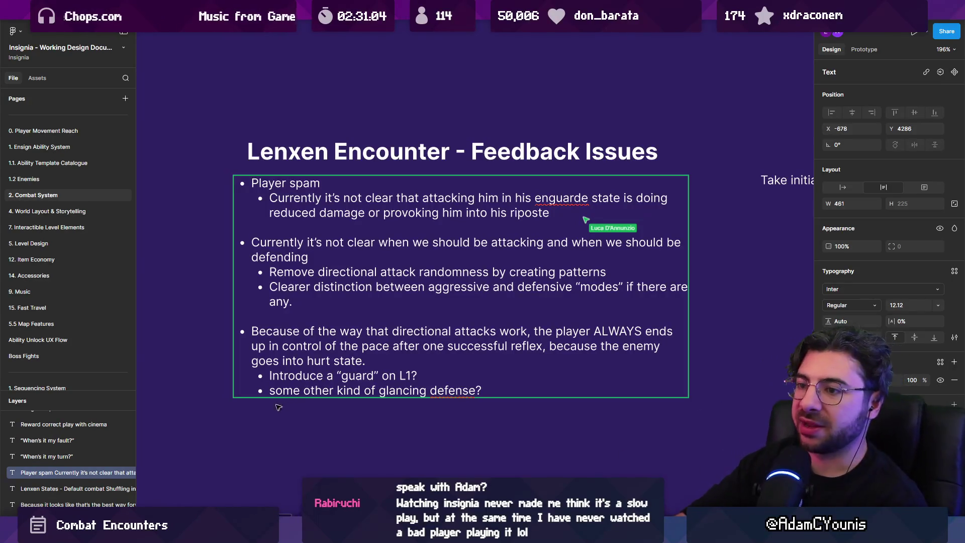
{"action": "left_click_drag", "start_coordinate": [294, 302], "coordinate": [242, 244]}
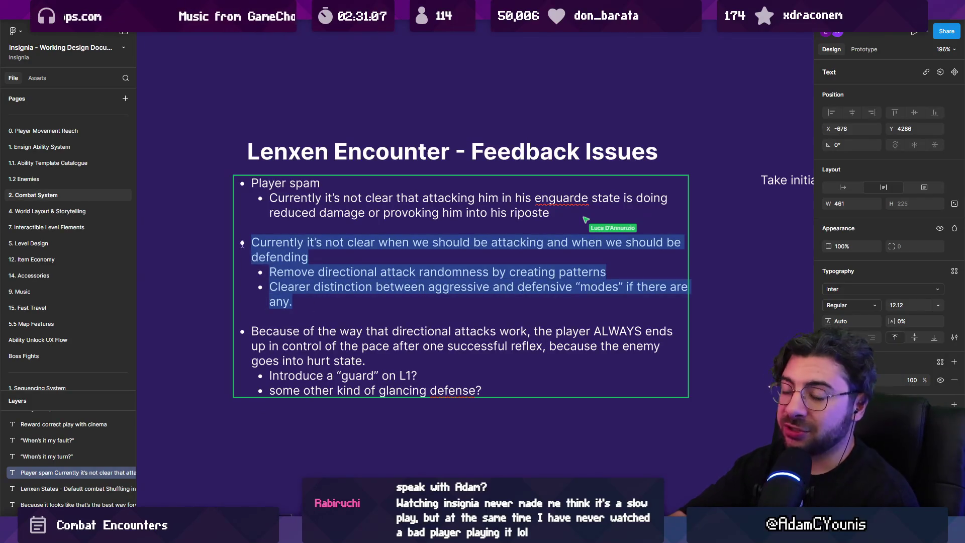
{"action": "left_click", "coordinate": [251, 244]}
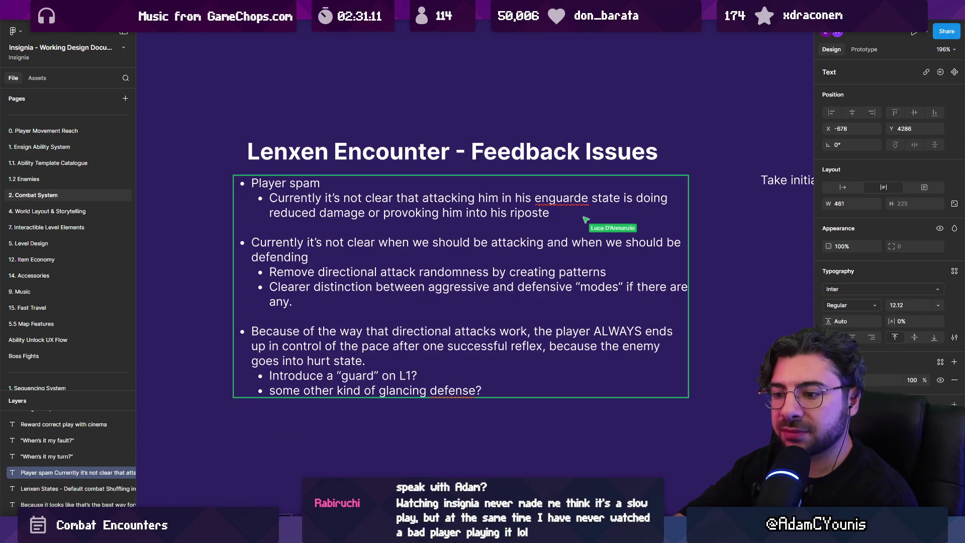
Switch to the Unity editor and start the game in Play mode
{"action": "key", "text": "super"}
{"action": "key", "text": "alt+Tab"}
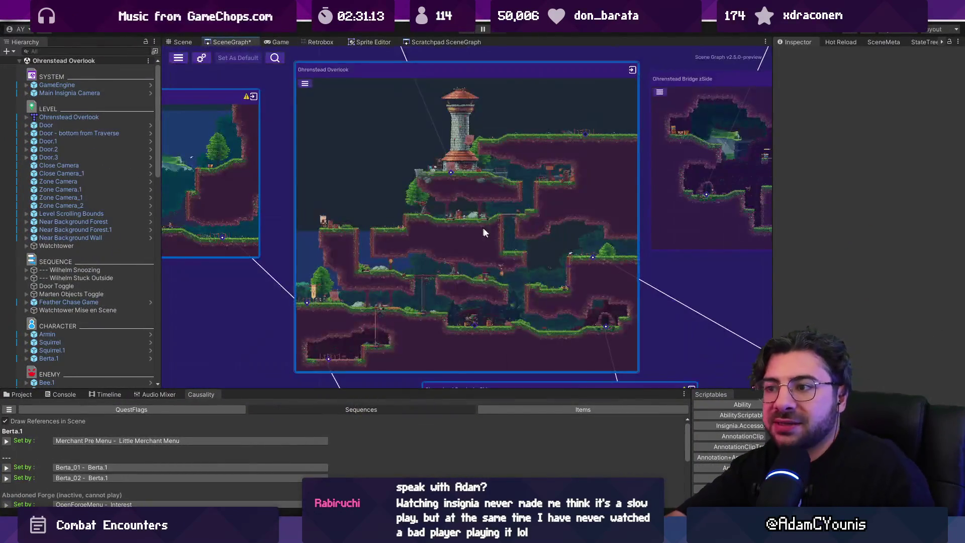
{"action": "scroll", "coordinate": [475, 232], "scroll_direction": "up", "scroll_amount": 3}
{"action": "left_click", "coordinate": [467, 33]}
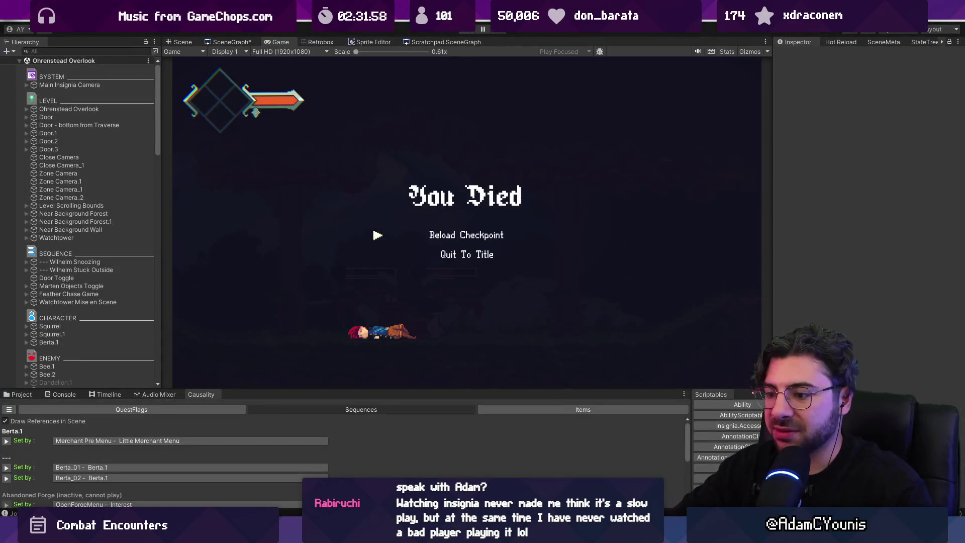
Return to the Figma design doc at the Lenxen Encounter feedback notes
{"action": "key", "text": "alt+Tab"}
{"action": "scroll", "coordinate": [398, 360], "scroll_direction": "down", "scroll_amount": 5}
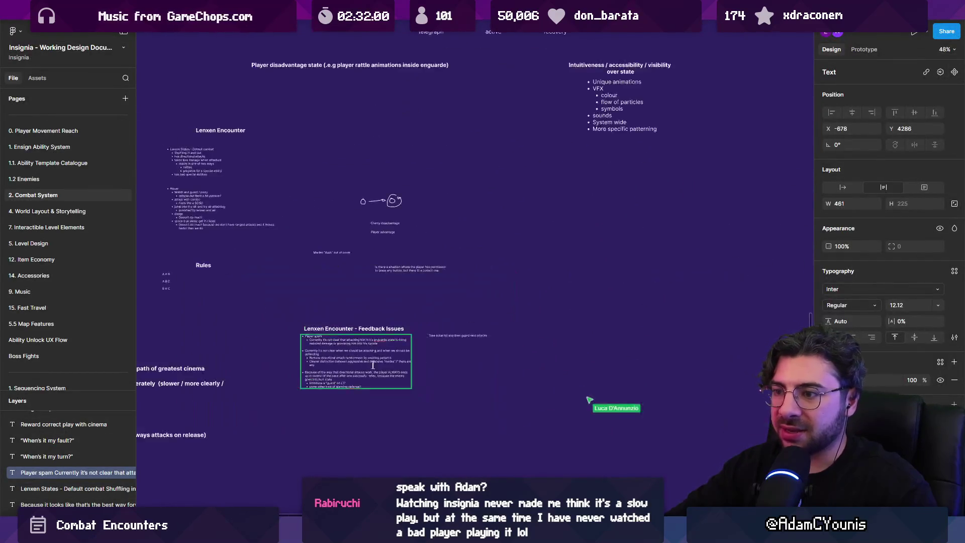
Duplicate the Clash task and retype the copy as 'Hit blocked sound'
{"action": "scroll", "coordinate": [376, 370], "scroll_direction": "up", "scroll_amount": 5}
{"action": "scroll", "coordinate": [603, 407], "scroll_direction": "down", "scroll_amount": 3}
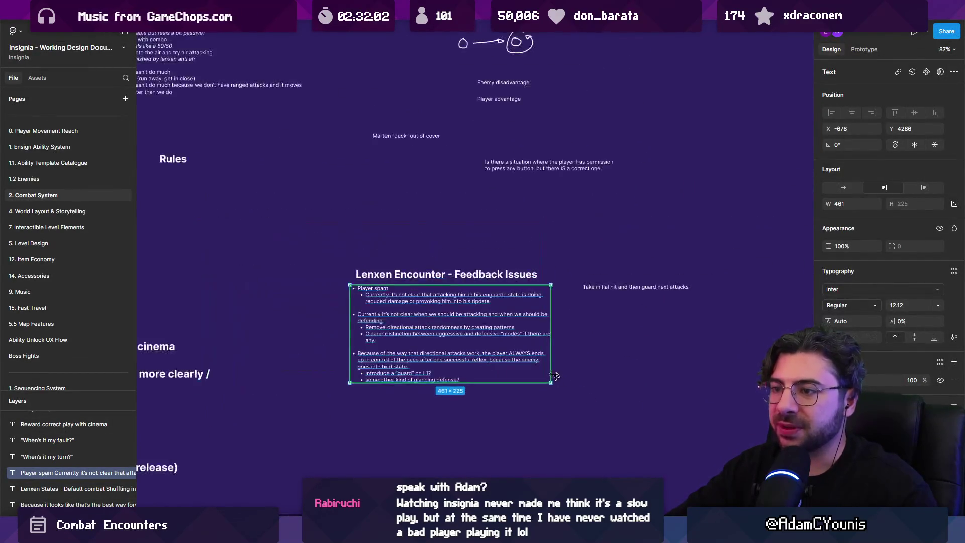
{"action": "scroll", "coordinate": [603, 408], "scroll_direction": "down", "scroll_amount": 10}
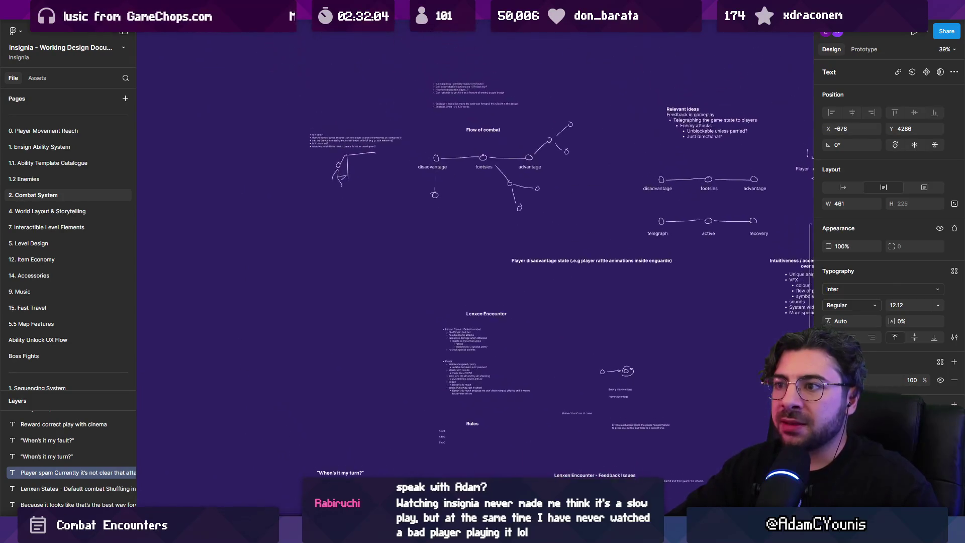
{"action": "scroll", "coordinate": [500, 191], "scroll_direction": "up", "scroll_amount": 6}
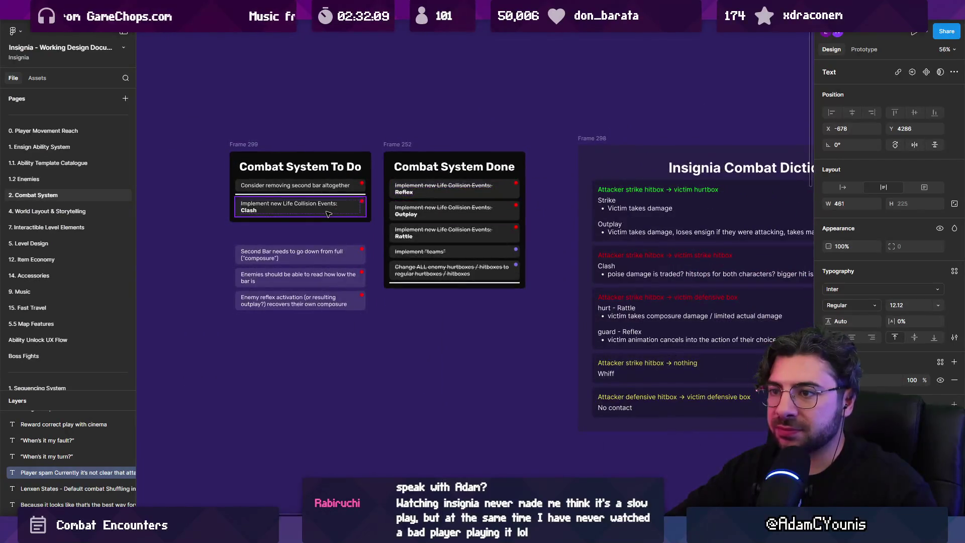
{"action": "left_click", "coordinate": [275, 206]}
{"action": "key", "text": "ctrl+d"}
{"action": "double_click", "coordinate": [275, 232]}
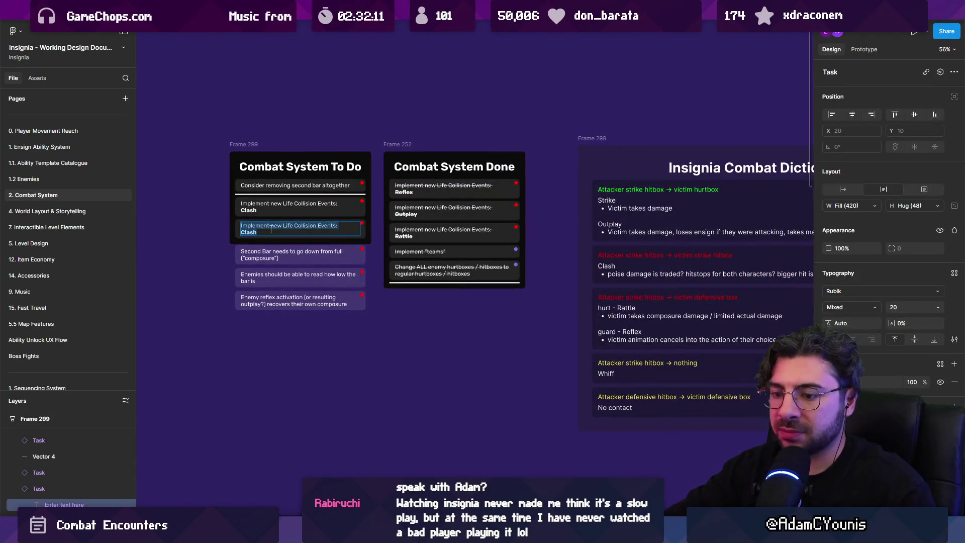
{"action": "type", "text": "Hit blocked soun"}
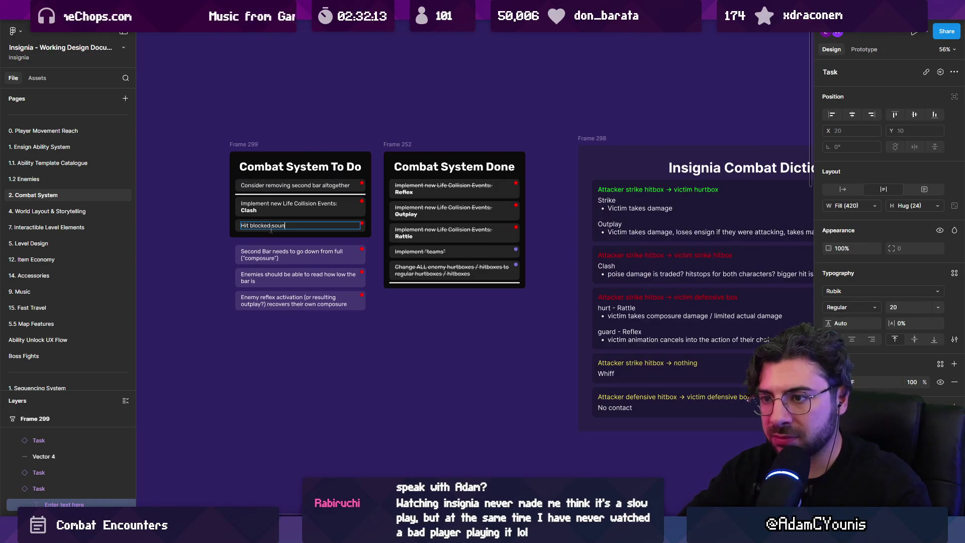
{"action": "key", "text": "Escape"}
{"action": "key", "text": "Escape"}
Open the Lenxen Encounter feedback text for editing
{"action": "scroll", "coordinate": [360, 302], "scroll_direction": "down", "scroll_amount": 10}
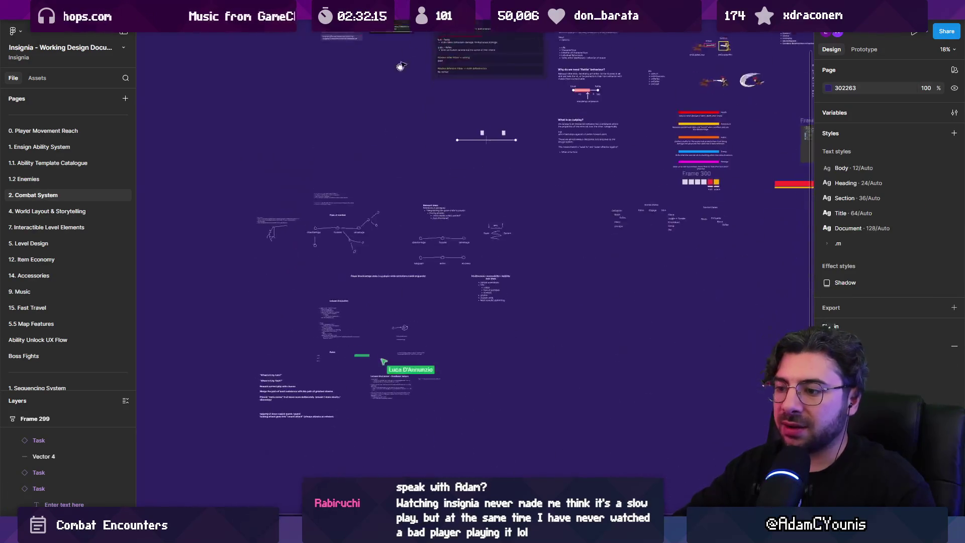
{"action": "scroll", "coordinate": [432, 293], "scroll_direction": "up", "scroll_amount": 10}
{"action": "double_click", "coordinate": [285, 280]}
{"action": "scroll", "coordinate": [285, 280], "scroll_direction": "down", "scroll_amount": 2}
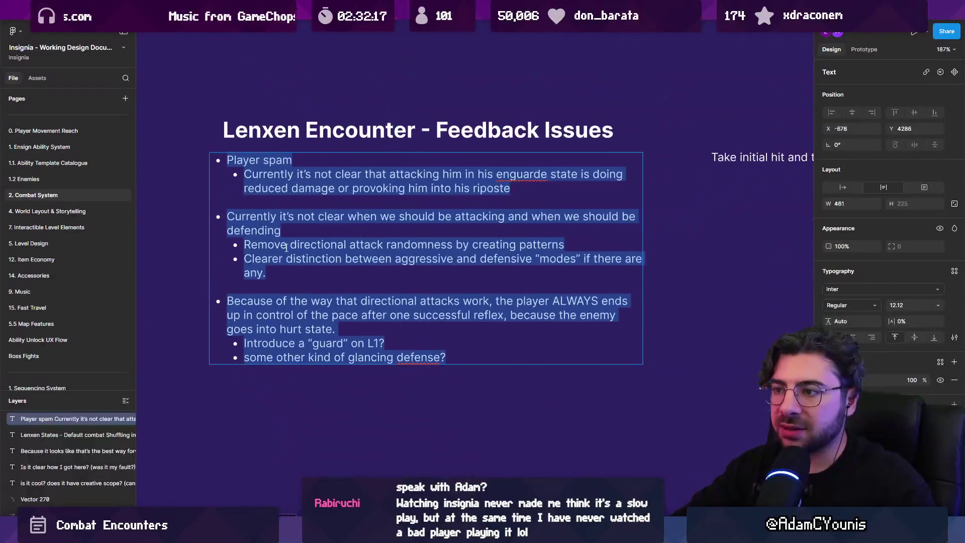
{"action": "left_click", "coordinate": [285, 280]}
{"action": "mouse_move", "coordinate": [285, 280]}
{"action": "left_mouse_down"}
{"action": "mouse_move", "coordinate": [226, 216]}
{"action": "mouse_move", "coordinate": [244, 245]}
{"action": "mouse_move", "coordinate": [526, 243]}
{"action": "left_mouse_up"}
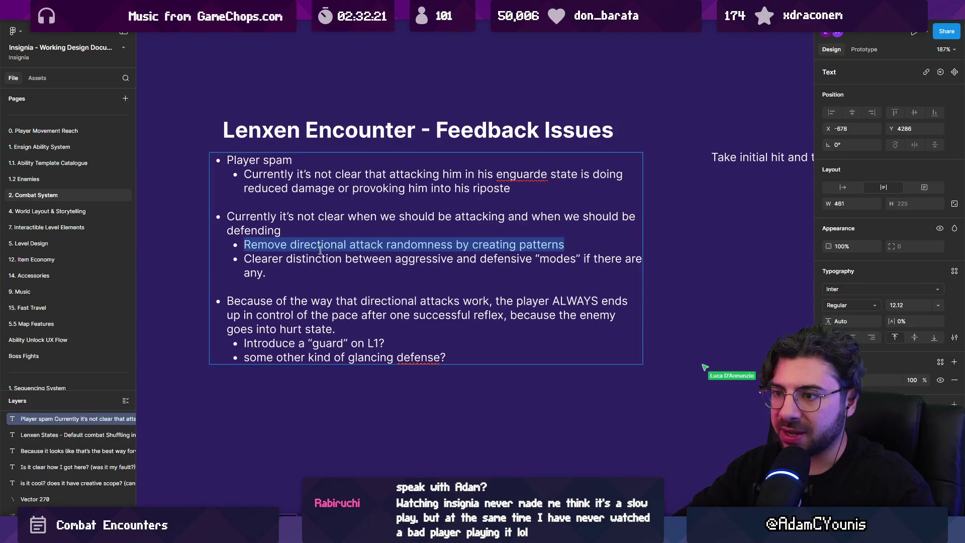
{"action": "left_click_drag", "start_coordinate": [244, 245], "coordinate": [581, 247]}
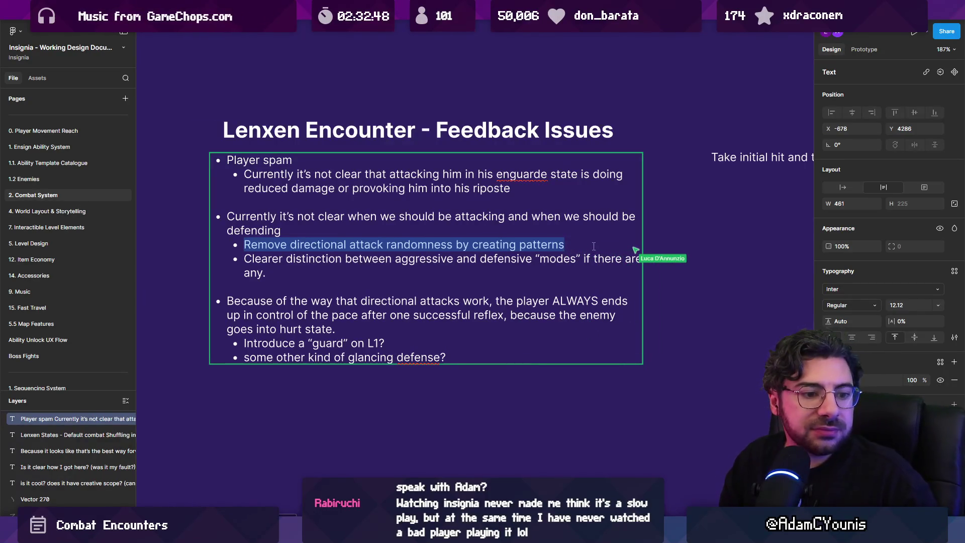
{"action": "left_click", "coordinate": [593, 246]}
{"action": "key", "text": "Return"}
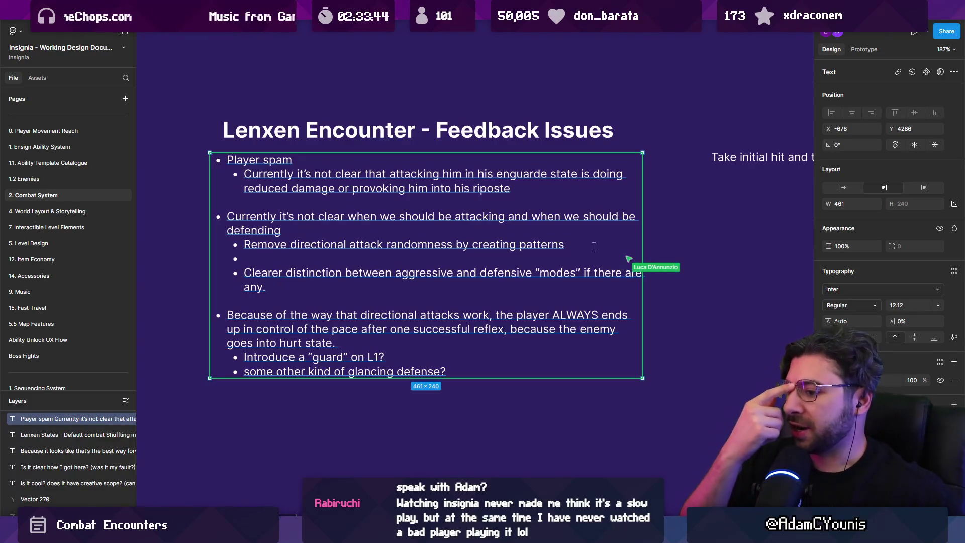
{"action": "left_click", "coordinate": [491, 433]}
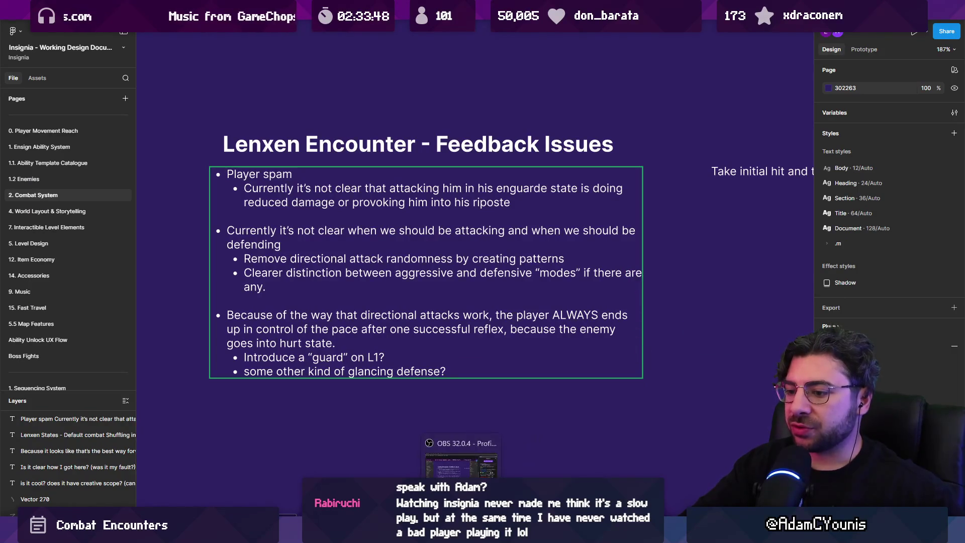
{"action": "mouse_move", "coordinate": [416, 534]}
{"action": "mouse_move", "coordinate": [549, 533]}
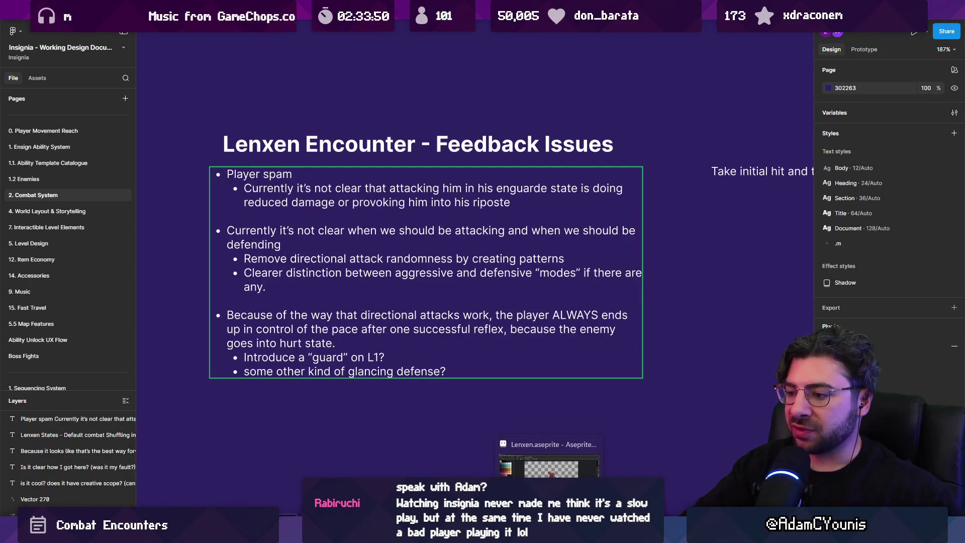
{"action": "mouse_move", "coordinate": [461, 534]}
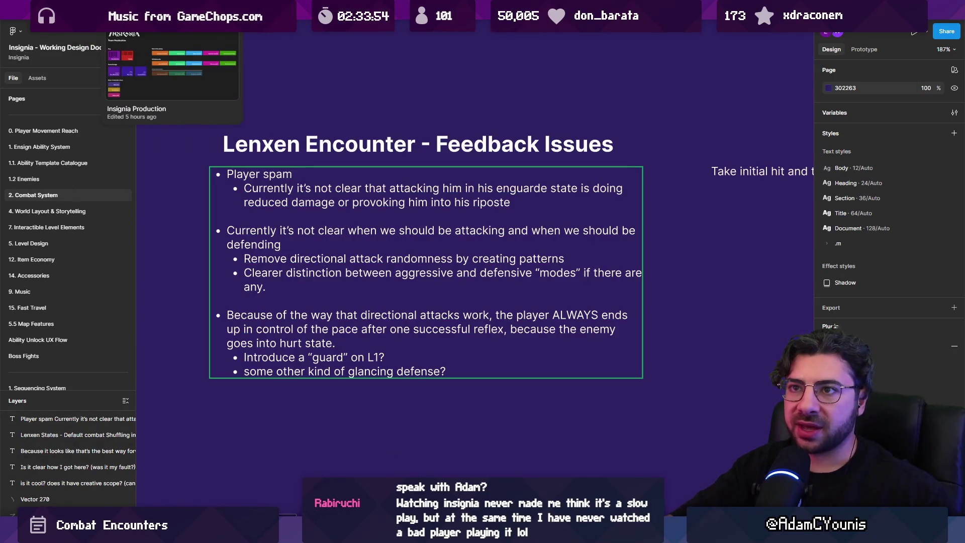
Open the Insignia Production file, glance at the Components page, and return to the SFX Schedule
{"action": "left_click", "coordinate": [190, 95]}
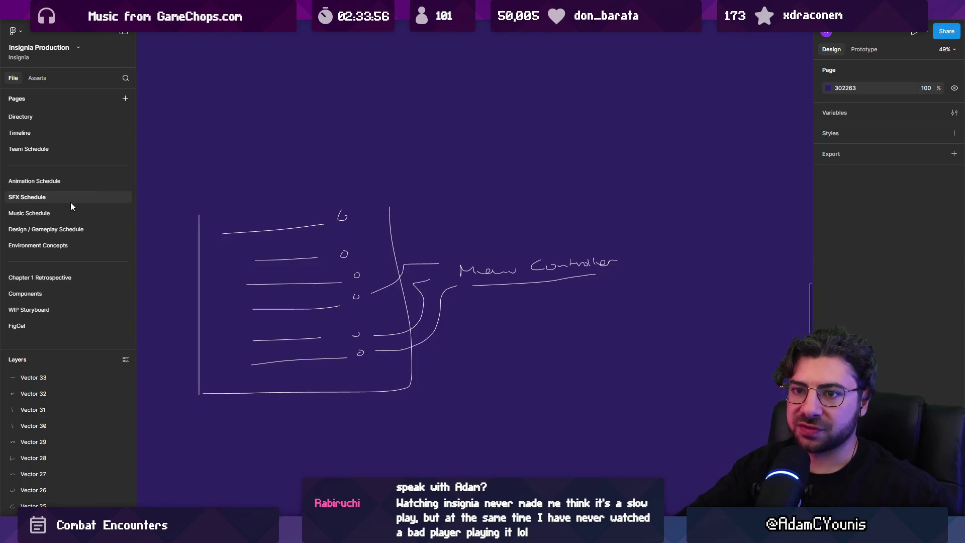
{"action": "left_click", "coordinate": [59, 278]}
{"action": "left_click", "coordinate": [58, 294]}
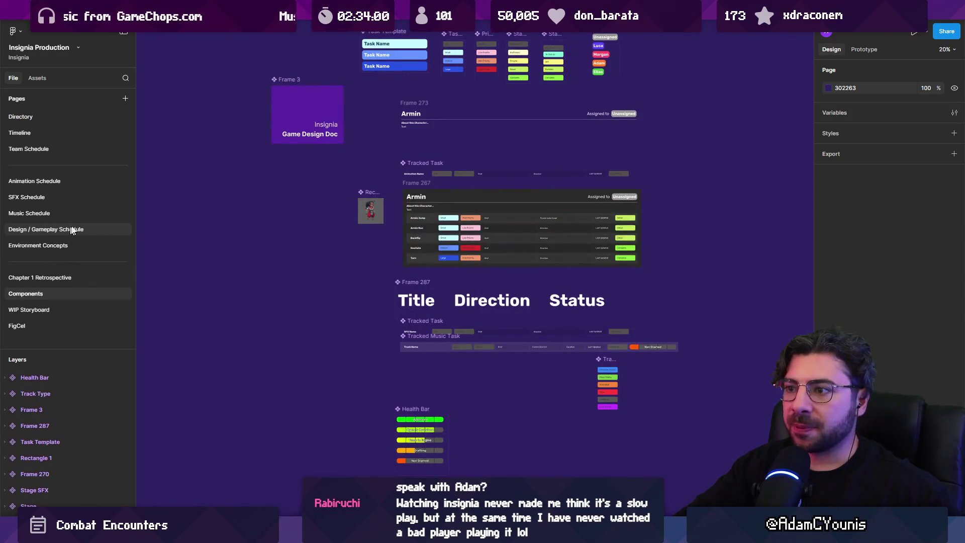
{"action": "left_click", "coordinate": [40, 197]}
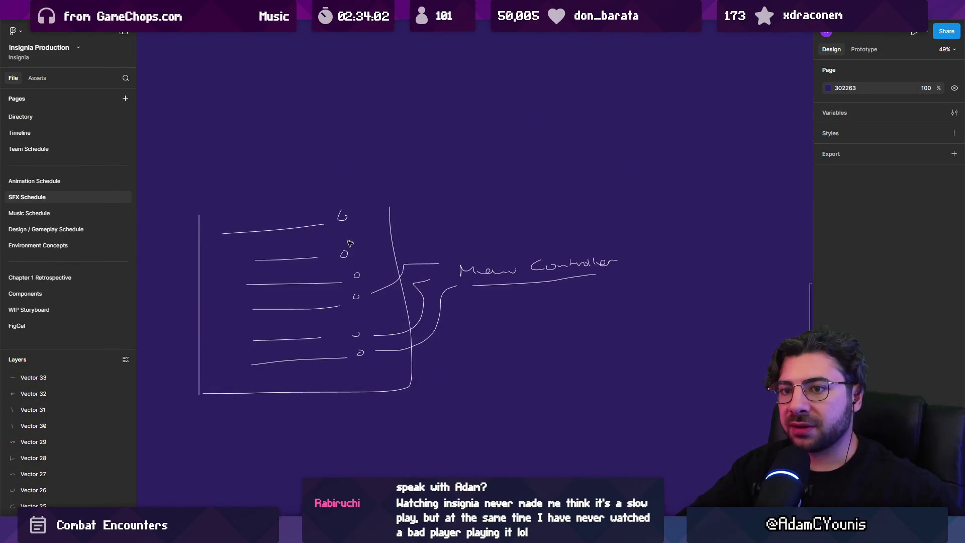
{"action": "scroll", "coordinate": [301, 321], "scroll_direction": "down", "scroll_amount": 5}
{"action": "mouse_move", "coordinate": [238, 233]}
{"action": "left_mouse_down"}
{"action": "mouse_move", "coordinate": [275, 296]}
{"action": "mouse_move", "coordinate": [375, 336]}
{"action": "left_mouse_up"}
{"action": "left_click", "coordinate": [407, 342]}
{"action": "scroll", "coordinate": [711, 205], "scroll_direction": "up", "scroll_amount": 10}
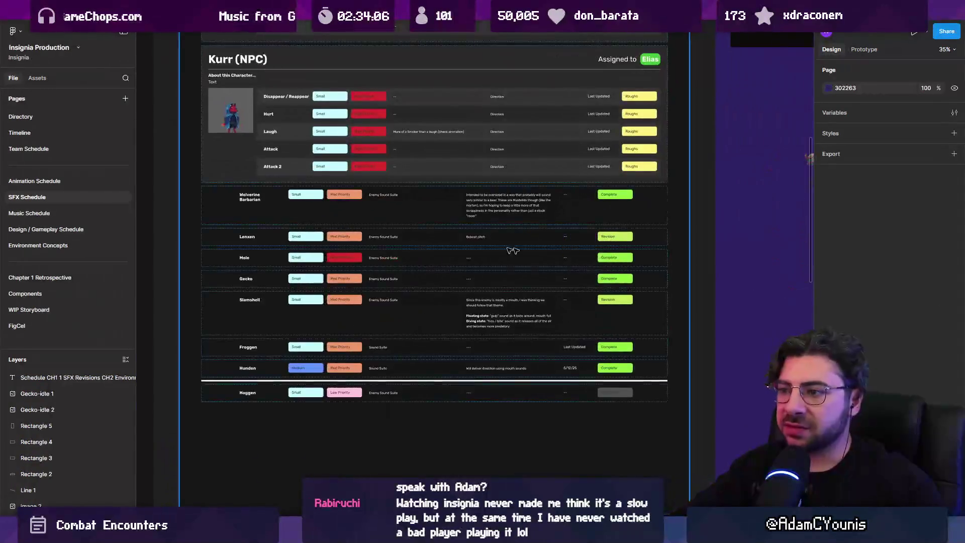
{"action": "scroll", "coordinate": [446, 276], "scroll_direction": "up", "scroll_amount": 5}
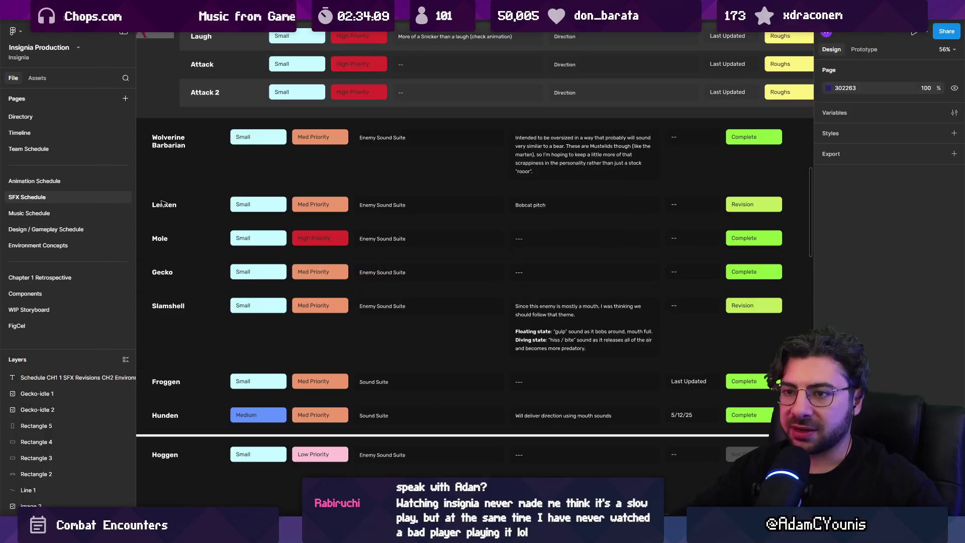
Select the enemy schedule rows Lenxen, Mole, Gecko, Slamshell, Froggen and Hunden, then Froggen alone
{"action": "left_click", "coordinate": [171, 208]}
{"action": "left_click", "coordinate": [186, 209]}
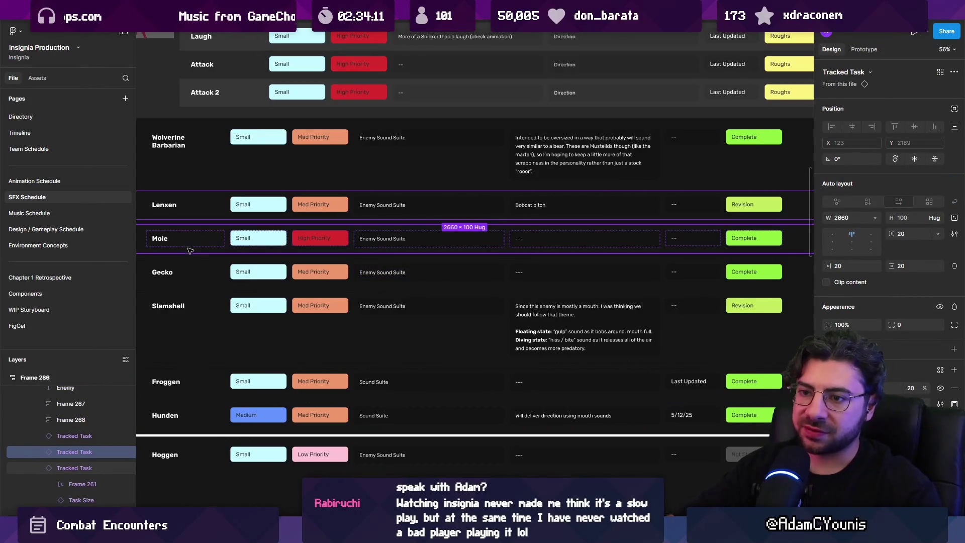
{"action": "left_click", "coordinate": [191, 252], "text": "shift"}
{"action": "left_click", "coordinate": [190, 276], "text": "shift"}
{"action": "left_click", "coordinate": [191, 311], "text": "shift"}
{"action": "scroll", "coordinate": [191, 322], "scroll_direction": "down", "scroll_amount": 3}
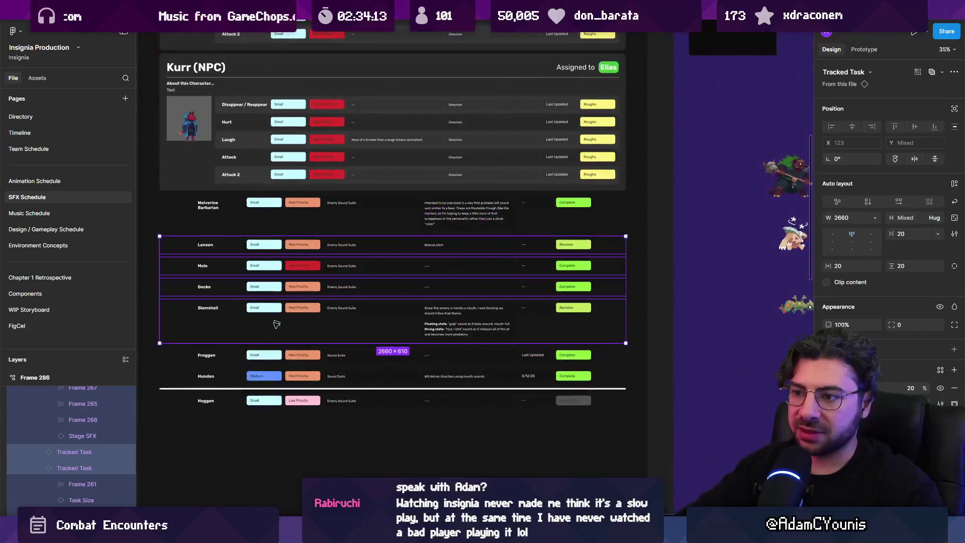
{"action": "left_click", "coordinate": [239, 358], "text": "shift"}
{"action": "left_click", "coordinate": [290, 373], "text": "shift"}
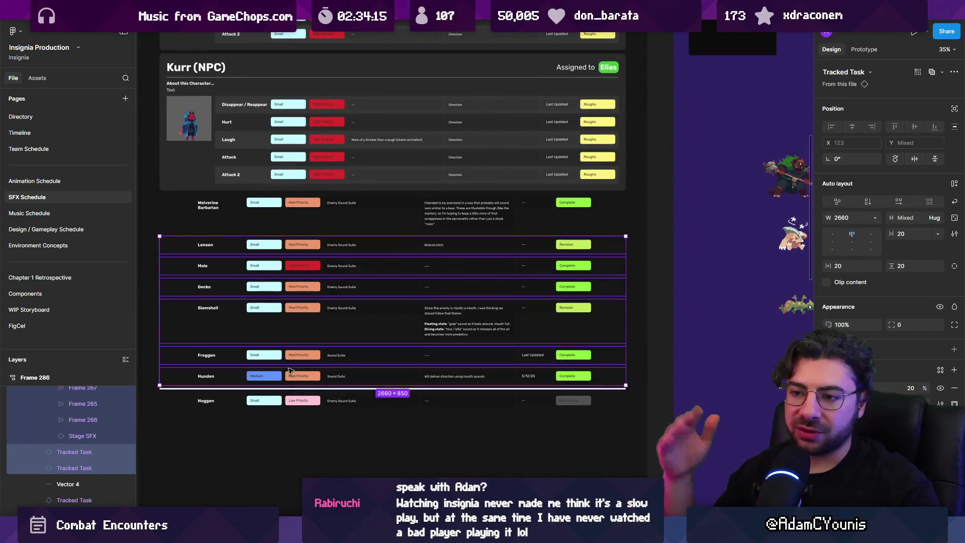
{"action": "scroll", "coordinate": [290, 372], "scroll_direction": "up", "scroll_amount": 5}
{"action": "left_click", "coordinate": [289, 189]}
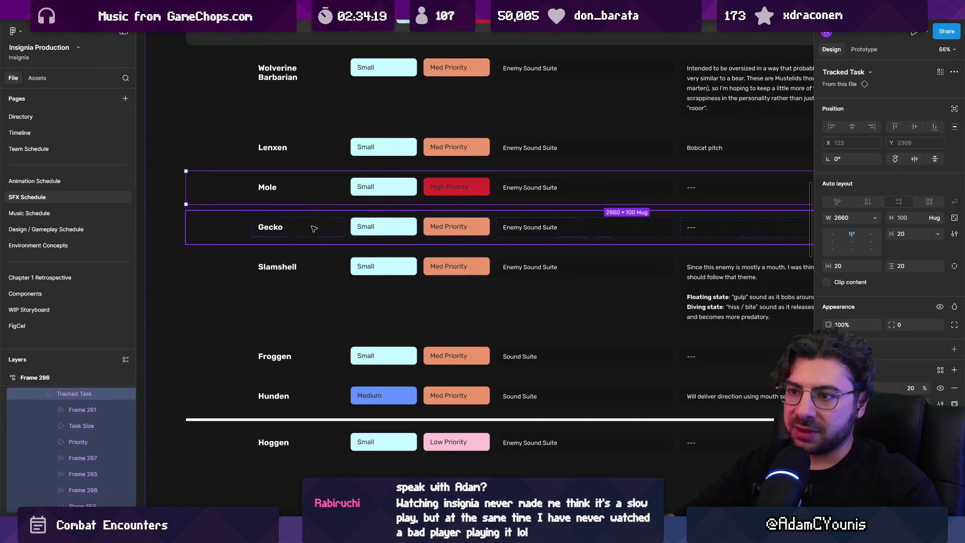
{"action": "left_click", "coordinate": [334, 259]}
{"action": "left_click", "coordinate": [309, 369]}
Zoom out over the SFX Schedule and switch to the Insignia Working Design Document
{"action": "scroll", "coordinate": [324, 371], "scroll_direction": "down", "scroll_amount": 2}
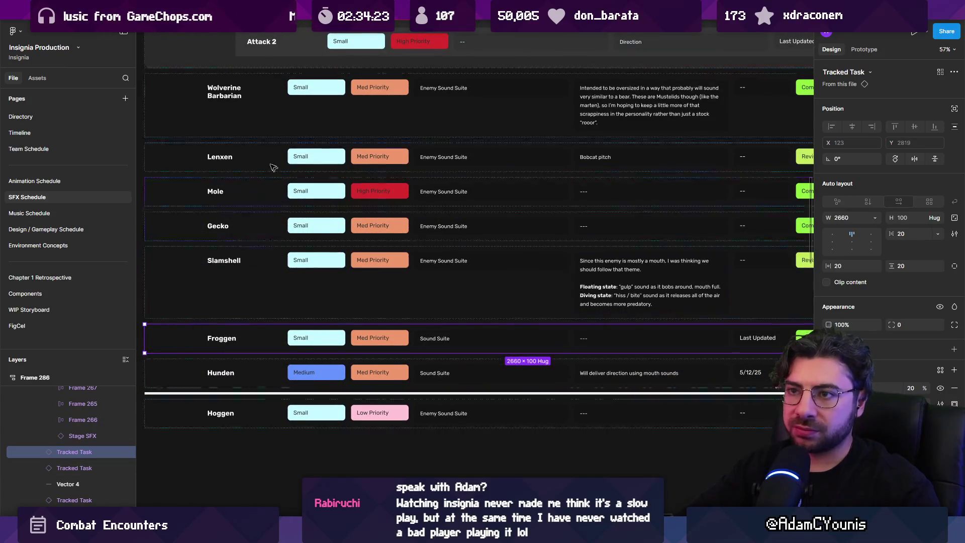
{"action": "scroll", "coordinate": [309, 242], "scroll_direction": "down", "scroll_amount": 5}
{"action": "scroll", "coordinate": [322, 282], "scroll_direction": "up", "scroll_amount": 3}
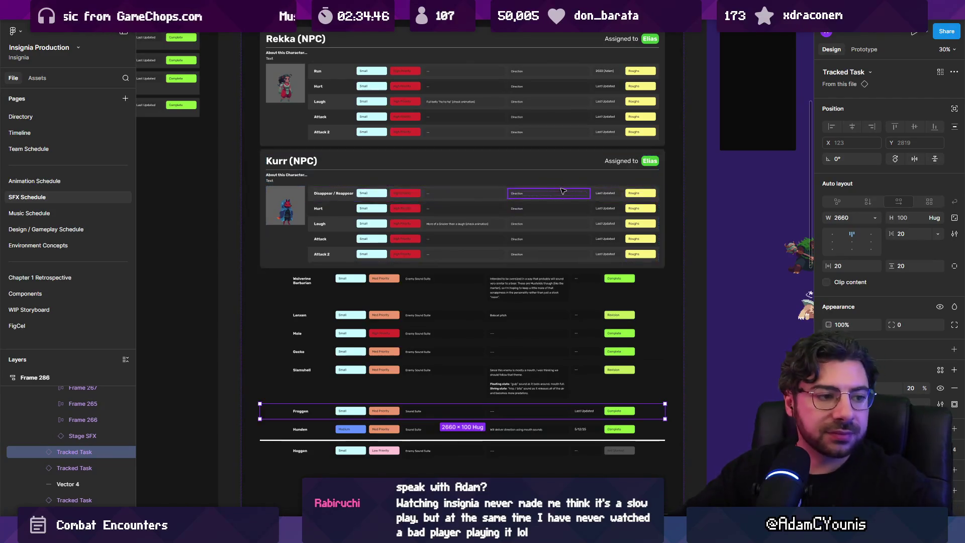
{"action": "scroll", "coordinate": [558, 190], "scroll_direction": "down", "scroll_amount": 3}
{"action": "scroll", "coordinate": [450, 175], "scroll_direction": "left", "scroll_amount": 5}
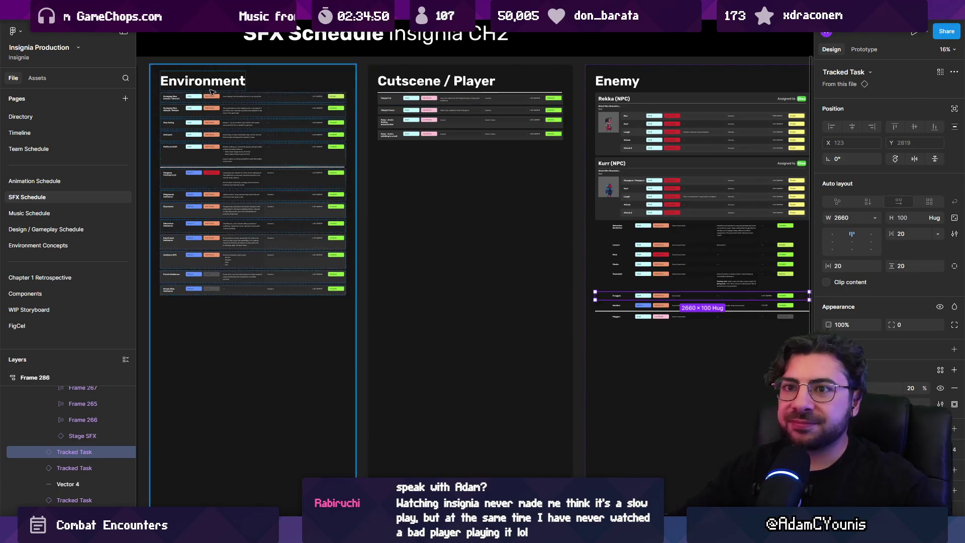
{"action": "mouse_move", "coordinate": [55, 48]}
{"action": "key", "text": "ctrl+Tab"}
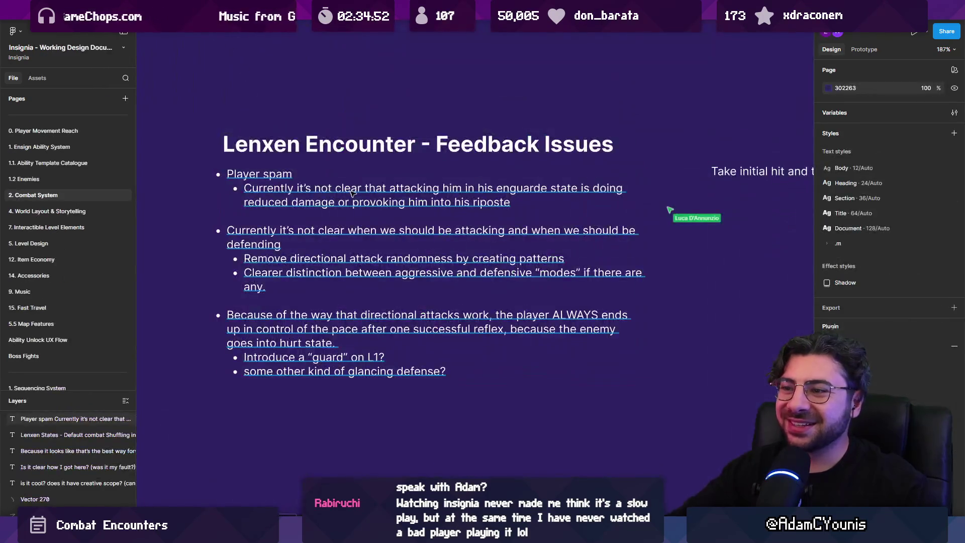
{"action": "mouse_move", "coordinate": [659, 534]}
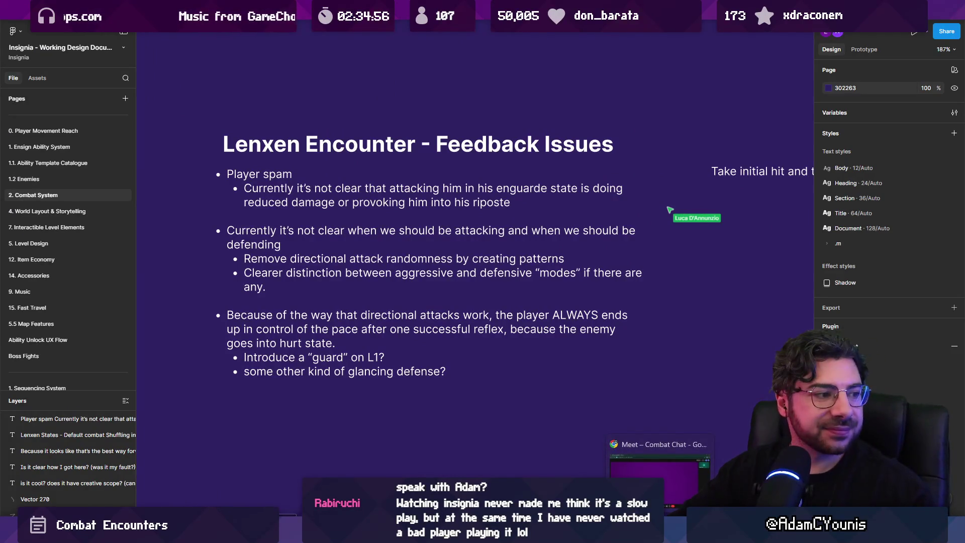
Leave the Combat Chat call, nudge the music volume up, close the Meet tab, and minimize Media Player
{"action": "left_click", "coordinate": [659, 478]}
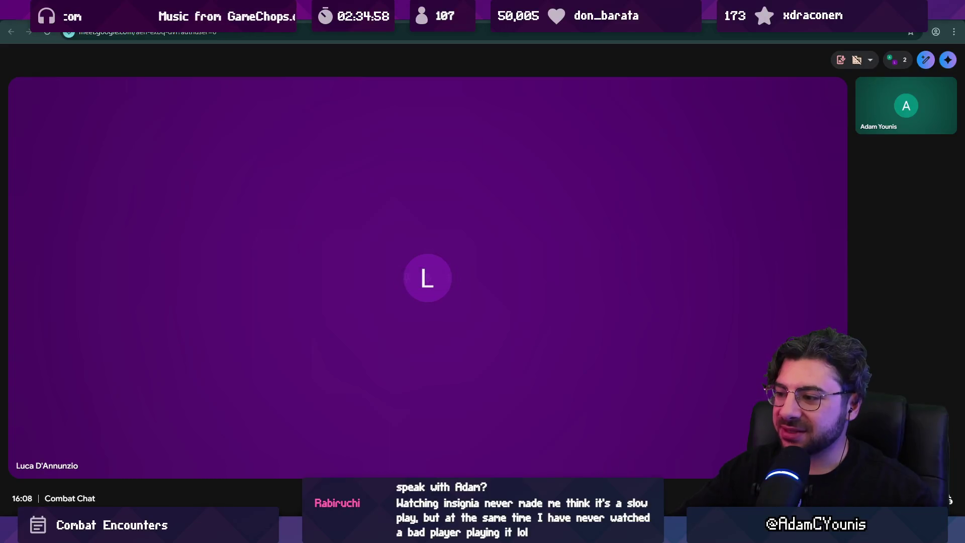
{"action": "left_click", "coordinate": [605, 498]}
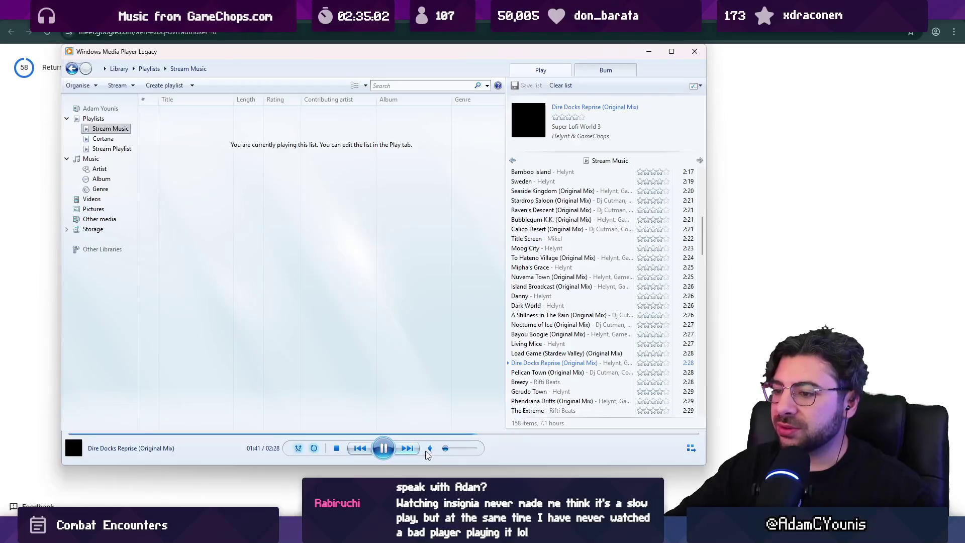
{"action": "left_click_drag", "start_coordinate": [445, 453], "coordinate": [449, 453]}
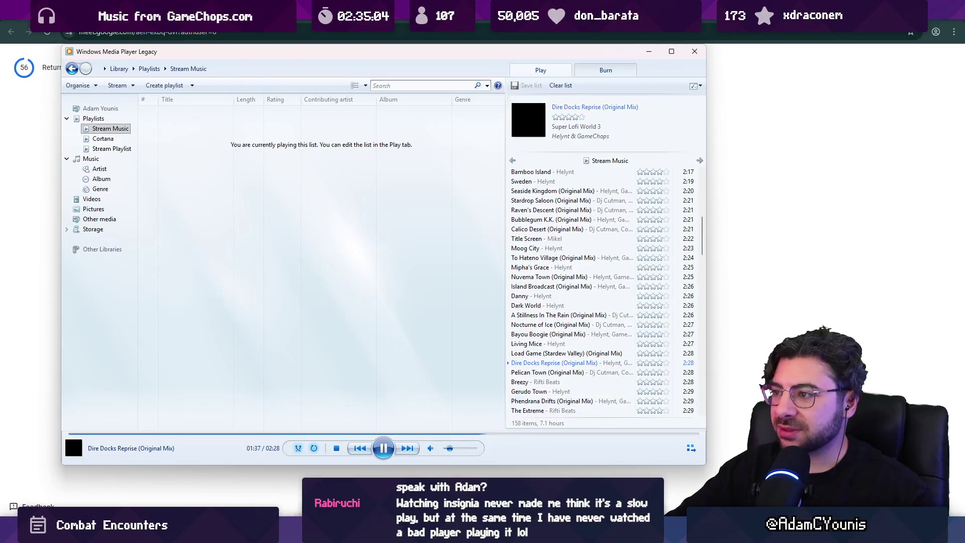
{"action": "left_click", "coordinate": [750, 345]}
{"action": "key", "text": "ctrl+w"}
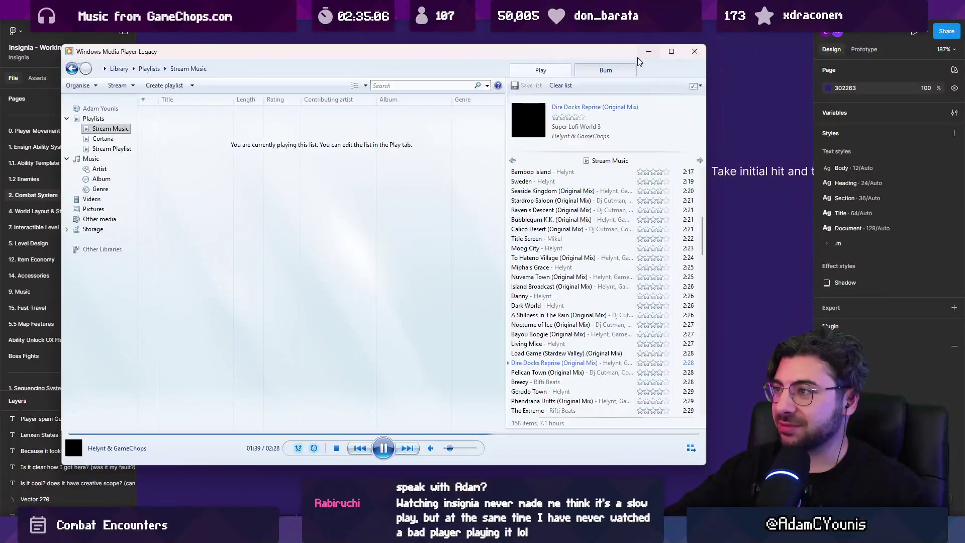
{"action": "left_click", "coordinate": [649, 51]}
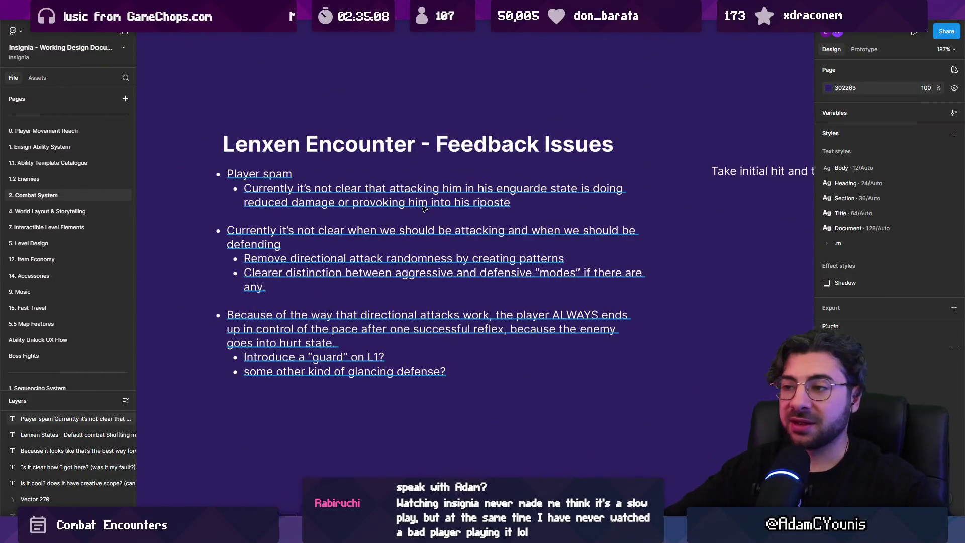
{"action": "scroll", "coordinate": [424, 207], "scroll_direction": "down", "scroll_amount": 10}
{"action": "scroll", "coordinate": [512, 243], "scroll_direction": "up", "scroll_amount": 5}
{"action": "scroll", "coordinate": [512, 244], "scroll_direction": "down", "scroll_amount": 5}
{"action": "scroll", "coordinate": [508, 263], "scroll_direction": "up", "scroll_amount": 5}
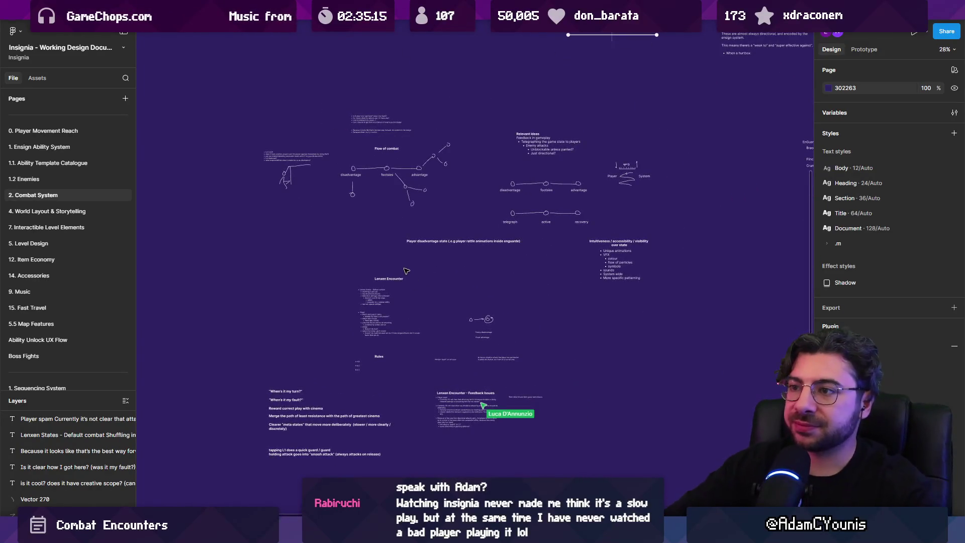
{"action": "scroll", "coordinate": [301, 131], "scroll_direction": "up", "scroll_amount": 5}
{"action": "scroll", "coordinate": [545, 220], "scroll_direction": "right", "scroll_amount": 3}
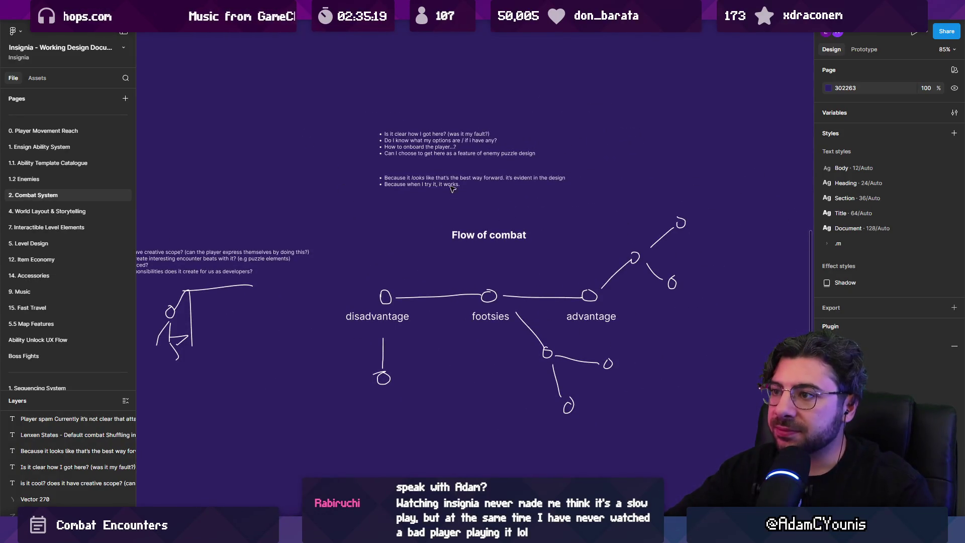
{"action": "scroll", "coordinate": [450, 189], "scroll_direction": "up", "scroll_amount": 2}
{"action": "scroll", "coordinate": [443, 178], "scroll_direction": "down", "scroll_amount": 5}
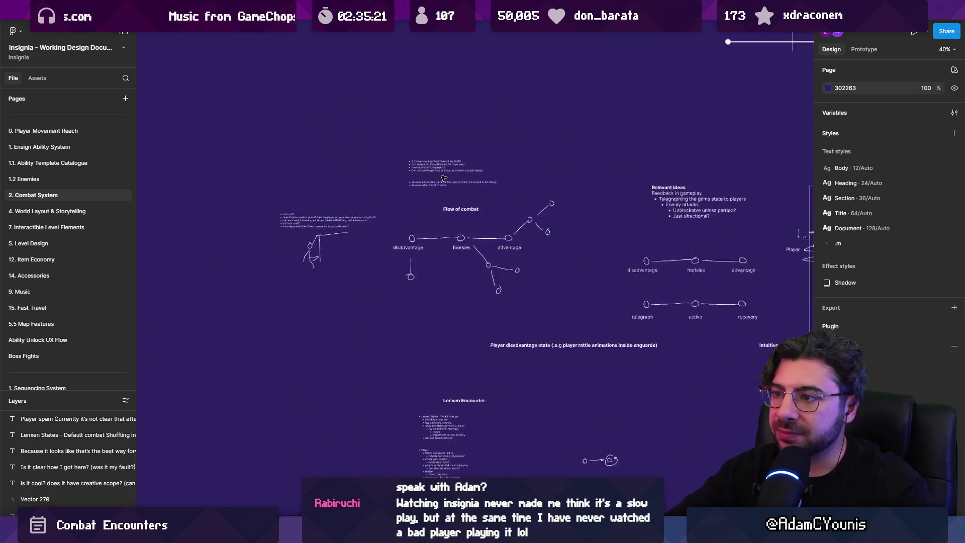
{"action": "scroll", "coordinate": [443, 178], "scroll_direction": "up", "scroll_amount": 4}
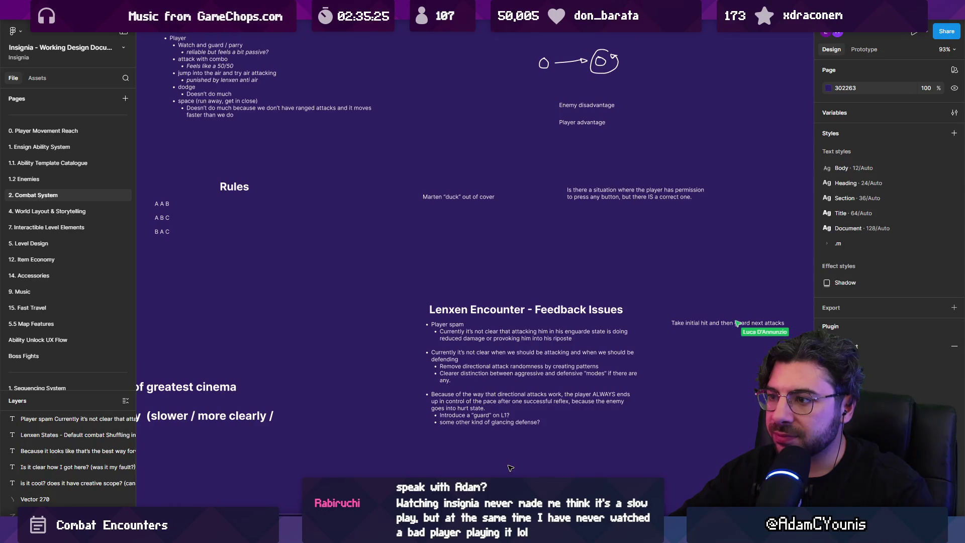
{"action": "scroll", "coordinate": [510, 468], "scroll_direction": "down", "scroll_amount": 5}
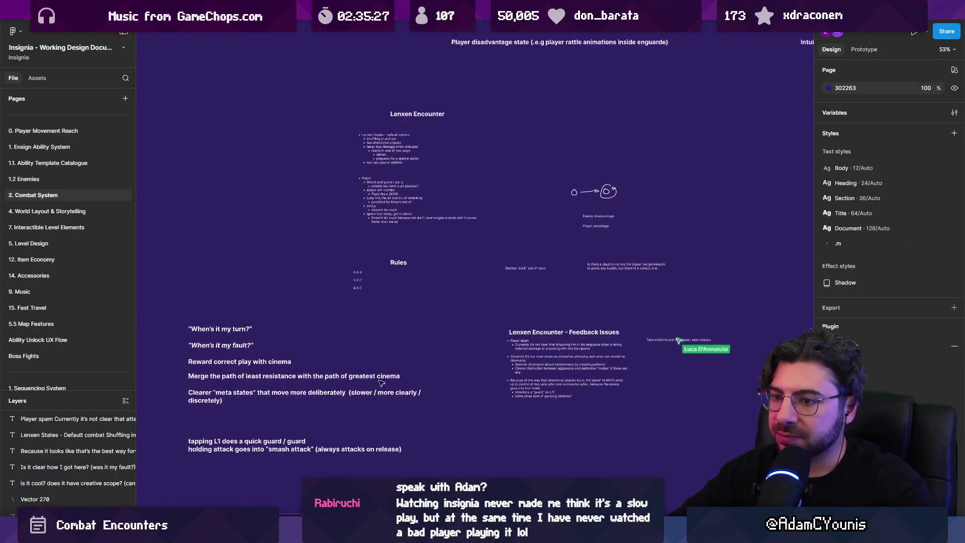
{"action": "scroll", "coordinate": [388, 385], "scroll_direction": "down", "scroll_amount": 2}
{"action": "scroll", "coordinate": [469, 164], "scroll_direction": "up", "scroll_amount": 10}
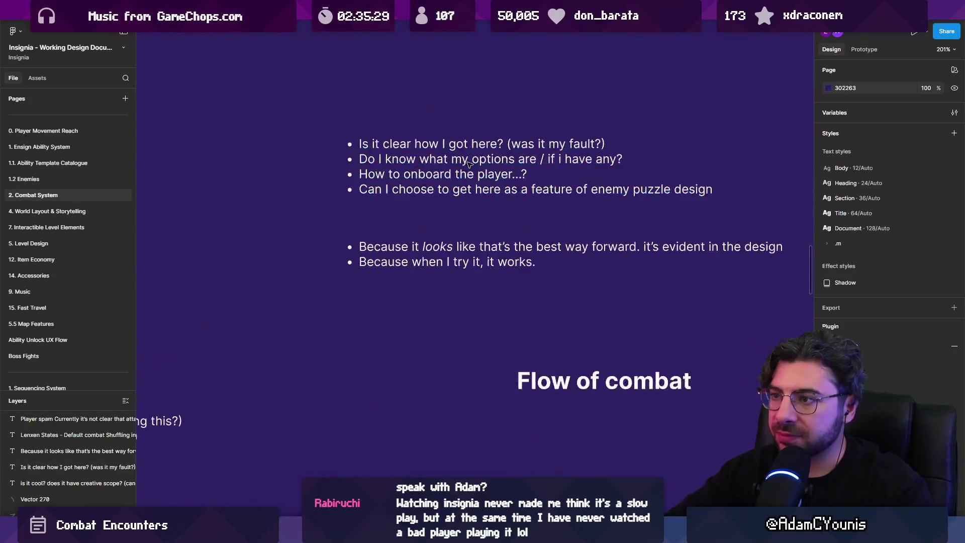
{"action": "left_click", "coordinate": [468, 173]}
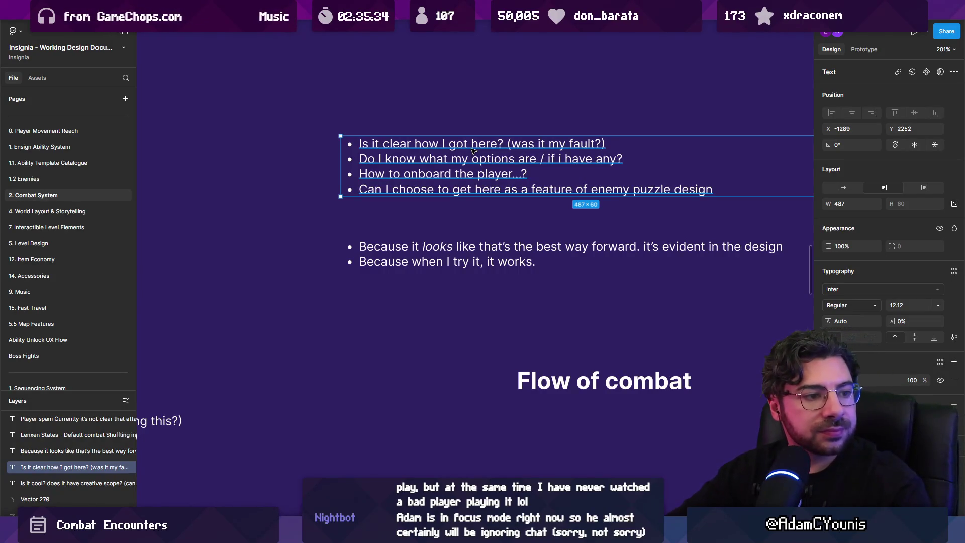
{"action": "scroll", "coordinate": [454, 165], "scroll_direction": "down", "scroll_amount": 10}
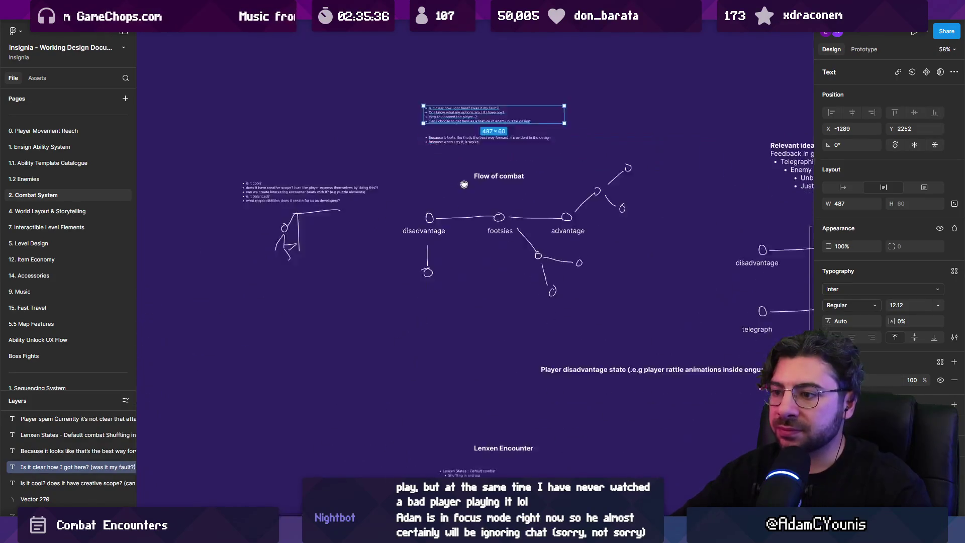
{"action": "scroll", "coordinate": [428, 145], "scroll_direction": "down", "scroll_amount": 5}
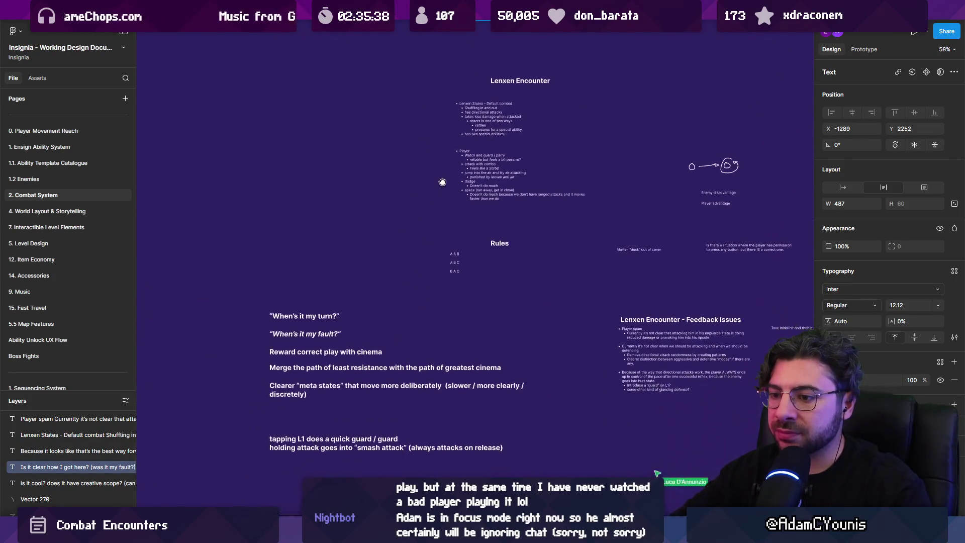
{"action": "scroll", "coordinate": [328, 347], "scroll_direction": "up", "scroll_amount": 3}
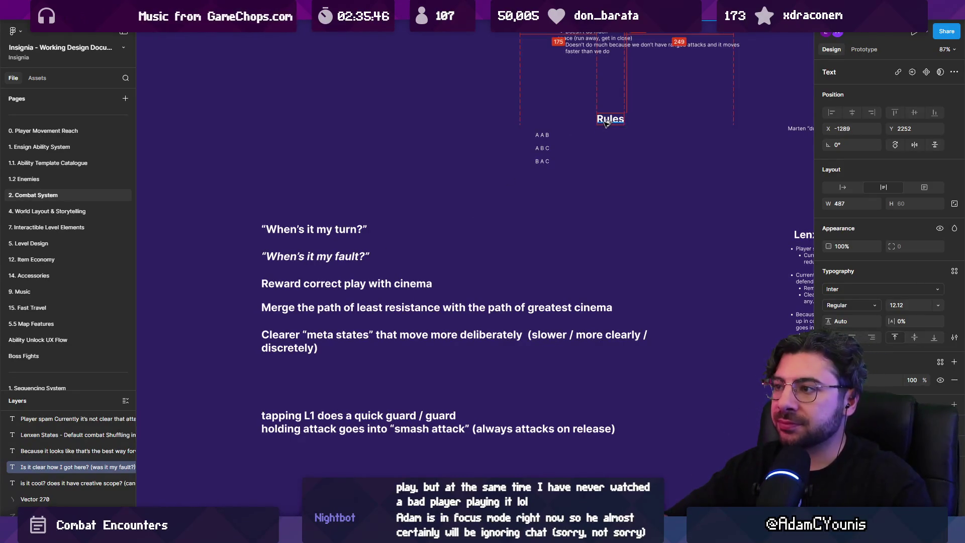
Duplicate the Rules heading above the notes and retype it as 'Design Values / Principles'
{"action": "left_click_drag", "start_coordinate": [610, 119], "coordinate": [397, 197]}
{"action": "double_click", "coordinate": [395, 196]}
{"action": "type", "text": "Design"}
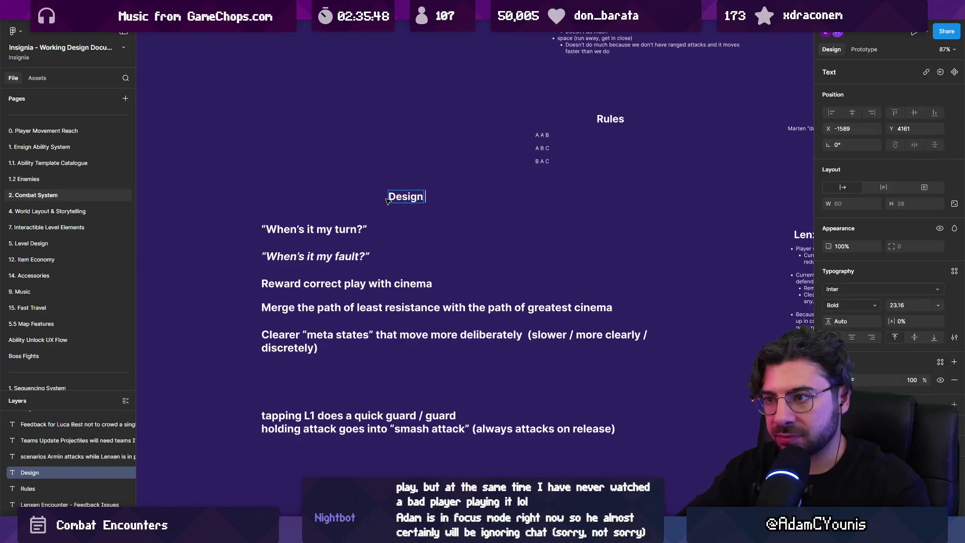
{"action": "type", "text": " Values"}
{"action": "key", "text": "Escape"}
{"action": "key", "text": "Return"}
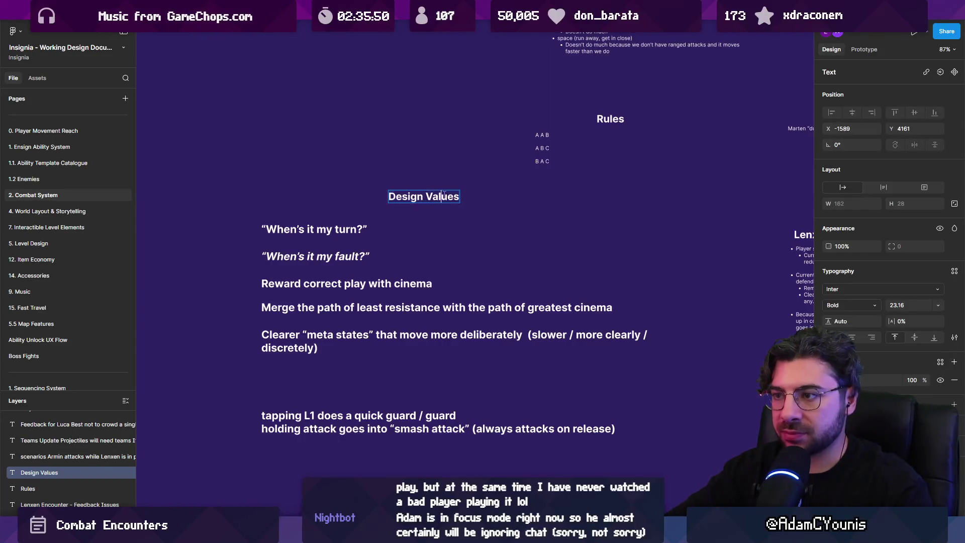
{"action": "key", "text": "Right"}
{"action": "type", "text": "/"}
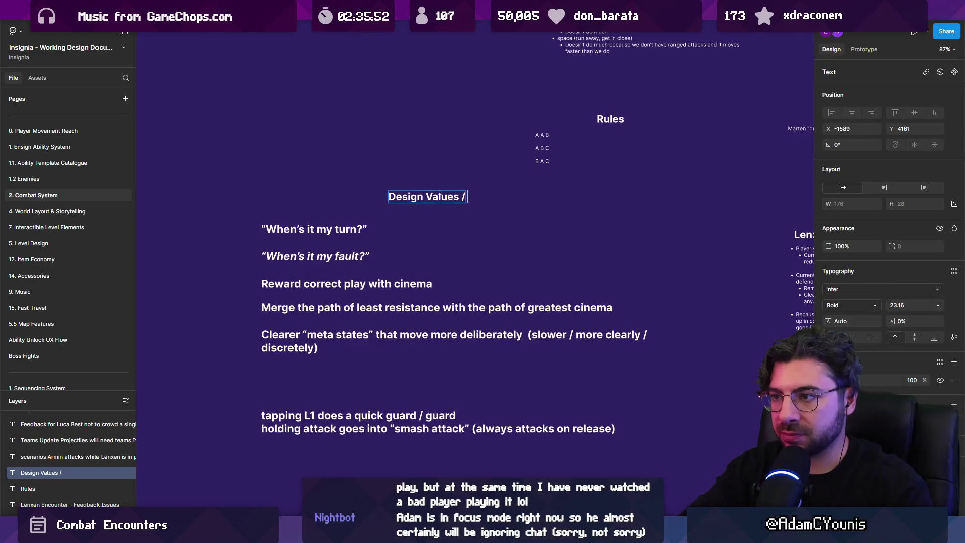
{"action": "type", "text": " dis"}
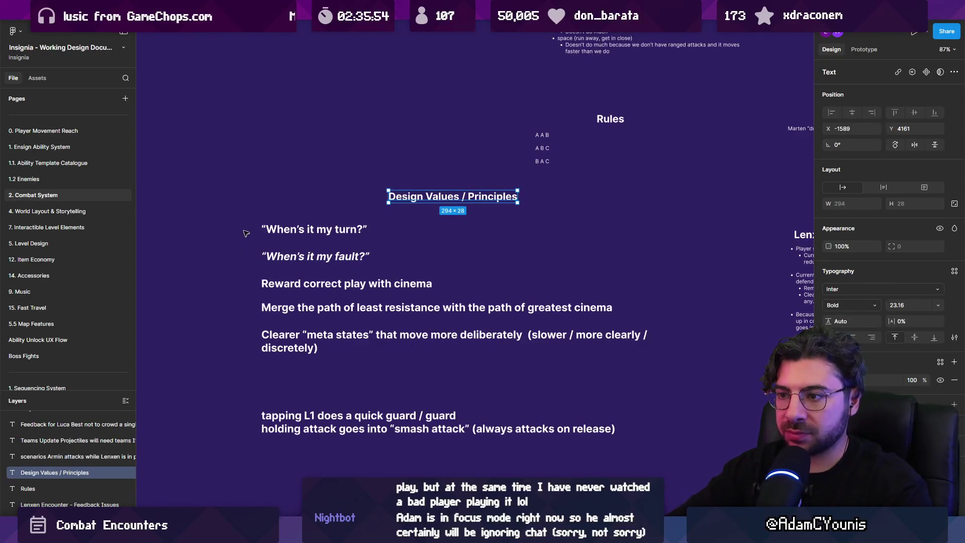
Make the five design notes regular weight and draw a frame around them
{"action": "left_click_drag", "start_coordinate": [247, 217], "coordinate": [472, 350]}
{"action": "key", "text": "ctrl+b"}
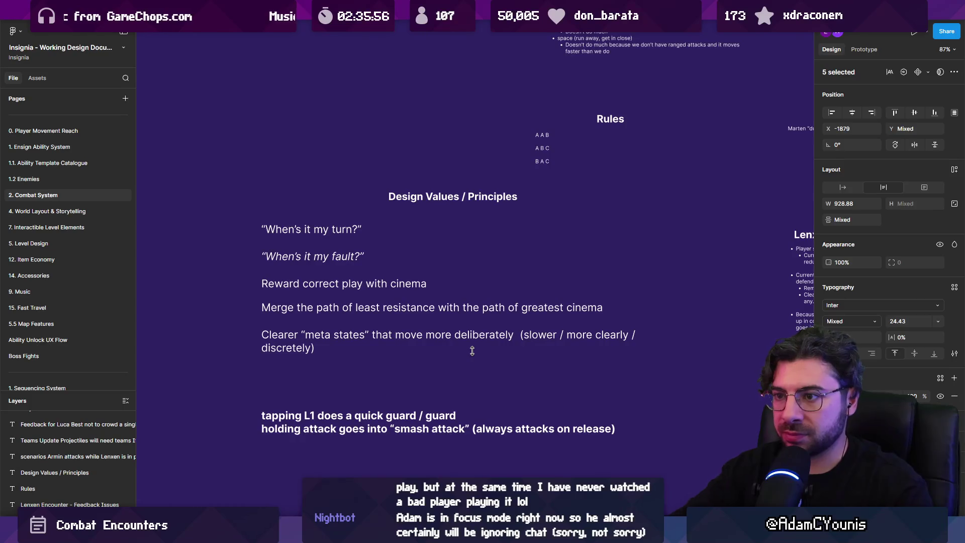
{"action": "left_click", "coordinate": [403, 248]}
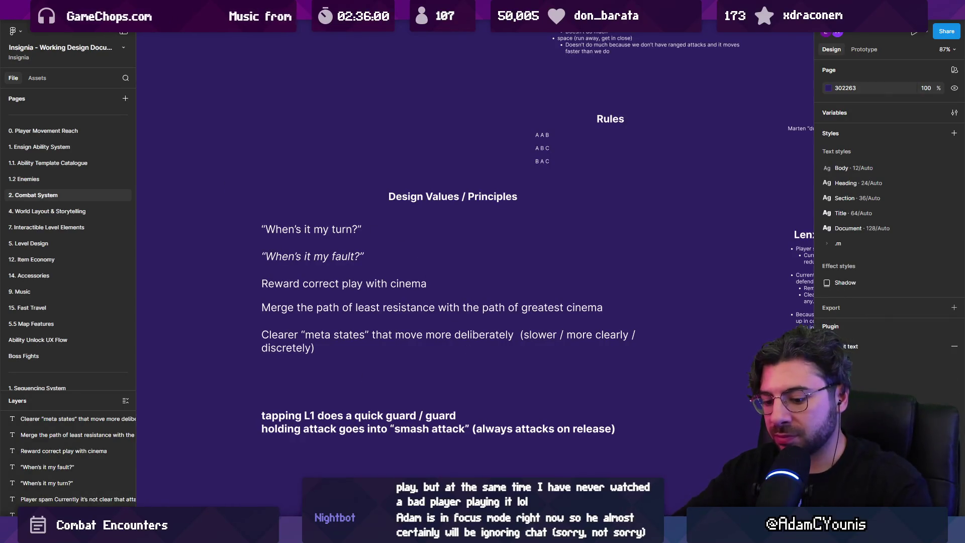
{"action": "key", "text": "f"}
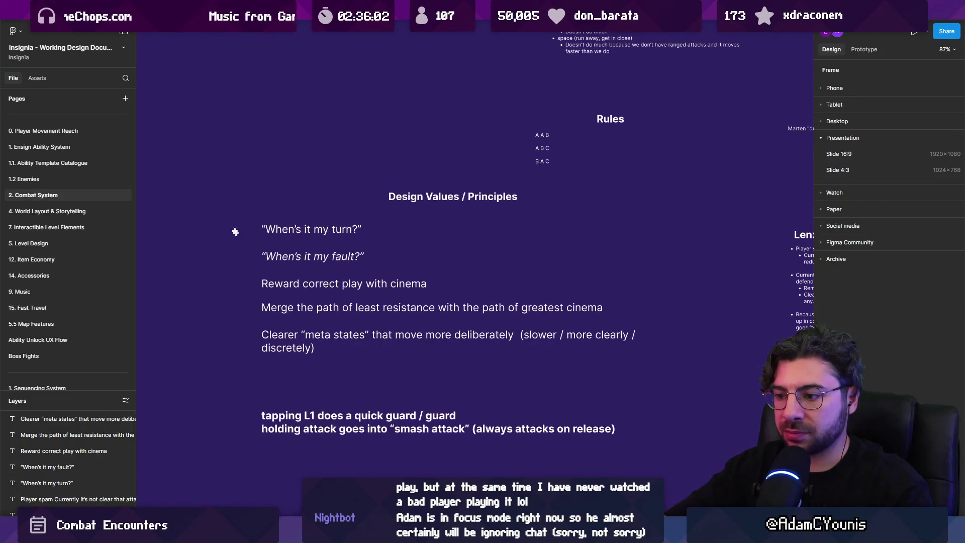
{"action": "left_click_drag", "start_coordinate": [234, 175], "coordinate": [672, 378]}
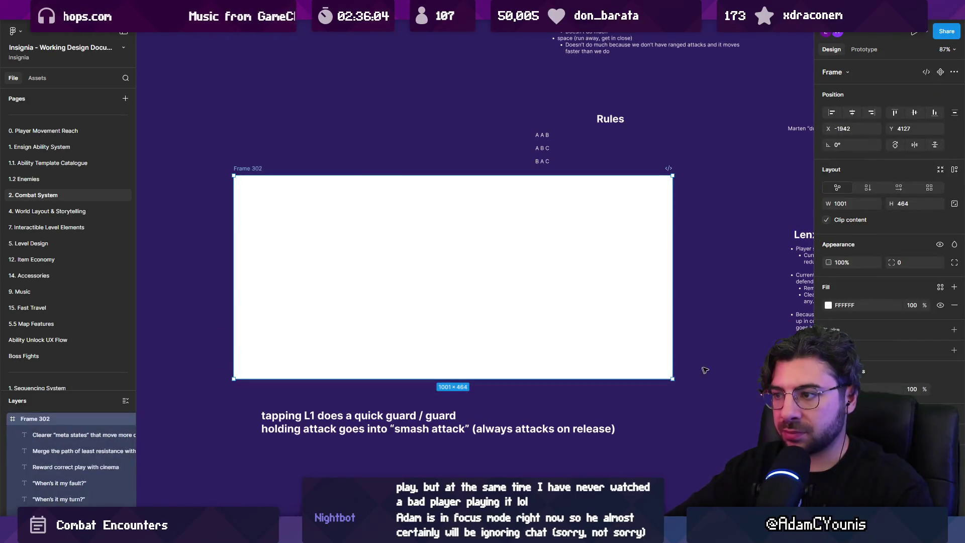
Give the principles frame a 10% fill and add a 'Defensive option idea…' heading above the L1 note
{"action": "left_click_drag", "start_coordinate": [924, 305], "coordinate": [813, 302]}
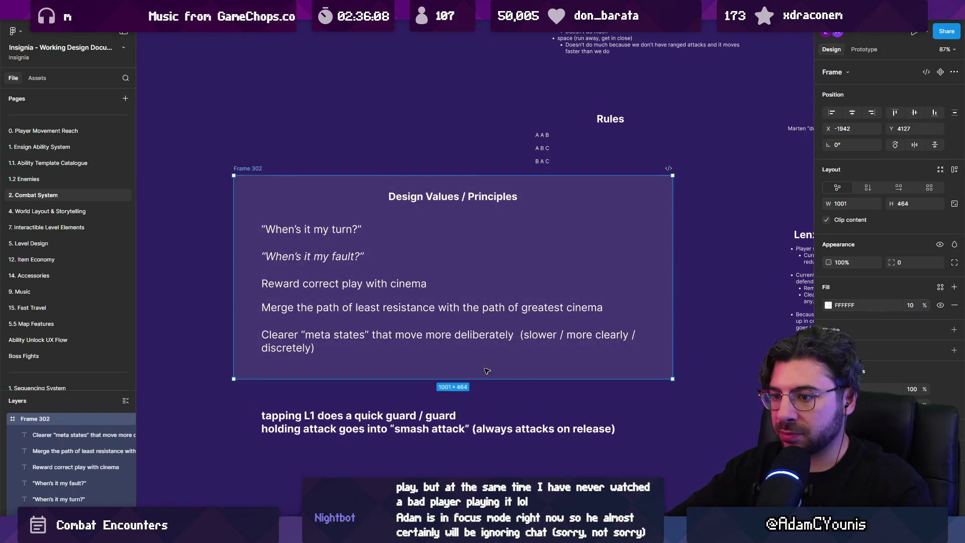
{"action": "scroll", "coordinate": [462, 371], "scroll_direction": "down", "scroll_amount": 3}
{"action": "left_click", "coordinate": [436, 413]}
{"action": "left_click_drag", "start_coordinate": [435, 413], "coordinate": [424, 452]}
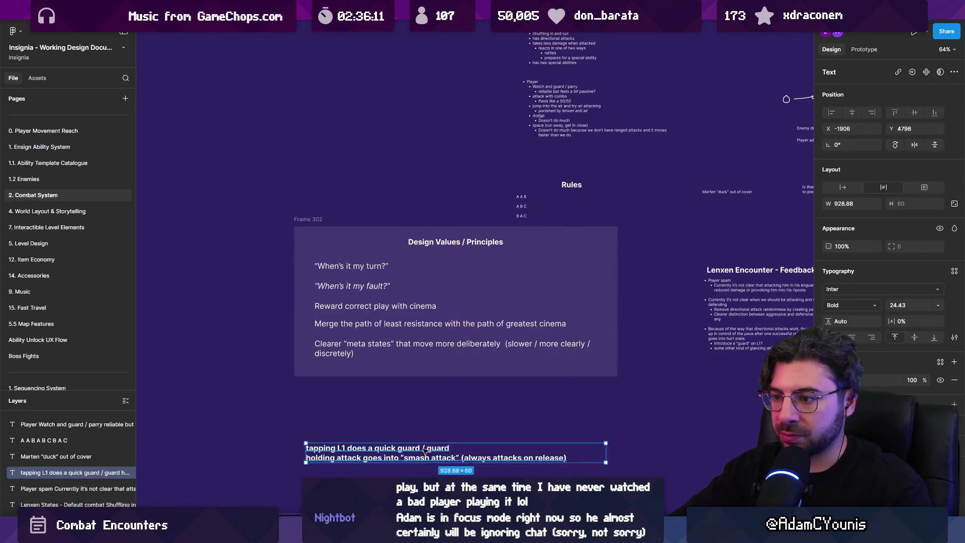
{"action": "scroll", "coordinate": [425, 452], "scroll_direction": "down", "scroll_amount": 3}
{"action": "left_click_drag", "start_coordinate": [435, 366], "coordinate": [434, 342]}
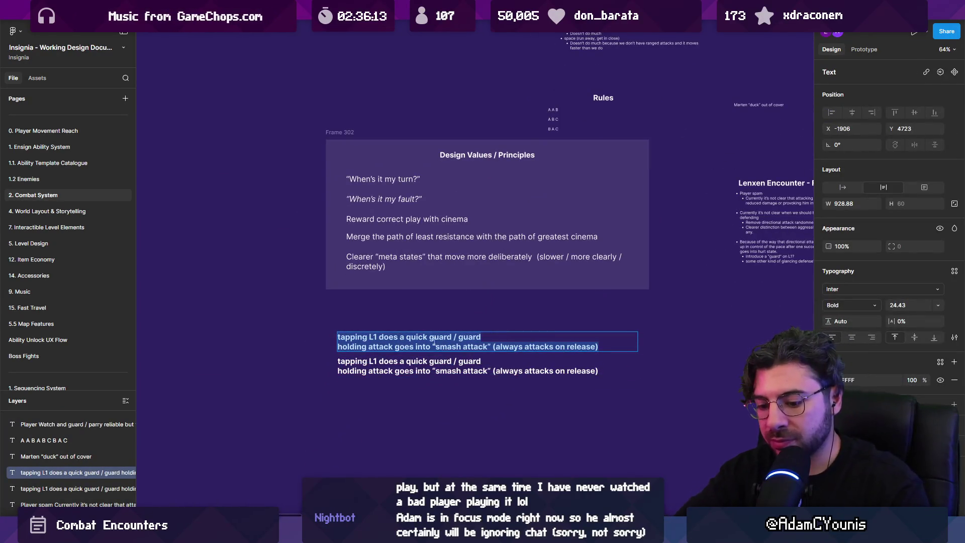
{"action": "type", "text": "Def"}
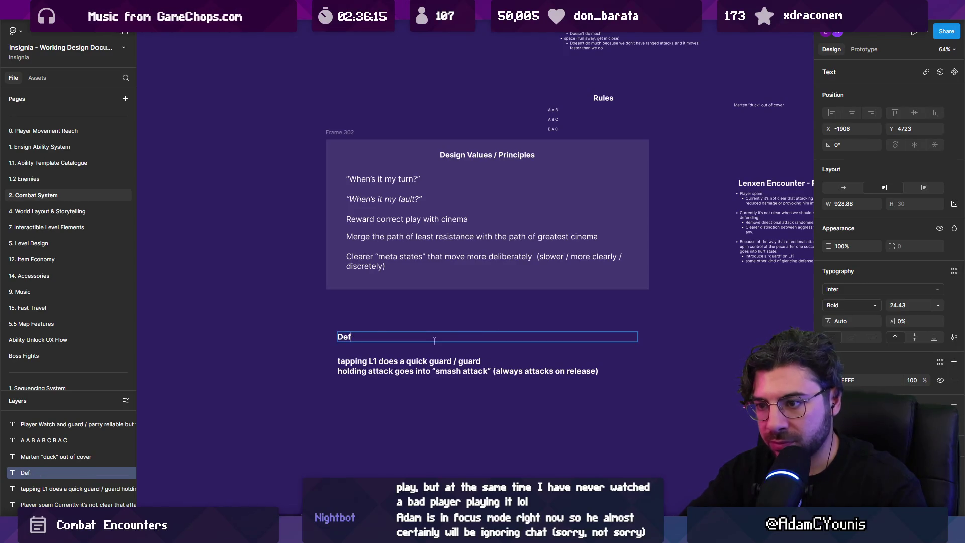
{"action": "type", "text": "ion idea"}
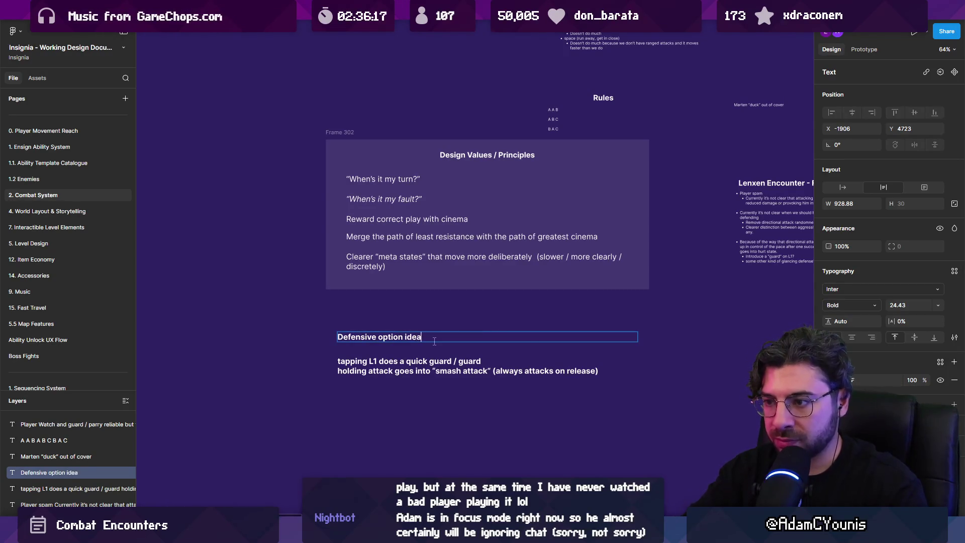
{"action": "type", "text": "."}
Wrap the heading and tapping L1 note in a frame with 10% fill opacity
{"action": "left_click", "coordinate": [347, 362]}
{"action": "mouse_move", "coordinate": [337, 366]}
{"action": "left_mouse_down"}
{"action": "mouse_move", "coordinate": [409, 366]}
{"action": "mouse_move", "coordinate": [281, 366]}
{"action": "left_mouse_up"}
{"action": "key", "text": "ctrl+z"}
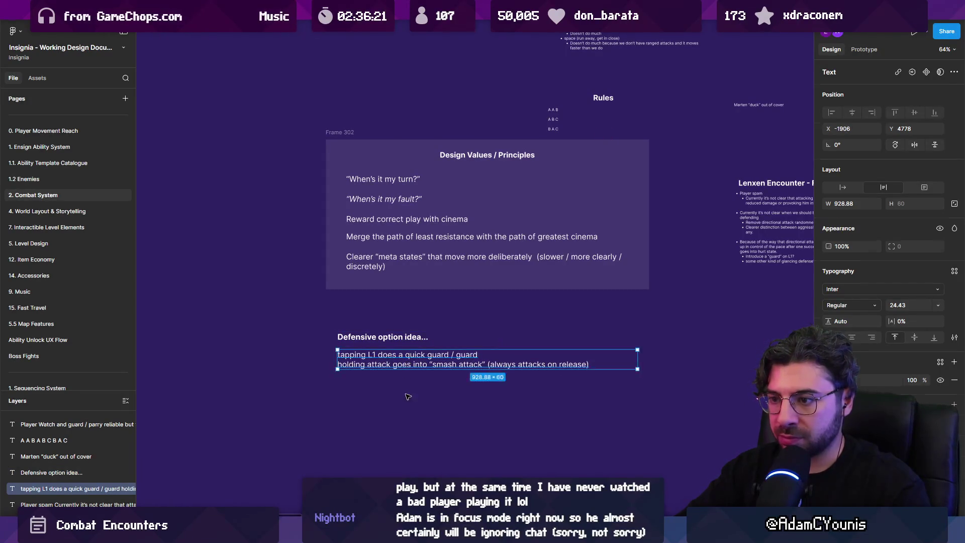
{"action": "key", "text": "Escape"}
{"action": "key", "text": "f"}
{"action": "left_click_drag", "start_coordinate": [326, 324], "coordinate": [649, 383]}
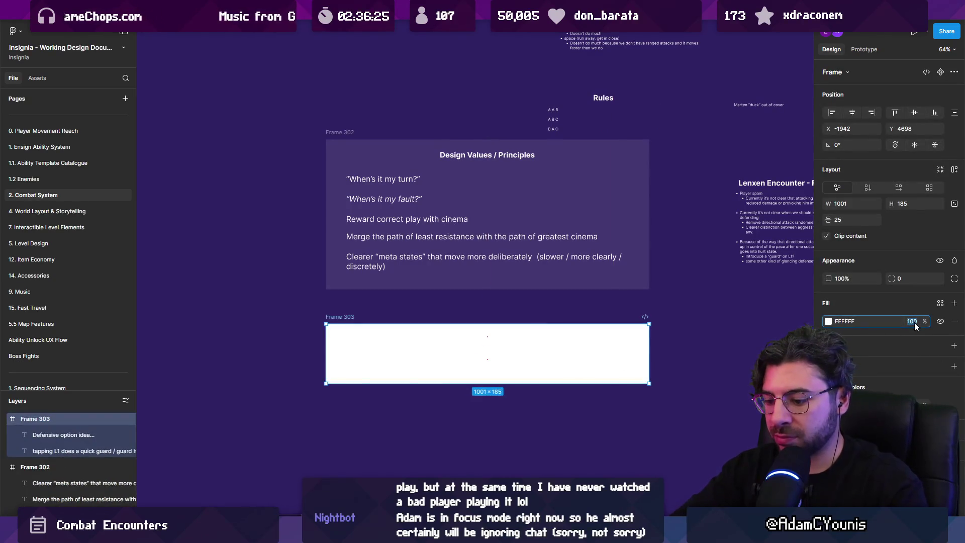
{"action": "type", "text": "10"}
{"action": "key", "text": "Return"}
{"action": "key", "text": "Escape"}
{"action": "scroll", "coordinate": [508, 361], "scroll_direction": "down", "scroll_amount": 3}
{"action": "scroll", "coordinate": [478, 280], "scroll_direction": "up", "scroll_amount": 3}
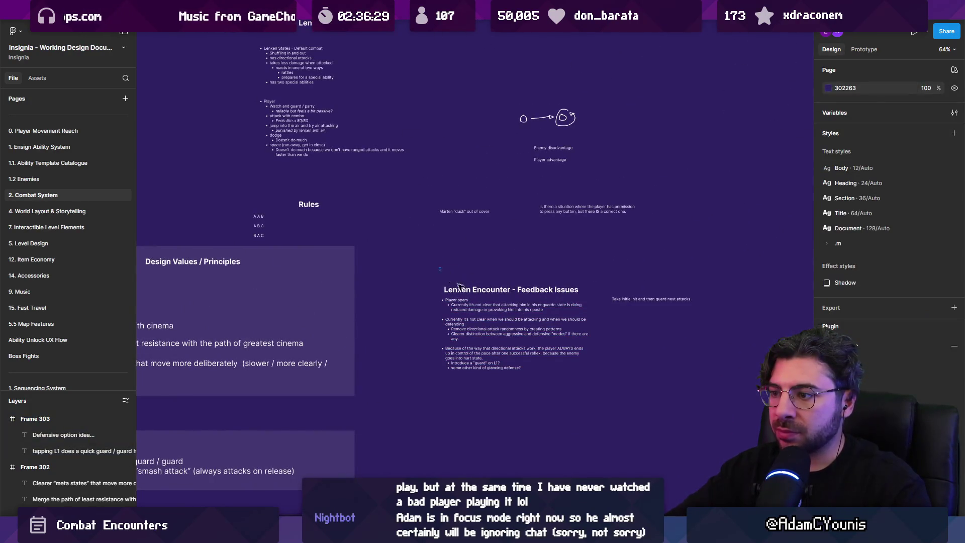
Move the Lenxen Encounter title and feedback notes up
{"action": "left_click_drag", "start_coordinate": [449, 278], "coordinate": [588, 375]}
{"action": "left_click_drag", "start_coordinate": [512, 340], "coordinate": [512, 315]}
{"action": "scroll", "coordinate": [523, 318], "scroll_direction": "up", "scroll_amount": 5}
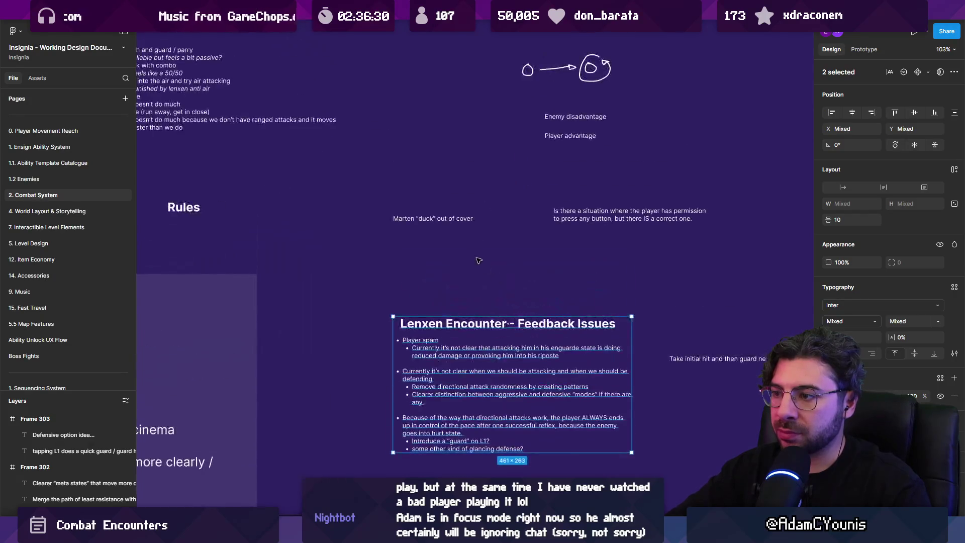
{"action": "left_click", "coordinate": [618, 367]}
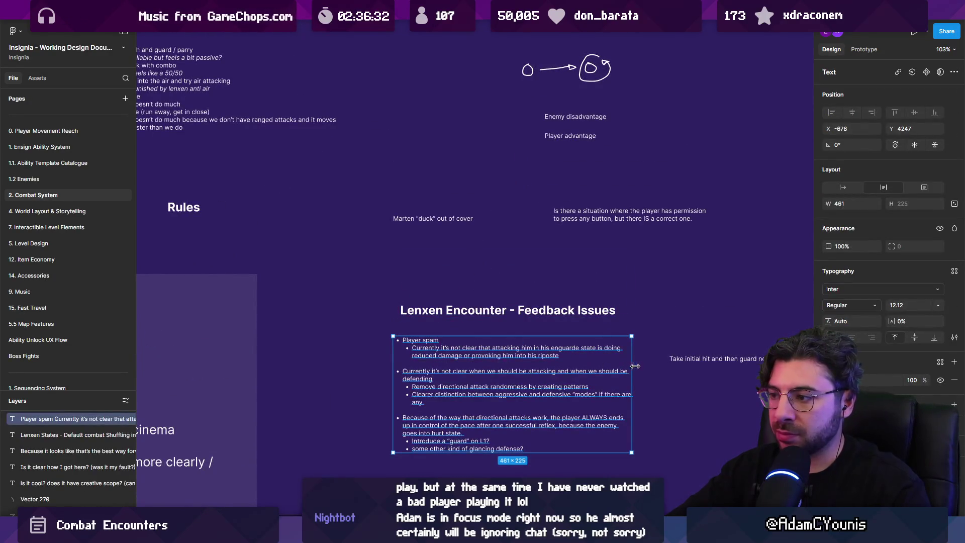
{"action": "left_click", "coordinate": [483, 368]}
{"action": "left_click", "coordinate": [404, 289]}
{"action": "scroll", "coordinate": [405, 290], "scroll_direction": "down", "scroll_amount": 5}
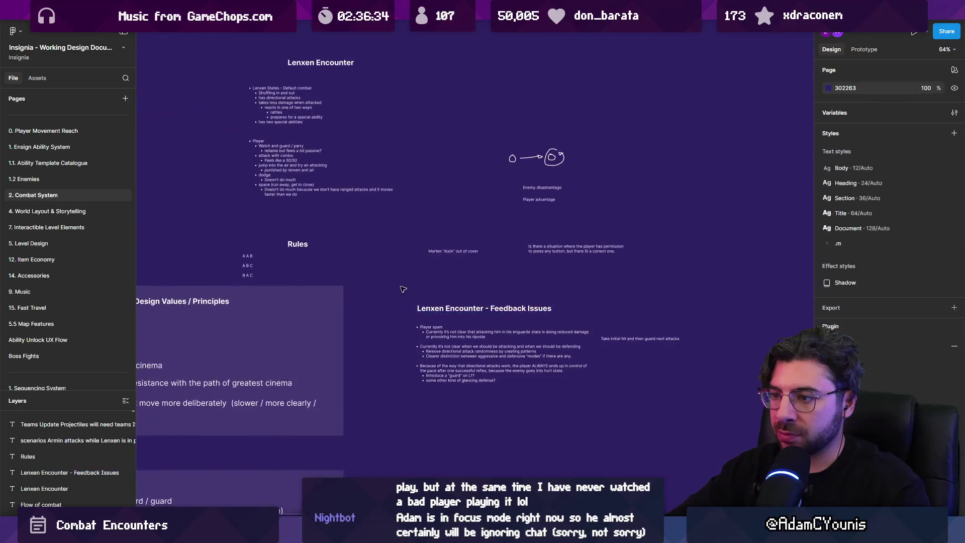
Frame the Lenxen feedback issues notes with a 10% opacity fill
{"action": "key", "text": "f"}
{"action": "mouse_move", "coordinate": [384, 285]}
{"action": "left_mouse_down"}
{"action": "mouse_move", "coordinate": [595, 413]}
{"action": "mouse_move", "coordinate": [689, 417]}
{"action": "mouse_move", "coordinate": [684, 435]}
{"action": "left_mouse_up"}
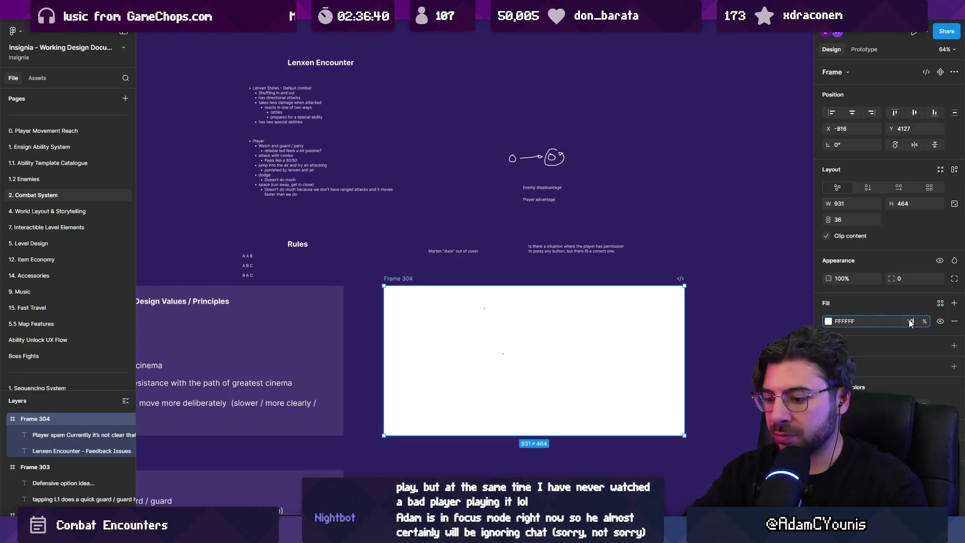
{"action": "type", "text": "10"}
{"action": "key", "text": "Return"}
{"action": "key", "text": "Escape"}
{"action": "scroll", "coordinate": [386, 251], "scroll_direction": "up", "scroll_amount": 3}
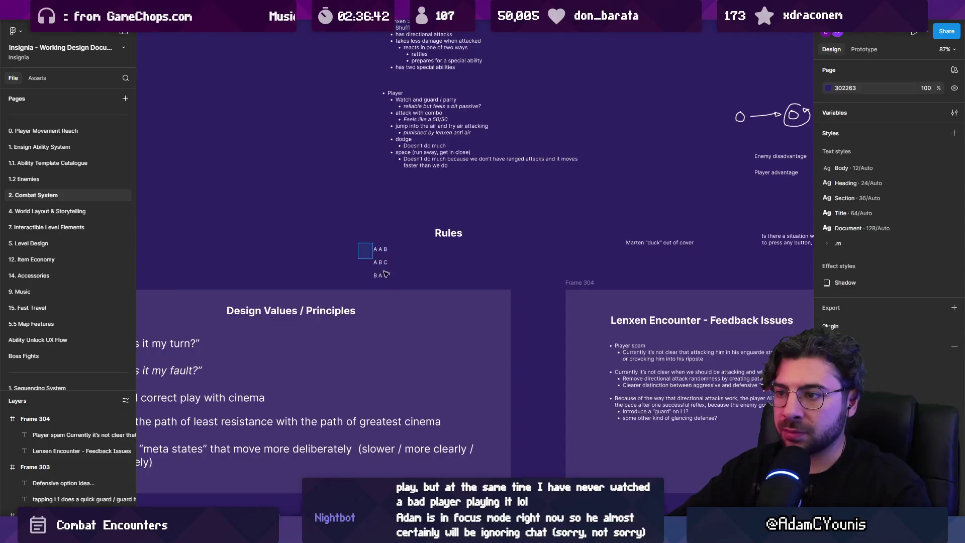
Narrow the A A B / A B C / B A C text into a column and rename Rules to 'Attack Sequences'
{"action": "left_click", "coordinate": [382, 270]}
{"action": "left_click_drag", "start_coordinate": [526, 263], "coordinate": [469, 265]}
{"action": "double_click", "coordinate": [448, 233]}
{"action": "type", "text": "S"}
{"action": "key", "text": "BackSpace"}
{"action": "type", "text": "Attack Sequenc"}
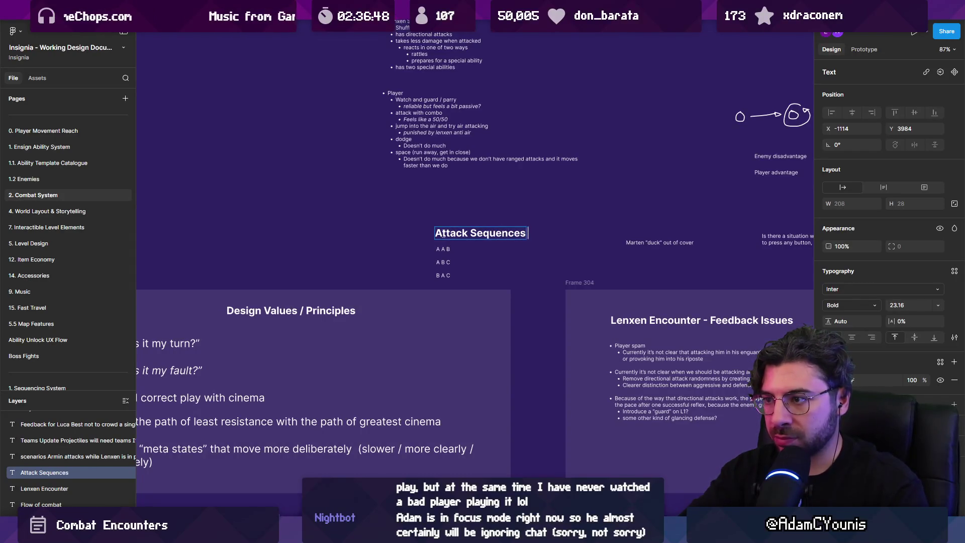
{"action": "key", "text": "Escape"}
{"action": "scroll", "coordinate": [475, 233], "scroll_direction": "up", "scroll_amount": 3}
{"action": "mouse_move", "coordinate": [473, 232]}
{"action": "left_mouse_down"}
{"action": "mouse_move", "coordinate": [473, 207]}
{"action": "mouse_move", "coordinate": [472, 231]}
{"action": "left_mouse_up"}
Add an intro line preferring a set list of sequences to randomly choosing an attack
{"action": "key", "text": "ctrl+z"}
{"action": "left_click", "coordinate": [441, 256]}
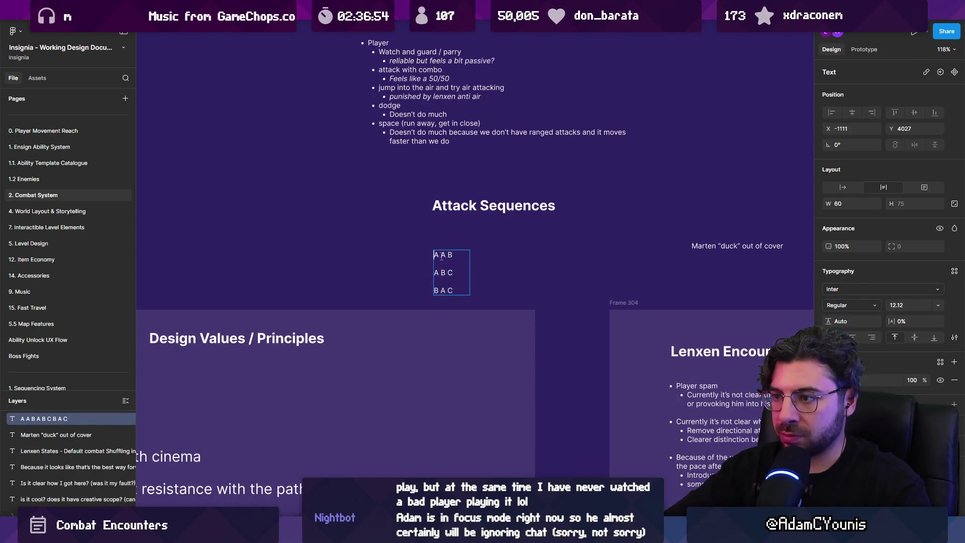
{"action": "key", "text": "Return"}
{"action": "type", "text": "Instead of"}
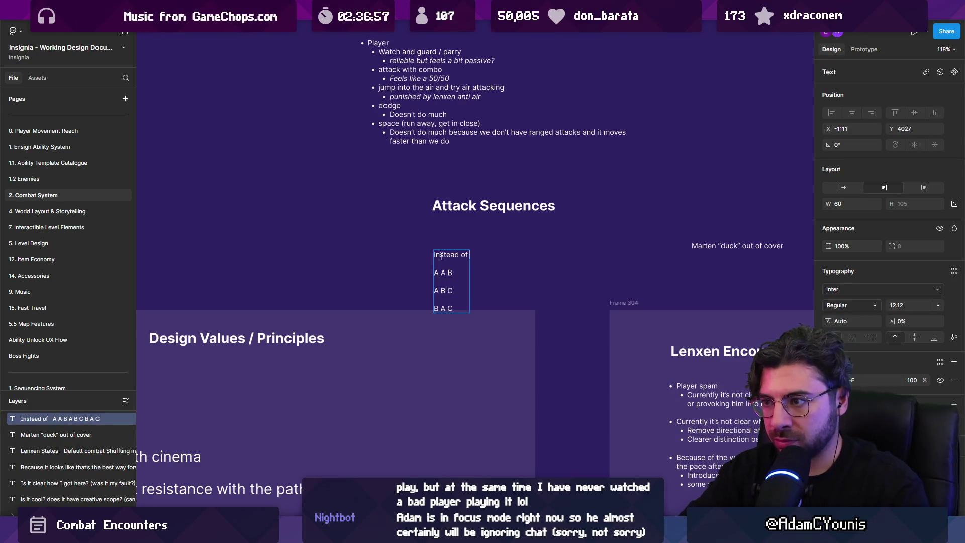
{"action": "type", "text": "randomly choosing"}
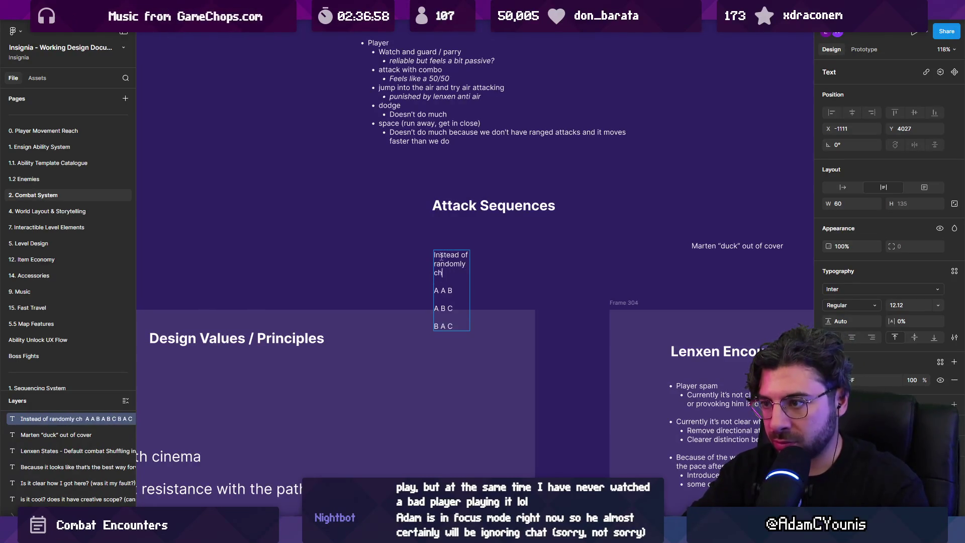
{"action": "type", "text": " an "}
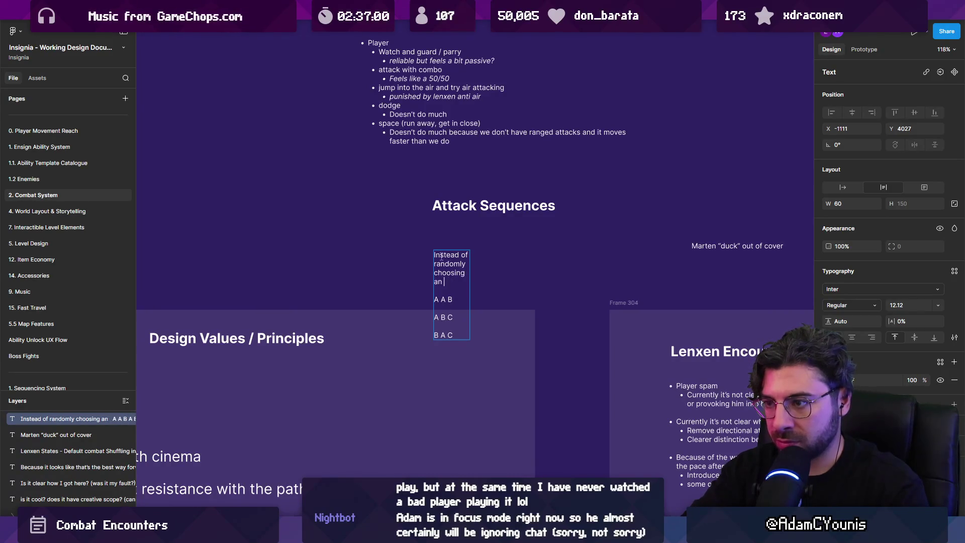
{"action": "type", "text": "attack"}
{"action": "key", "text": "Escape"}
{"action": "left_click_drag", "start_coordinate": [467, 279], "coordinate": [583, 269]}
{"action": "left_click_drag", "start_coordinate": [583, 232], "coordinate": [632, 232]}
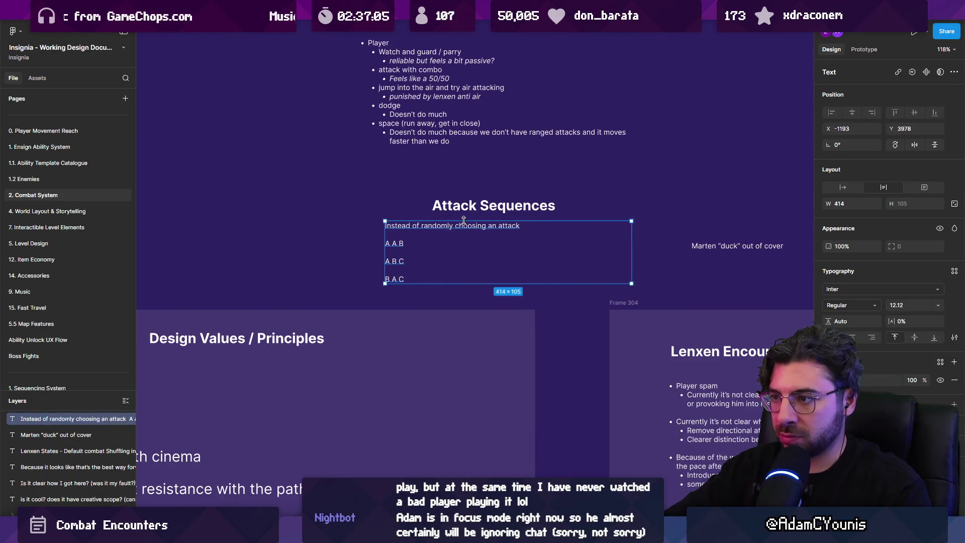
{"action": "double_click", "coordinate": [533, 229]}
{"action": "type", "text": ", what if there was a sequence"}
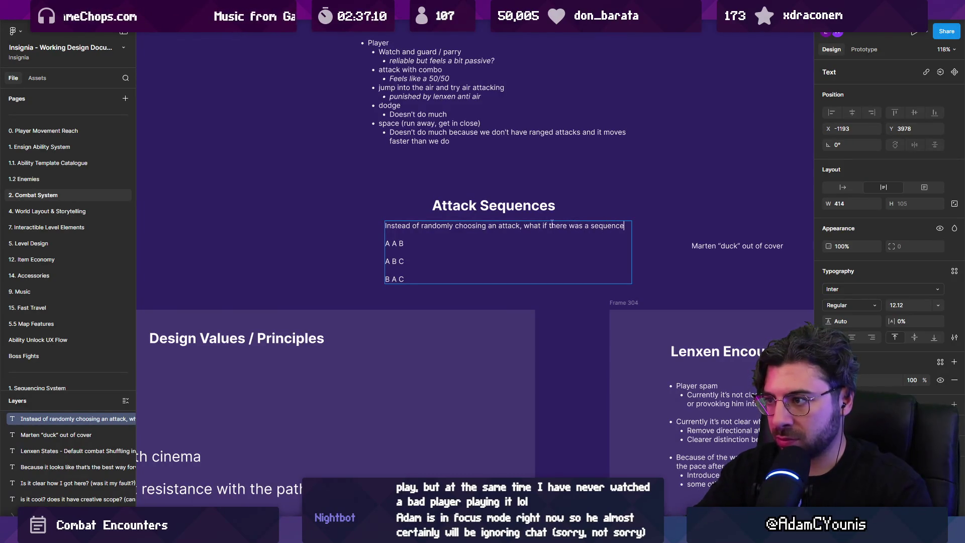
{"action": "key", "text": "ctrl+BackSpace"}
{"action": "key", "text": "ctrl+BackSpace"}
{"action": "type", "text": "s"}
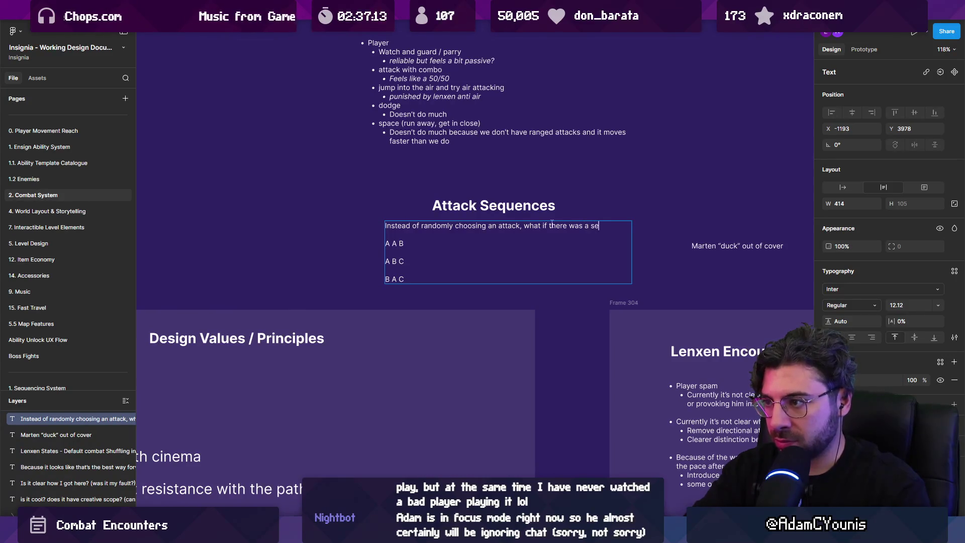
{"action": "type", "text": "sequences like:"}
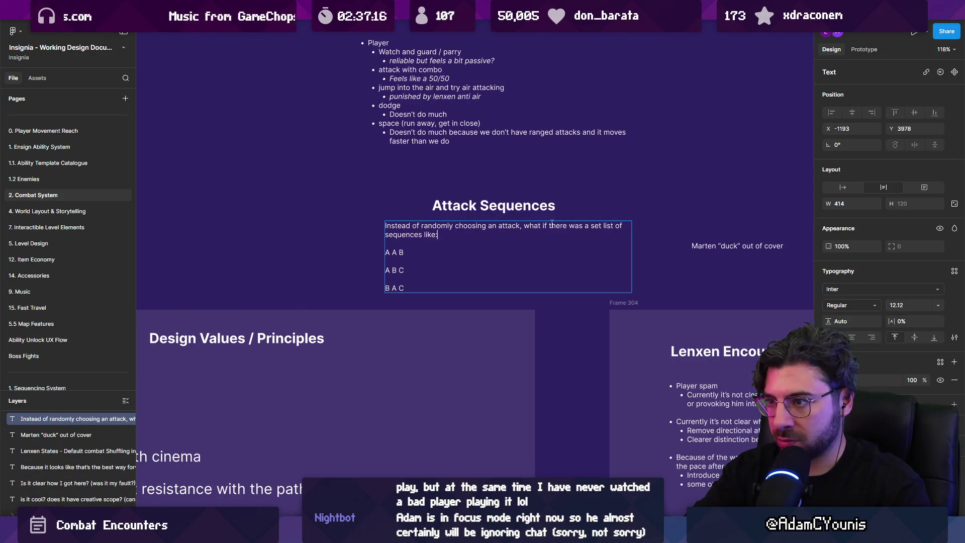
{"action": "key", "text": "Escape"}
Turn A A B, A B C and B A C into dash bullets without blank lines between them
{"action": "key", "text": "Return"}
{"action": "left_click", "coordinate": [393, 252]}
{"action": "type", "text": "-"}
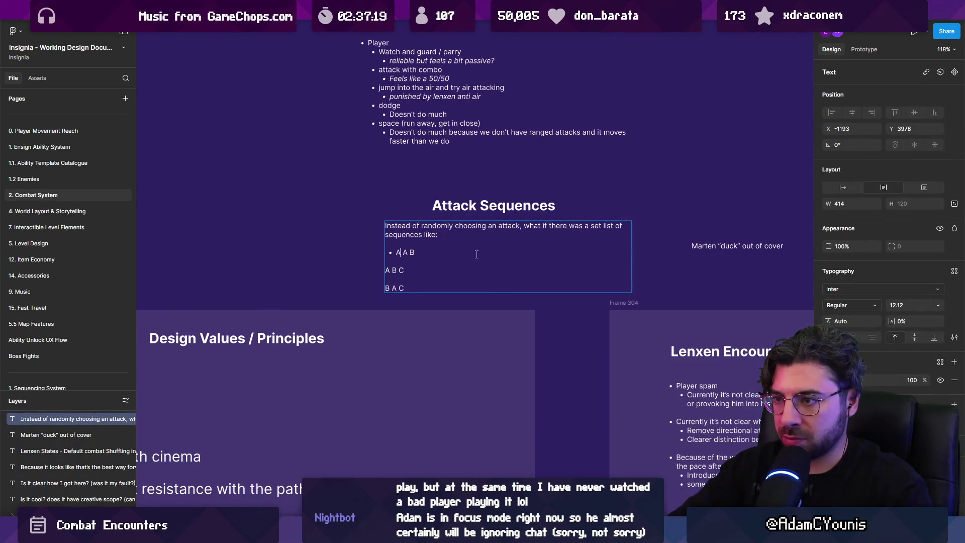
{"action": "key", "text": "Delete"}
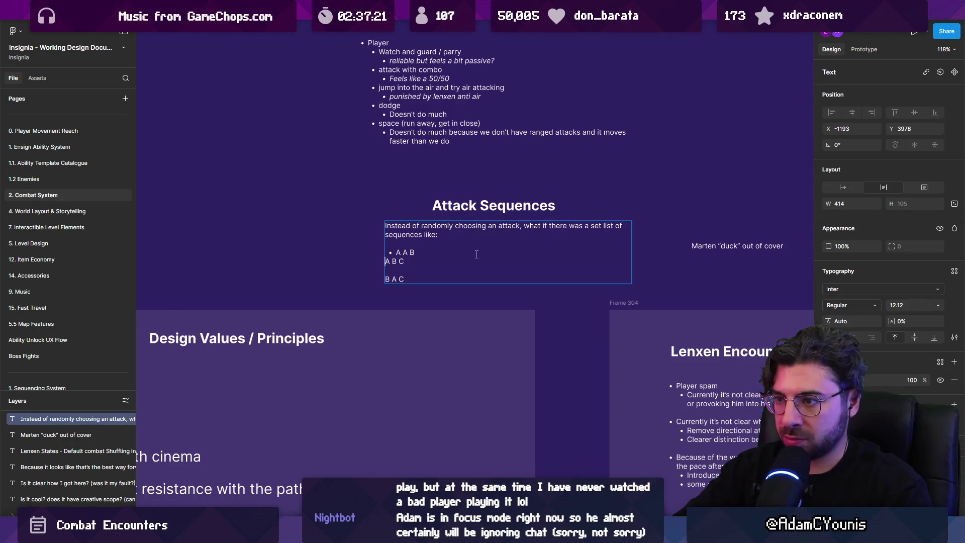
{"action": "type", "text": "-"}
{"action": "key", "text": "End"}
{"action": "key", "text": "Delete"}
{"action": "key", "text": "Down"}
{"action": "key", "text": "Home"}
{"action": "type", "text": "-"}
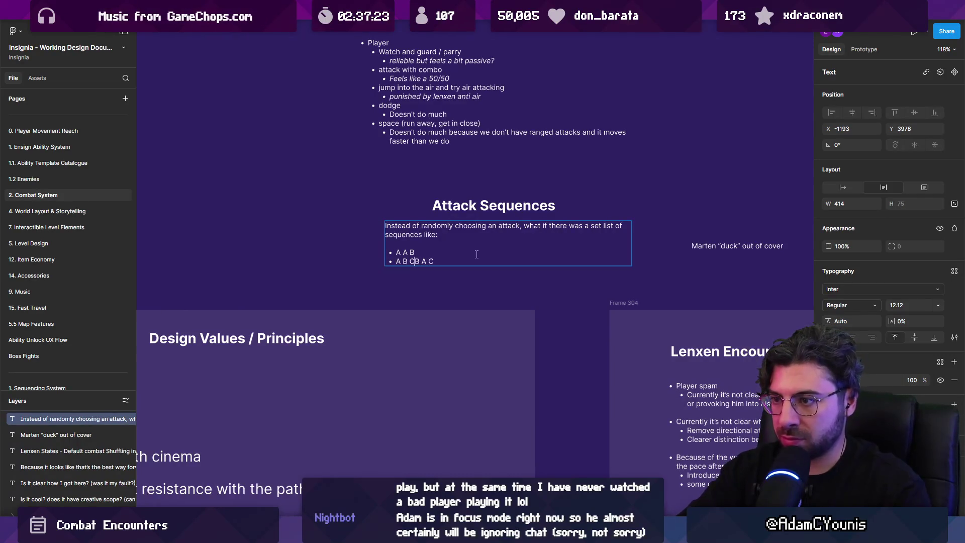
{"action": "left_click", "coordinate": [508, 283]}
Change the Attack Sequences heading to read 'Lenxen Attack Sequences'
{"action": "scroll", "coordinate": [426, 278], "scroll_direction": "right", "scroll_amount": 3}
{"action": "scroll", "coordinate": [426, 278], "scroll_direction": "down", "scroll_amount": 3}
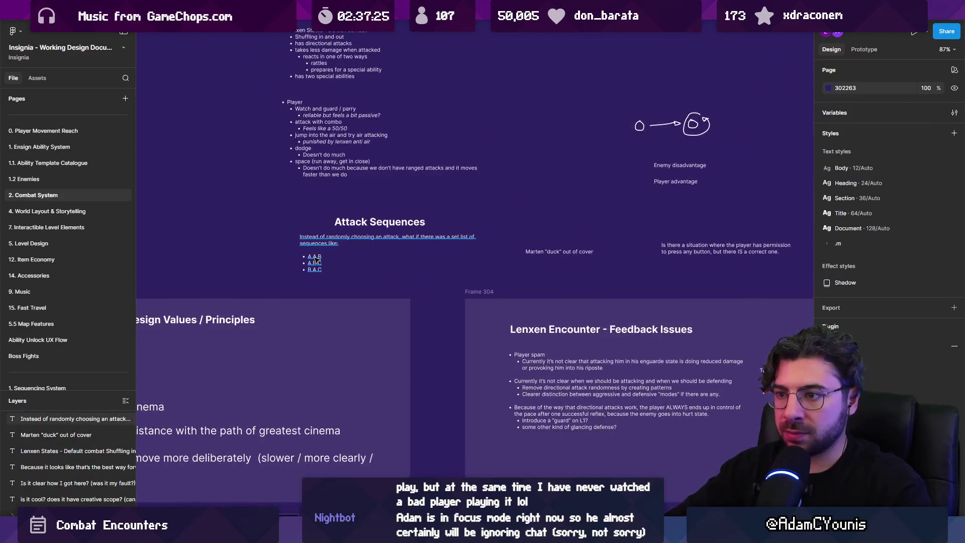
{"action": "left_click", "coordinate": [465, 240]}
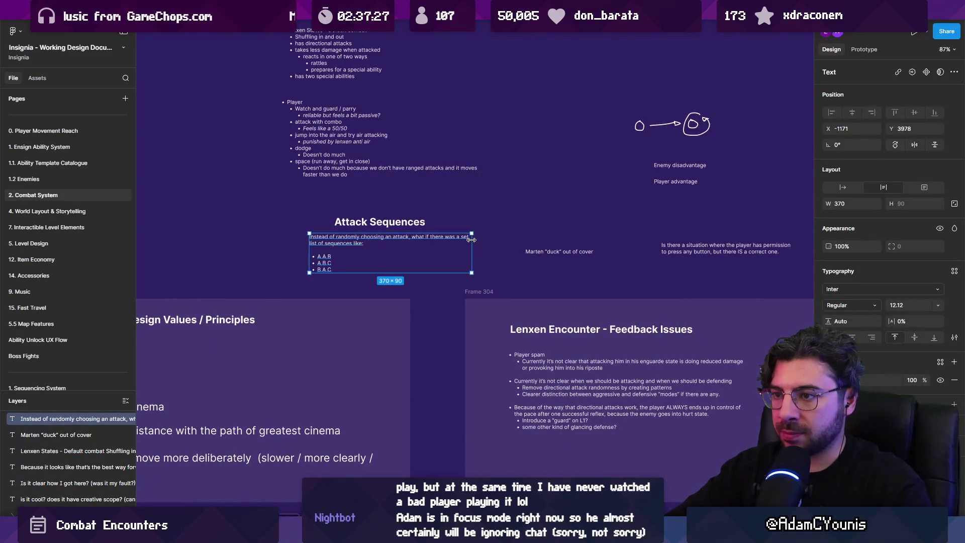
{"action": "left_click", "coordinate": [510, 246]}
{"action": "scroll", "coordinate": [513, 250], "scroll_direction": "up", "scroll_amount": 3}
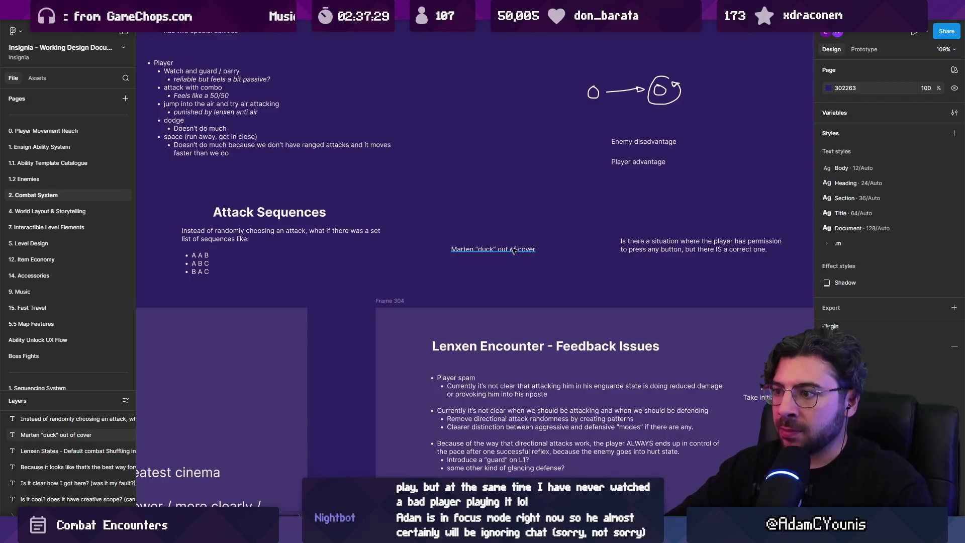
{"action": "scroll", "coordinate": [393, 225], "scroll_direction": "down", "scroll_amount": 3}
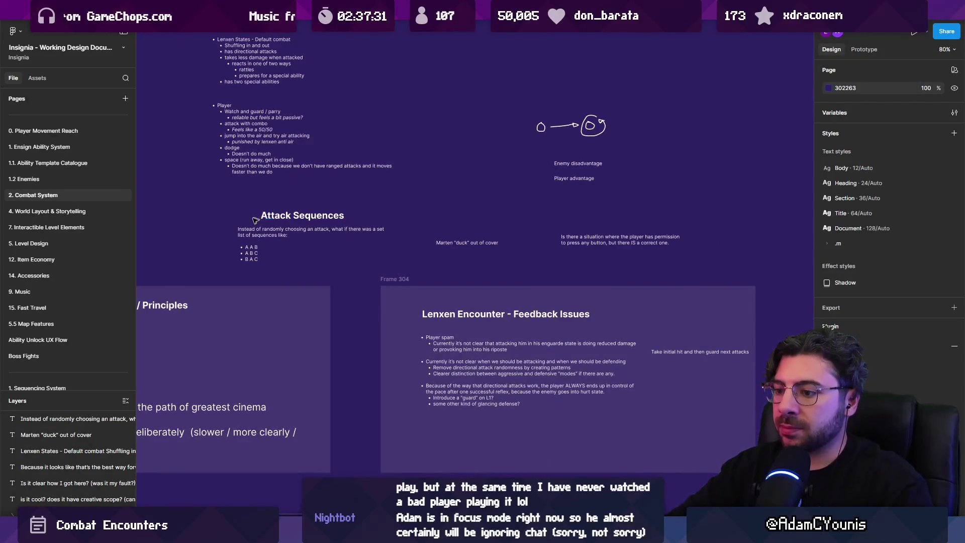
{"action": "scroll", "coordinate": [259, 218], "scroll_direction": "up", "scroll_amount": 2}
{"action": "left_click", "coordinate": [375, 247]}
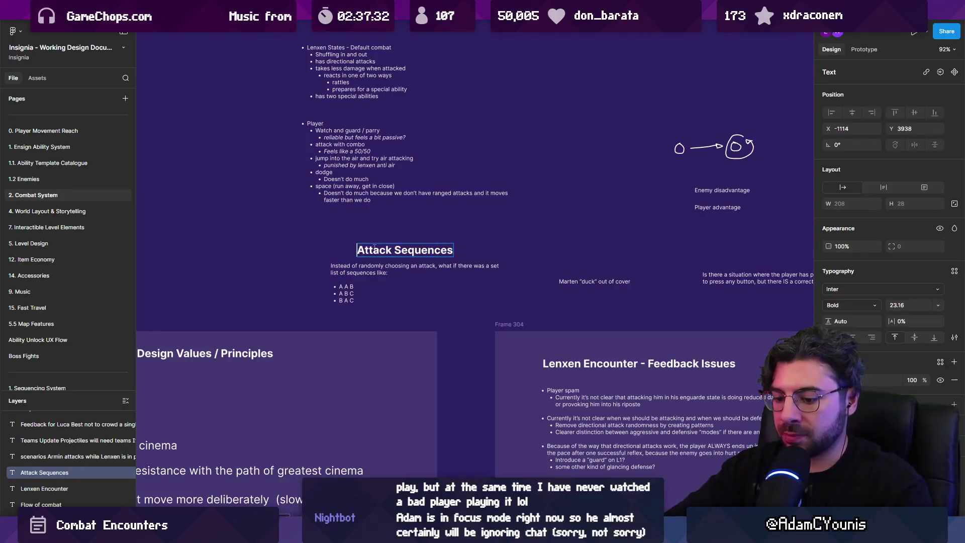
{"action": "type", "text": "Lenxen"}
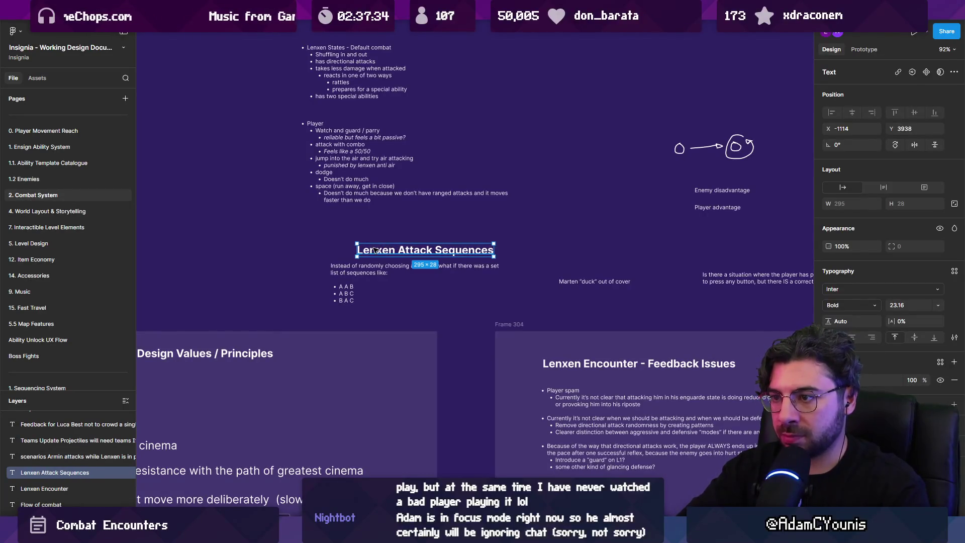
{"action": "key", "text": "Escape"}
{"action": "key", "text": "Escape"}
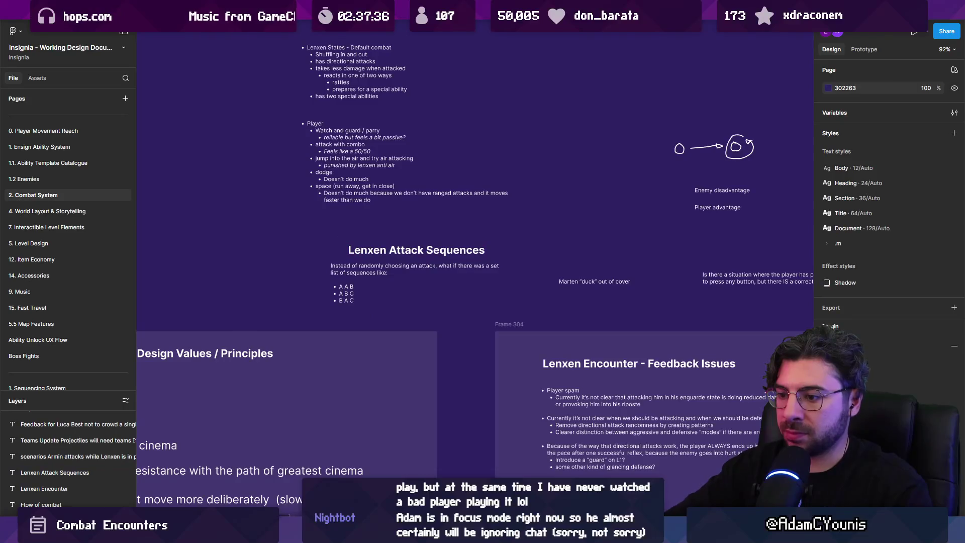
Wrap the Lenxen Attack Sequences text in a frame with 10% fill opacity and shift it left
{"action": "key", "text": "f"}
{"action": "mouse_move", "coordinate": [313, 237]}
{"action": "left_mouse_down"}
{"action": "mouse_move", "coordinate": [520, 329]}
{"action": "mouse_move", "coordinate": [527, 315]}
{"action": "left_mouse_up"}
{"action": "left_click", "coordinate": [913, 322]}
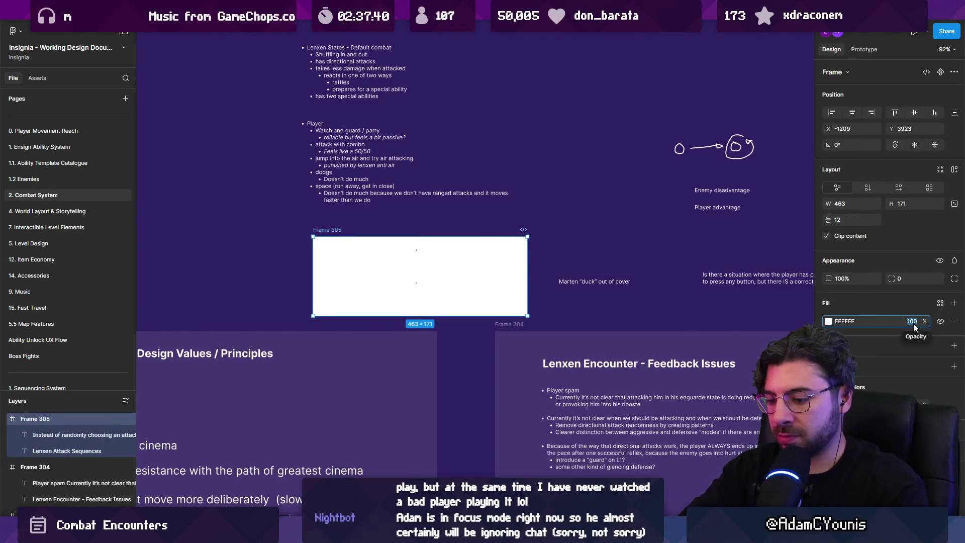
{"action": "type", "text": "10"}
{"action": "key", "text": "Return"}
{"action": "mouse_move", "coordinate": [363, 241]}
{"action": "left_mouse_down"}
{"action": "mouse_move", "coordinate": [247, 241]}
{"action": "mouse_move", "coordinate": [586, 262]}
{"action": "mouse_move", "coordinate": [675, 291]}
{"action": "left_mouse_up"}
Move the 'Take initial hit' note down and to the left
{"action": "scroll", "coordinate": [247, 241], "scroll_direction": "down", "scroll_amount": 5}
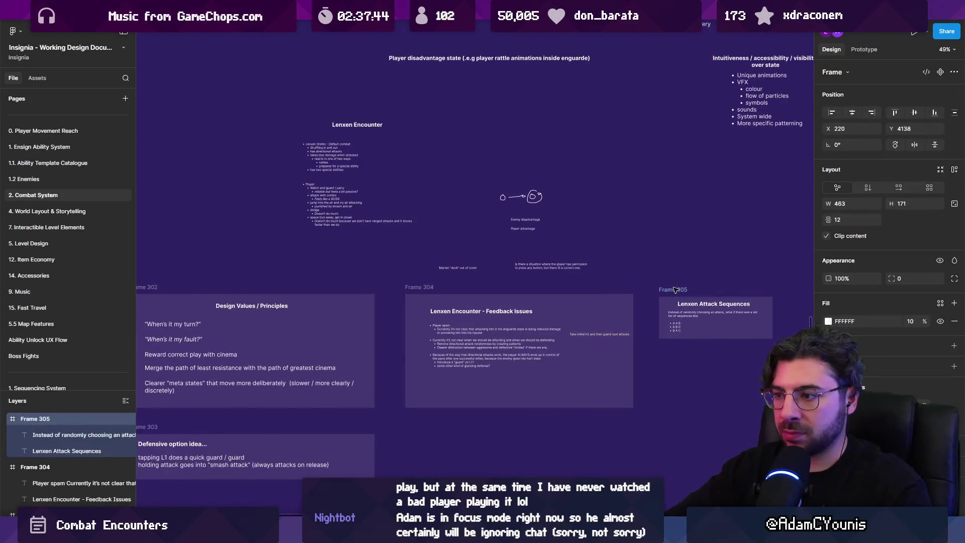
{"action": "left_click", "coordinate": [594, 337]}
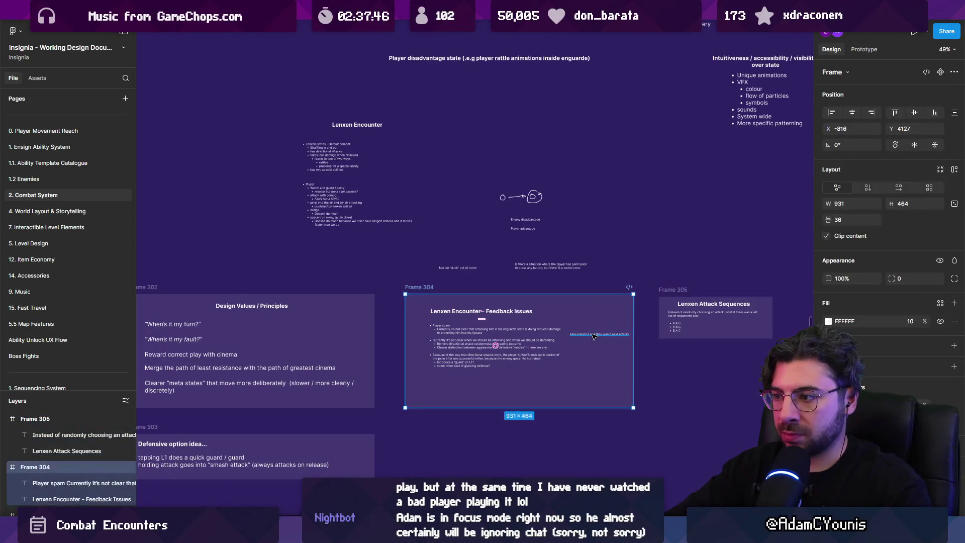
{"action": "left_click", "coordinate": [594, 336]}
{"action": "mouse_move", "coordinate": [573, 346]}
{"action": "left_mouse_down"}
{"action": "mouse_move", "coordinate": [431, 382]}
{"action": "mouse_move", "coordinate": [433, 398]}
{"action": "left_mouse_up"}
Place the Marten "duck" out of cover note beside the Lenxen frame and duplicate the frame below
{"action": "scroll", "coordinate": [431, 283], "scroll_direction": "up", "scroll_amount": 5}
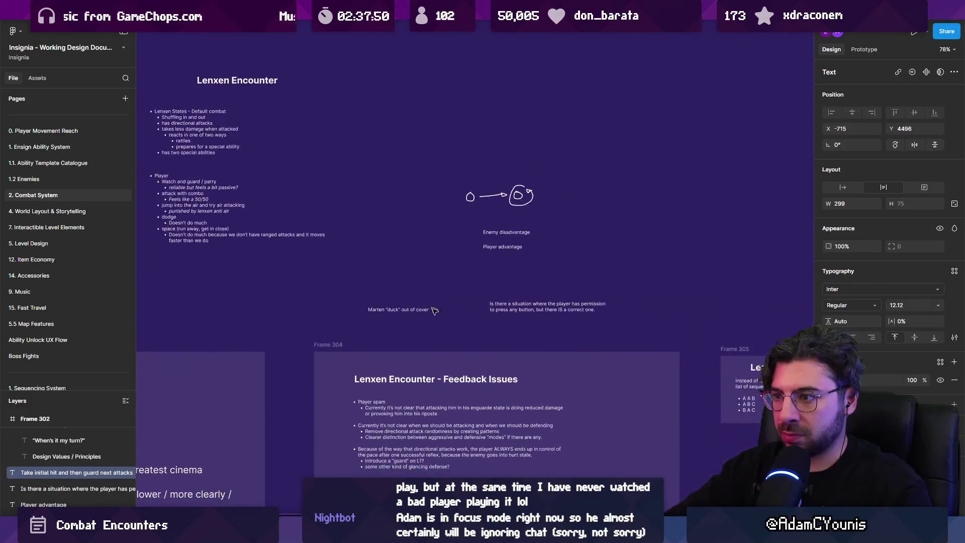
{"action": "scroll", "coordinate": [431, 283], "scroll_direction": "down", "scroll_amount": 2}
{"action": "left_click", "coordinate": [350, 277]}
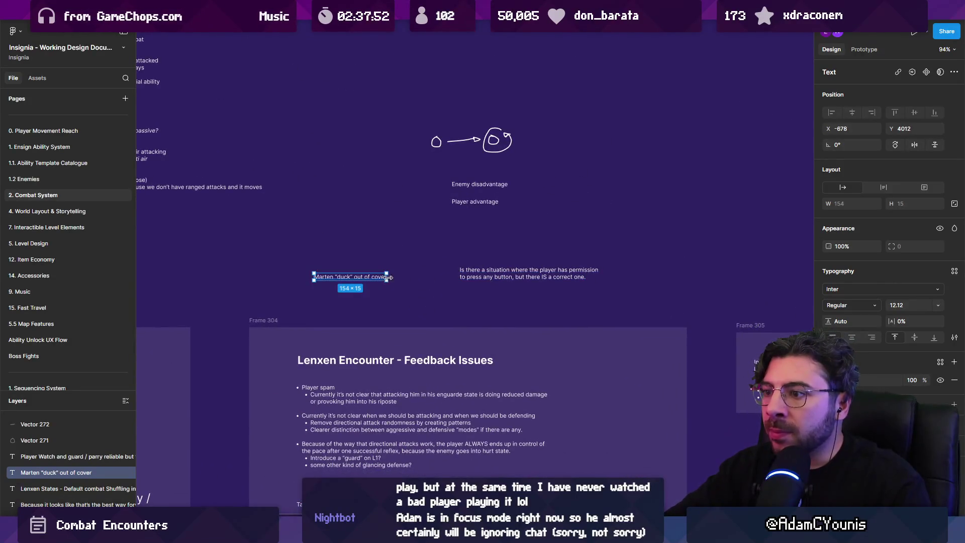
{"action": "left_click_drag", "start_coordinate": [360, 280], "coordinate": [531, 358]}
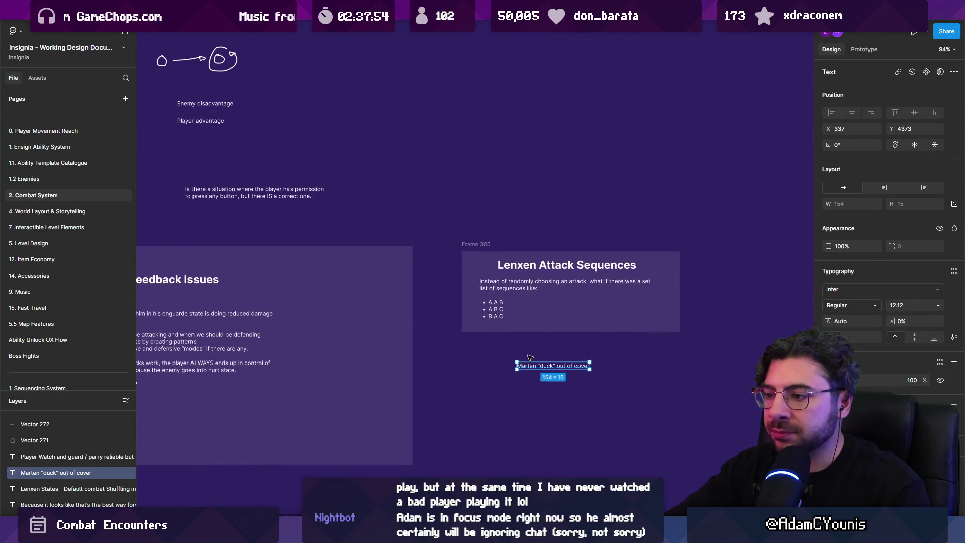
{"action": "mouse_move", "coordinate": [521, 283]}
{"action": "left_mouse_down"}
{"action": "mouse_move", "coordinate": [521, 462]}
{"action": "mouse_move", "coordinate": [521, 426]}
{"action": "left_mouse_up"}
Retitle the copied frame 'Ideas', clear its body text, and move the Marten note into it
{"action": "double_click", "coordinate": [524, 409]}
{"action": "type", "text": "Ideas"}
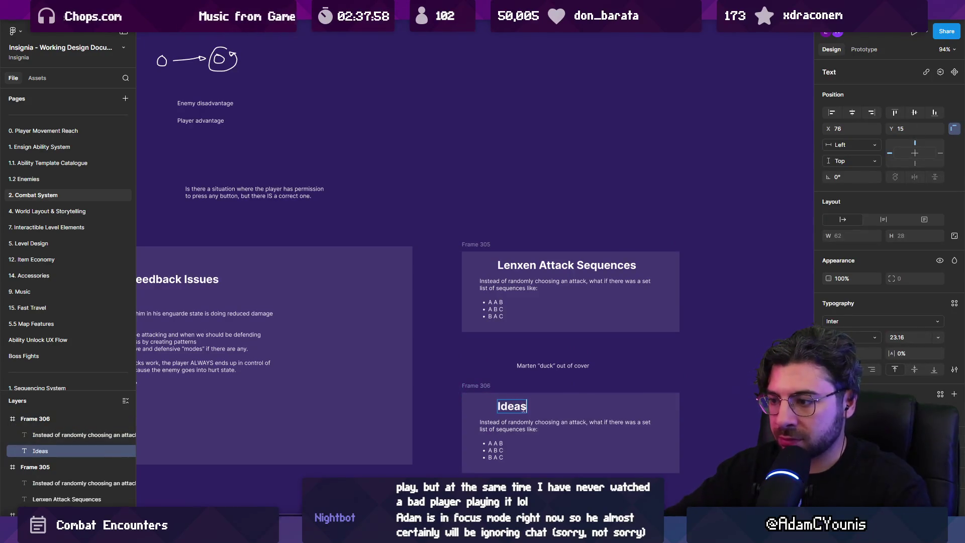
{"action": "left_click", "coordinate": [526, 430]}
{"action": "key", "text": "Delete"}
{"action": "left_click_drag", "start_coordinate": [532, 368], "coordinate": [514, 427]}
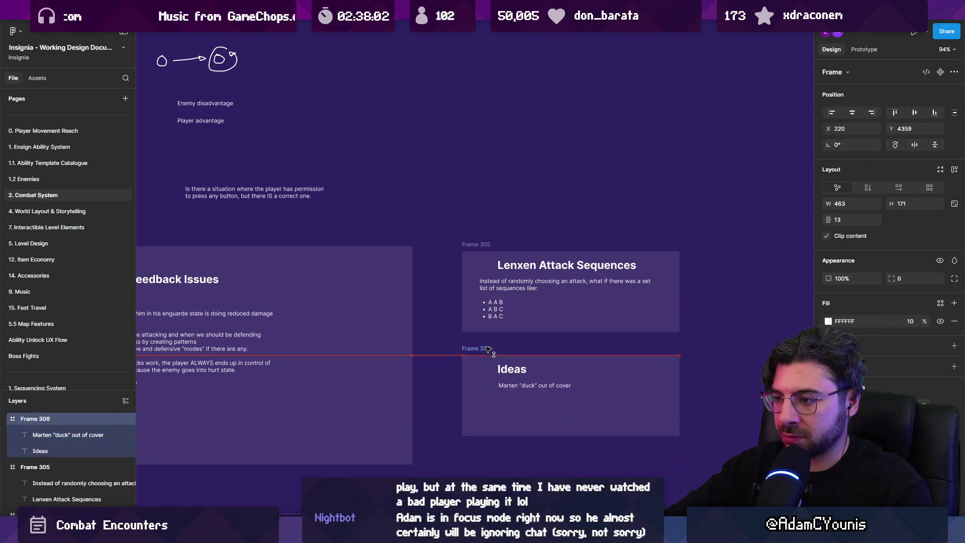
Extend the Marten note with 'Creating enemy defensive states that'
{"action": "scroll", "coordinate": [514, 425], "scroll_direction": "up", "scroll_amount": 5}
{"action": "double_click", "coordinate": [566, 270]}
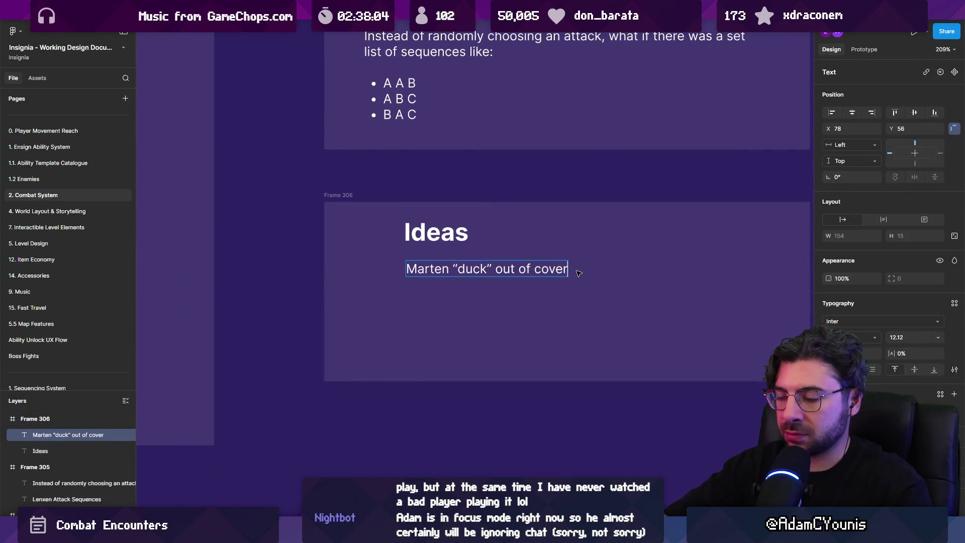
{"action": "type", "text": " -"}
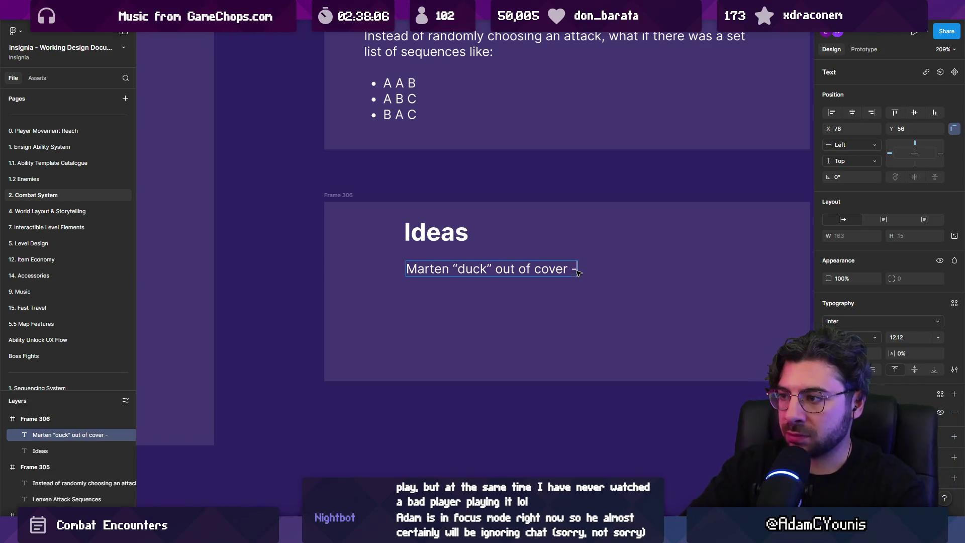
{"action": "type", "text": "rawe"}
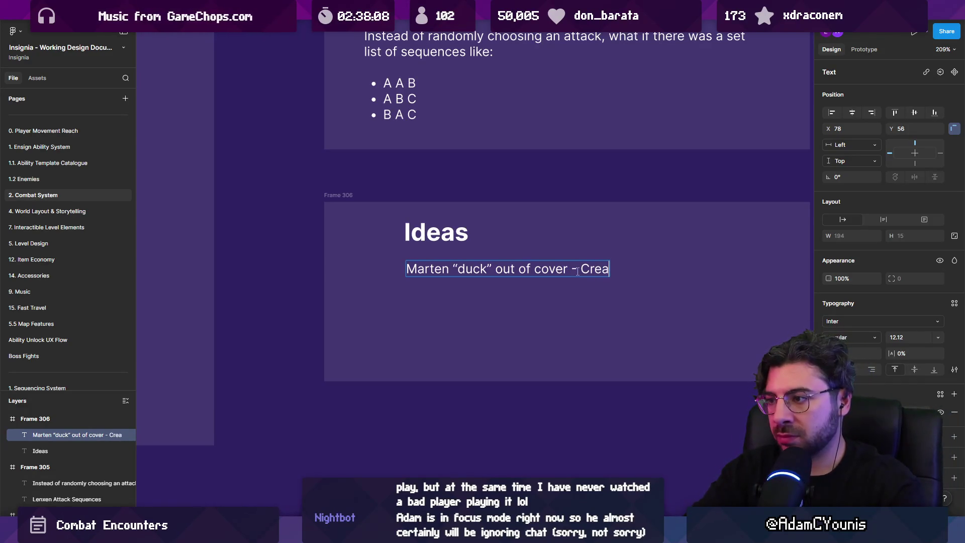
{"action": "type", "text": "iong"}
{"action": "key", "text": "BackSpace"}
{"action": "key", "text": "BackSpace"}
{"action": "key", "text": "BackSpace"}
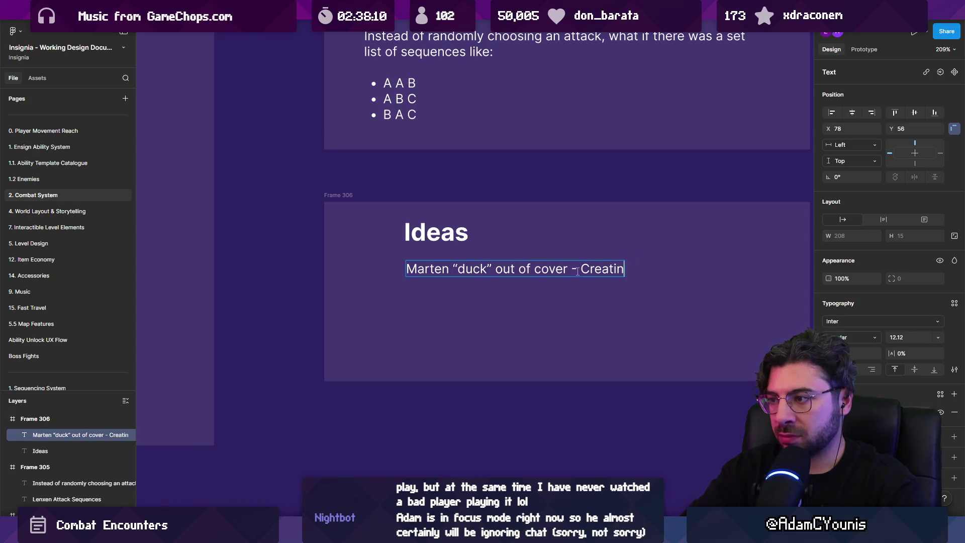
{"action": "type", "text": "nemy defensive states that"}
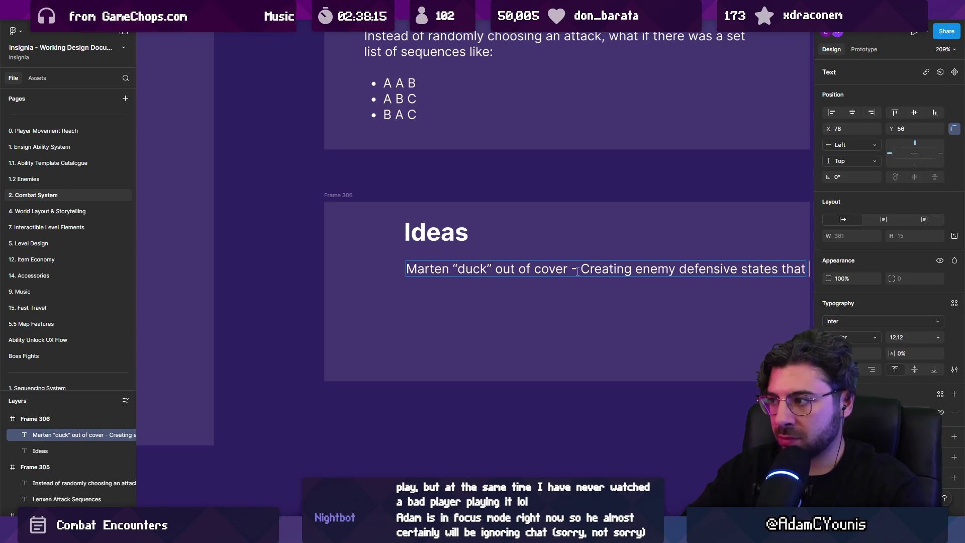
{"action": "scroll", "coordinate": [578, 271], "scroll_direction": "down", "scroll_amount": 2}
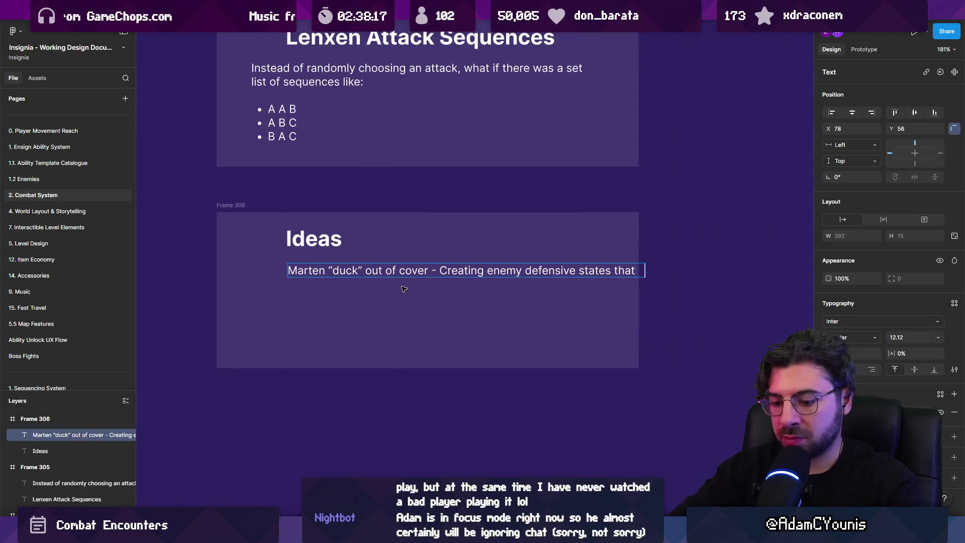
{"action": "key", "text": "Escape"}
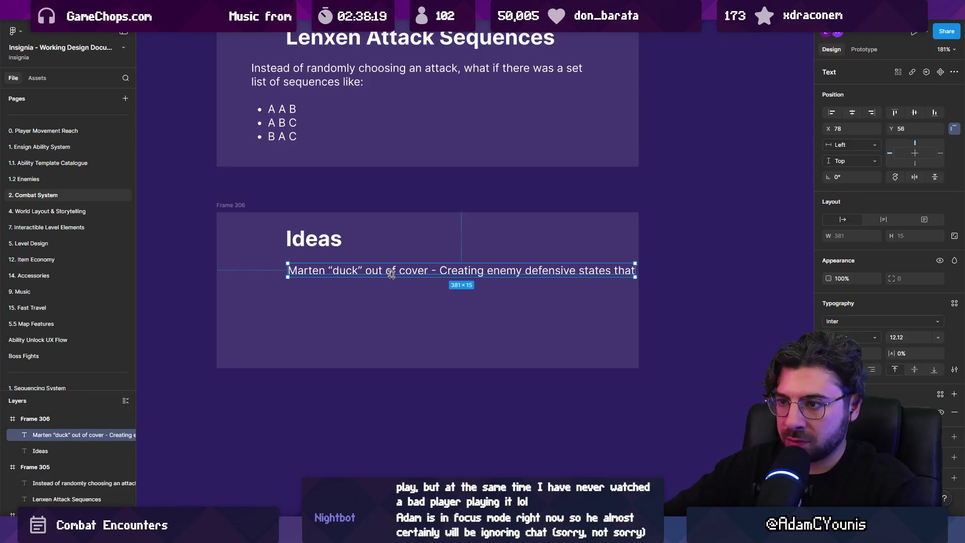
Shift the Ideas title and note left and make the note's text box taller
{"action": "left_click", "coordinate": [312, 241], "text": "shift"}
{"action": "mouse_move", "coordinate": [458, 273]}
{"action": "left_mouse_down"}
{"action": "mouse_move", "coordinate": [424, 273]}
{"action": "mouse_move", "coordinate": [479, 273]}
{"action": "left_mouse_up"}
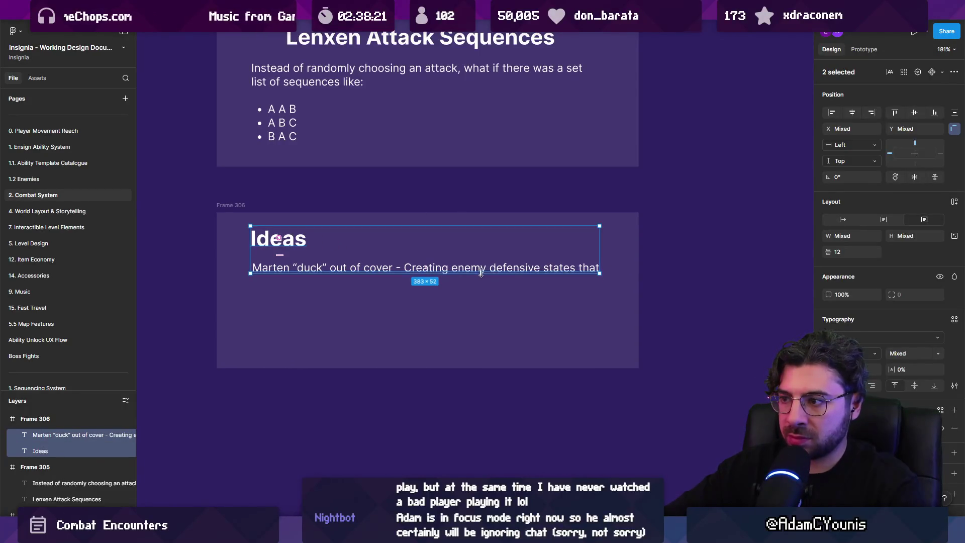
{"action": "left_click", "coordinate": [594, 267]}
{"action": "left_click_drag", "start_coordinate": [587, 278], "coordinate": [574, 346]}
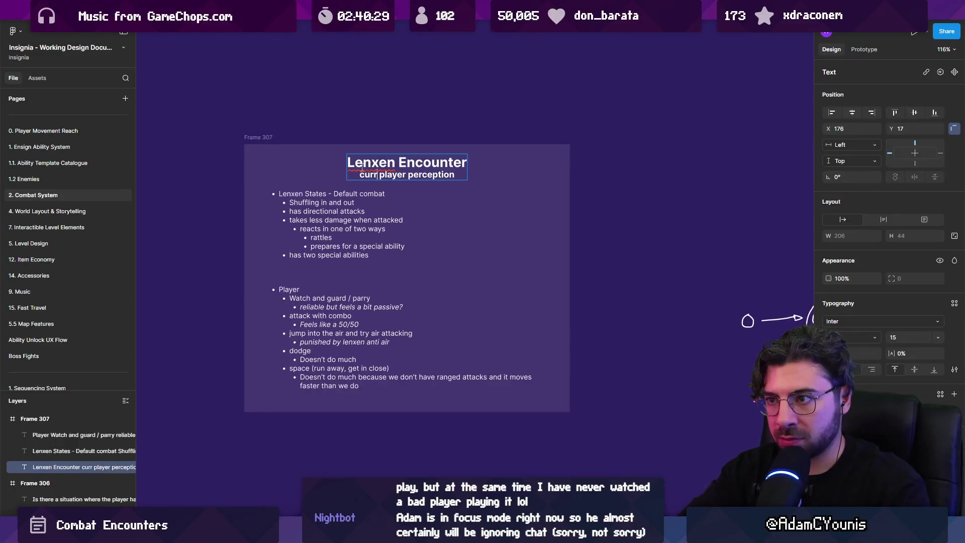
Finish the 'current player perception' subtitle and move the Lenxen Encounter frame above Design Values
{"action": "key", "text": "Escape"}
{"action": "key", "text": "Escape"}
{"action": "scroll", "coordinate": [409, 355], "scroll_direction": "down", "scroll_amount": 5}
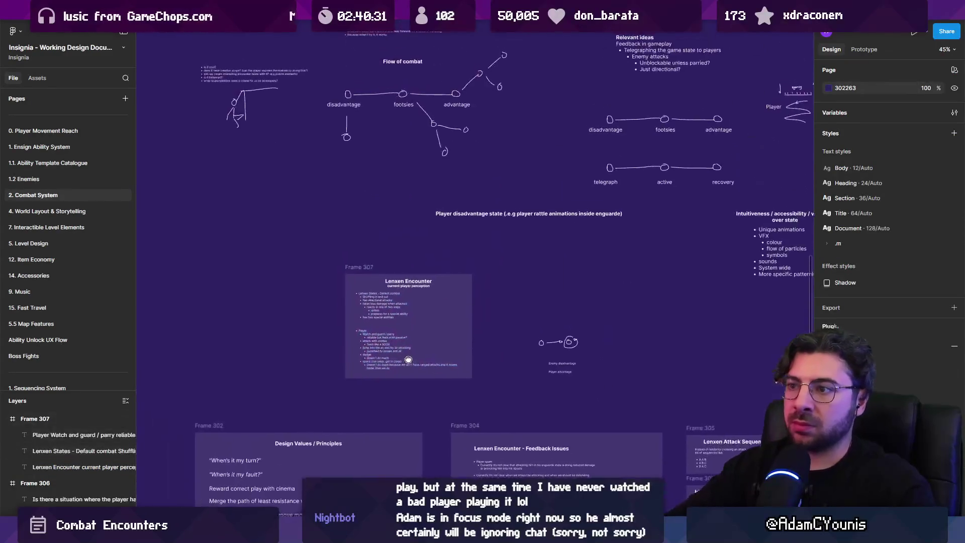
{"action": "left_click_drag", "start_coordinate": [369, 267], "coordinate": [225, 293]}
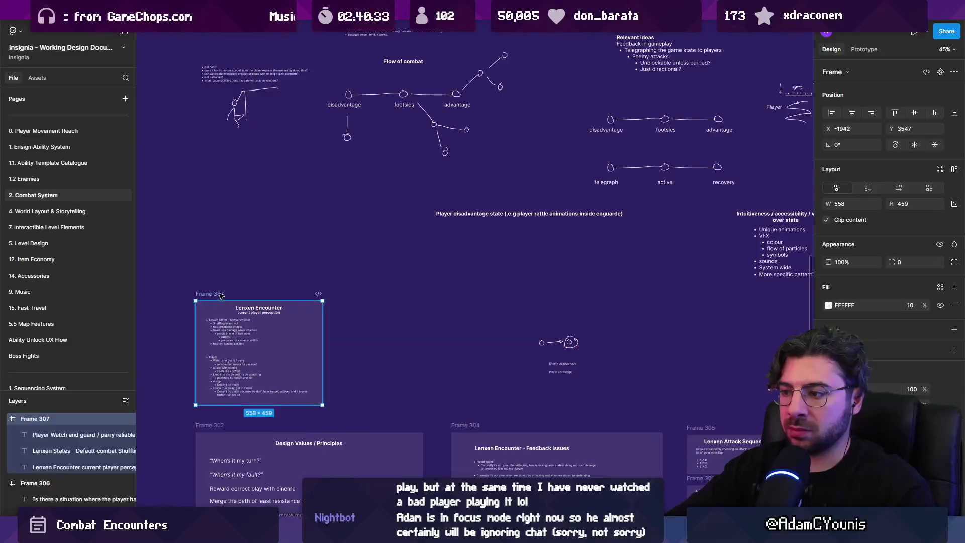
Move the whole circle-arrow diagram down below the Feedback Issues frame
{"action": "scroll", "coordinate": [600, 366], "scroll_direction": "up", "scroll_amount": 2}
{"action": "scroll", "coordinate": [599, 366], "scroll_direction": "up", "scroll_amount": 3}
{"action": "scroll", "coordinate": [523, 355], "scroll_direction": "down", "scroll_amount": 5}
{"action": "mouse_move", "coordinate": [459, 310]}
{"action": "left_mouse_down"}
{"action": "mouse_move", "coordinate": [519, 359]}
{"action": "mouse_move", "coordinate": [433, 344]}
{"action": "left_mouse_up"}
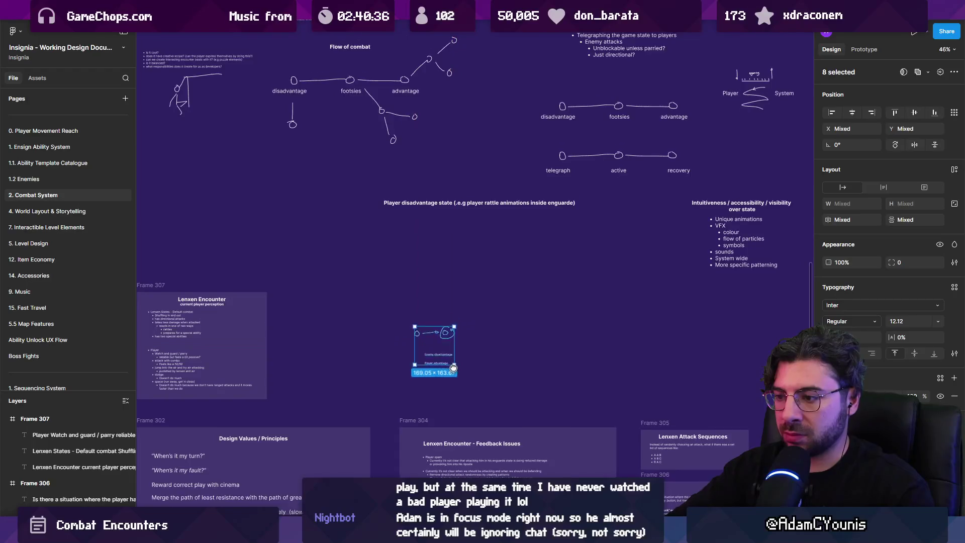
{"action": "scroll", "coordinate": [468, 206], "scroll_direction": "down", "scroll_amount": 5}
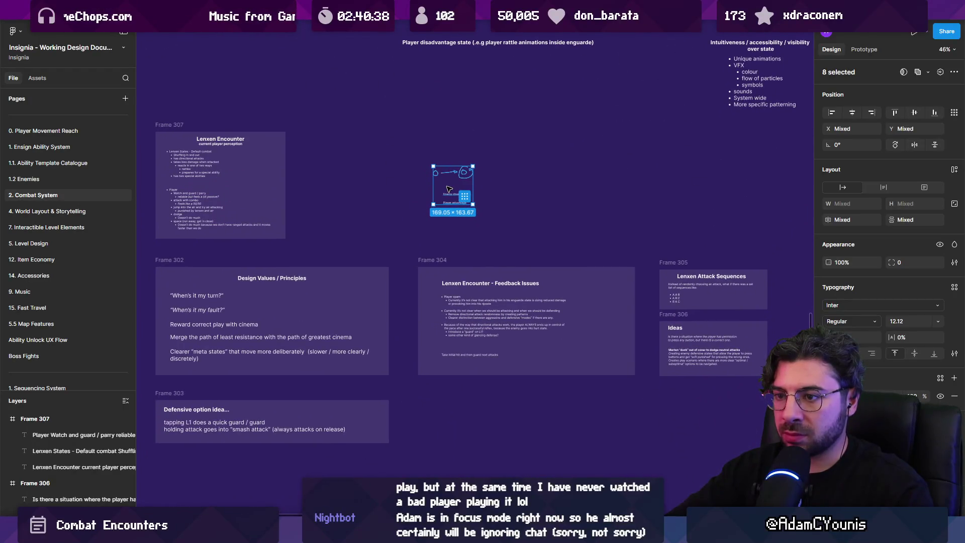
{"action": "left_click_drag", "start_coordinate": [450, 189], "coordinate": [453, 427]}
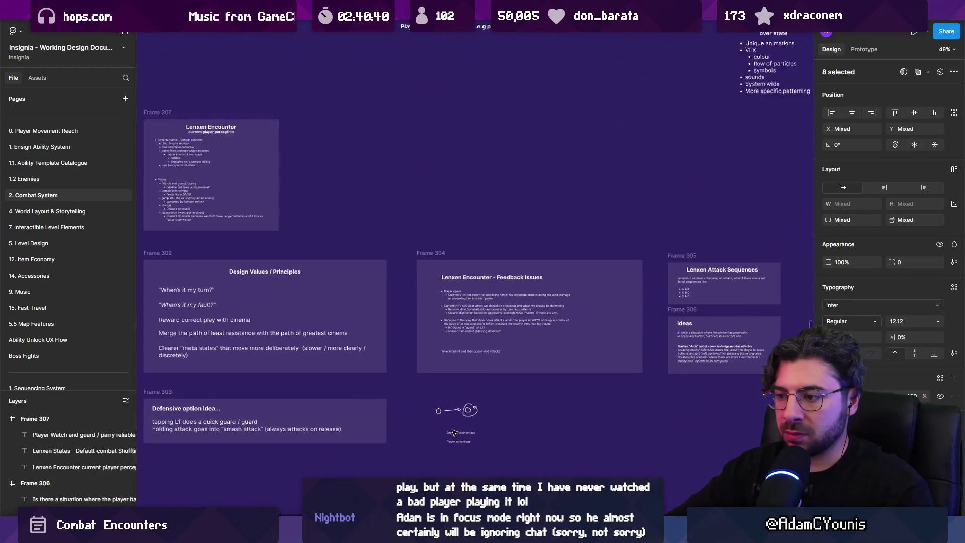
{"action": "scroll", "coordinate": [461, 309], "scroll_direction": "up", "scroll_amount": 4}
{"action": "left_click_drag", "start_coordinate": [468, 303], "coordinate": [468, 361]}
{"action": "left_click", "coordinate": [455, 395]}
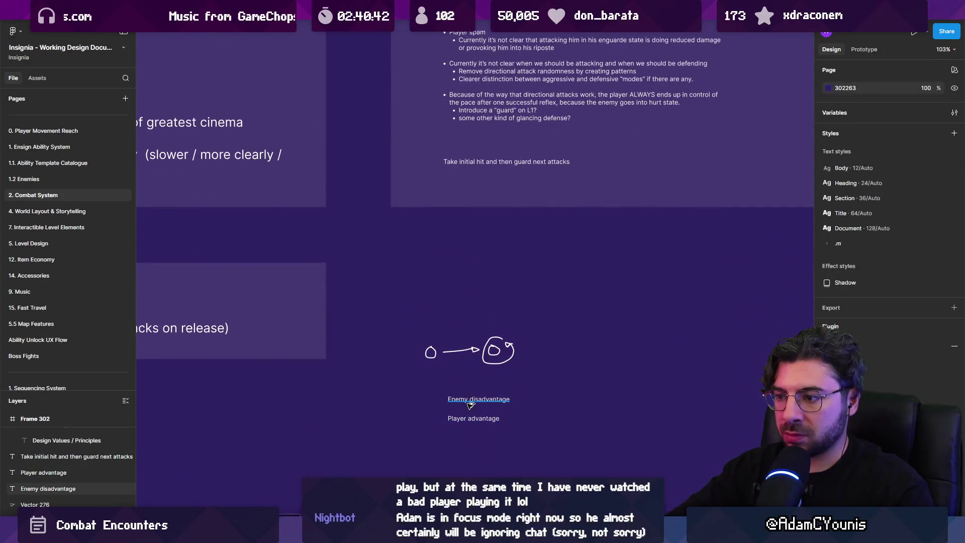
Copy the Enemy disadvantage label above the diagram and begin typing 'Current issue with all combat…'
{"action": "left_click_drag", "start_coordinate": [455, 395], "coordinate": [447, 325]}
{"action": "scroll", "coordinate": [447, 325], "scroll_direction": "up", "scroll_amount": 3}
{"action": "double_click", "coordinate": [447, 325]}
{"action": "type", "text": "Current issue with allc"}
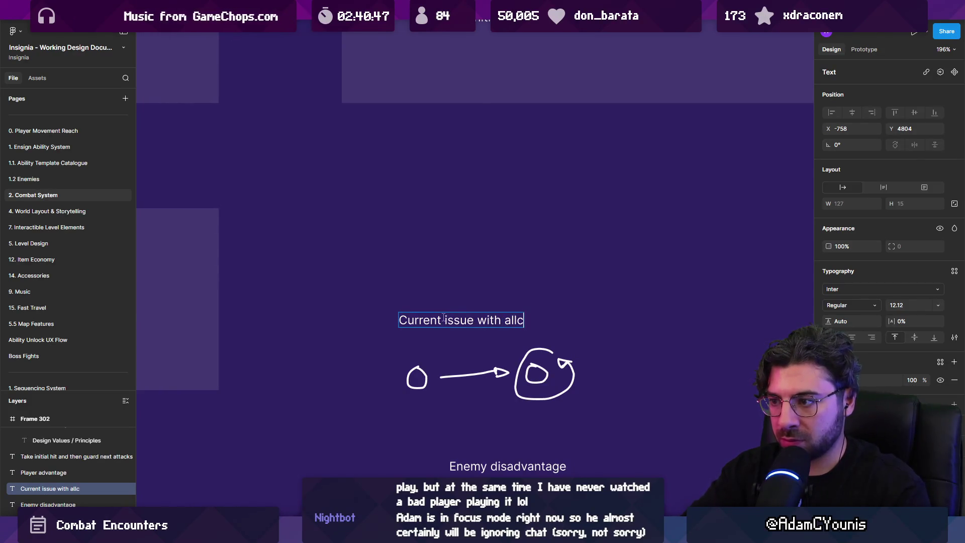
{"action": "key", "text": "BackSpace"}
Split the combat-encounters note after 'encounters' and paste the first sentence as its own text layer
{"action": "type", "text": "combat a"}
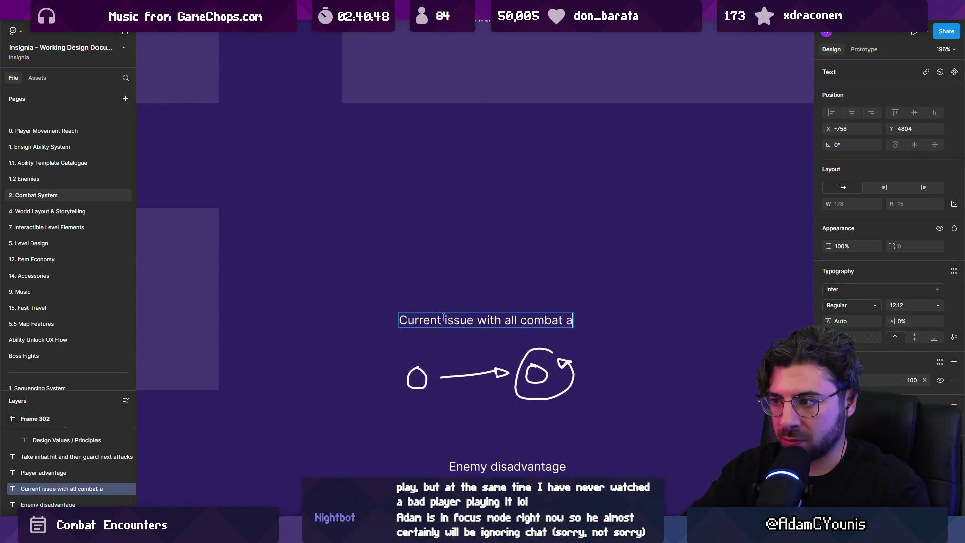
{"action": "key", "text": "BackSpace"}
{"action": "type", "text": "encounters. “dfe"}
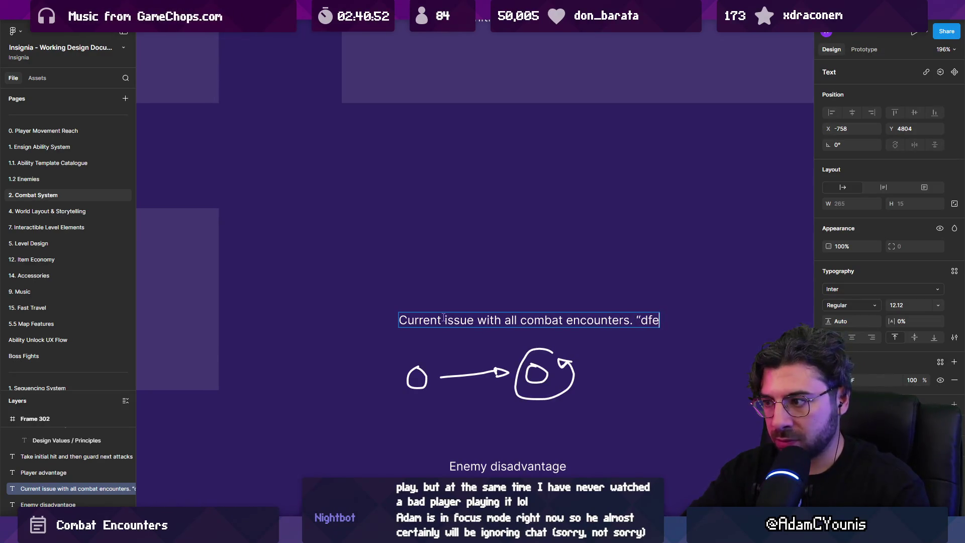
{"action": "type", "text": "g into player advantag"}
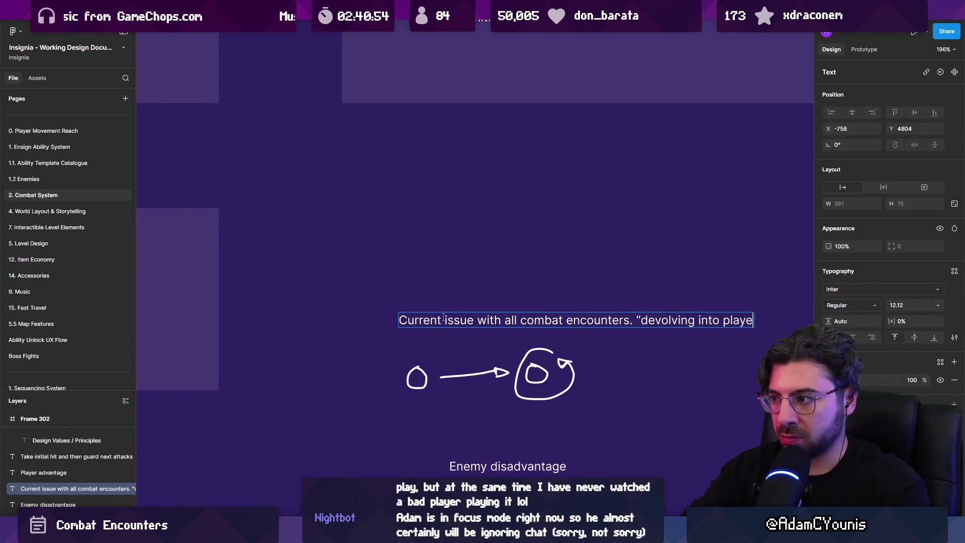
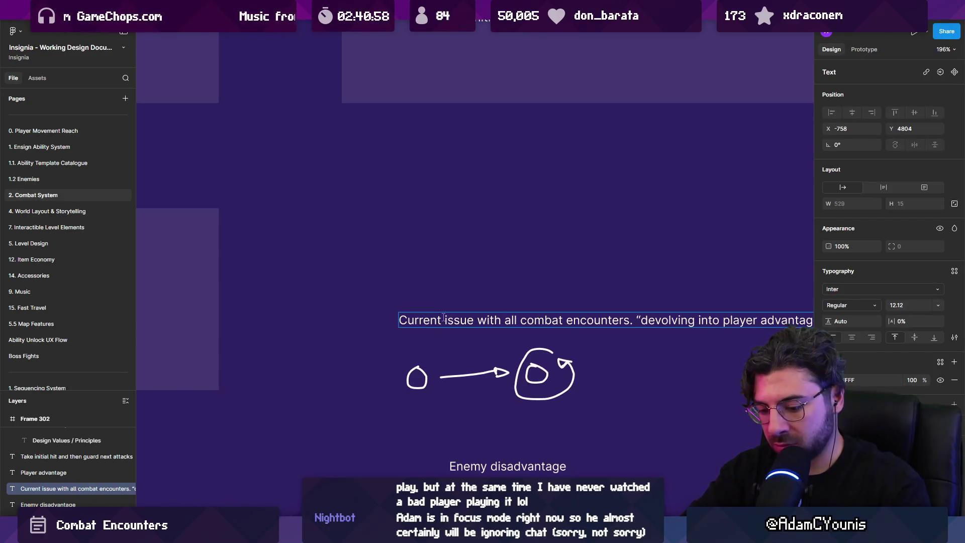
Copy the Enemy disadvantage label above the diagram and begin typing 'Current issue with all combat…'
Split the combat-encounters note after 'encounters' and paste the first sentence as its own text layer
{"action": "type", "text": "ge"}
{"action": "scroll", "coordinate": [412, 305], "scroll_direction": "down", "scroll_amount": 5}
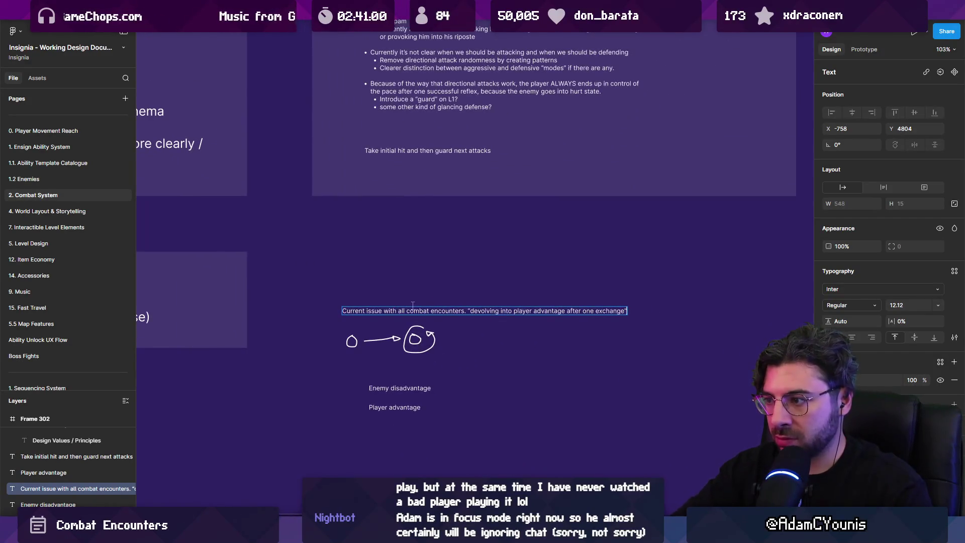
{"action": "left_click", "coordinate": [467, 310]}
{"action": "key", "text": "Return"}
{"action": "key", "text": "Escape"}
{"action": "key", "text": "Return"}
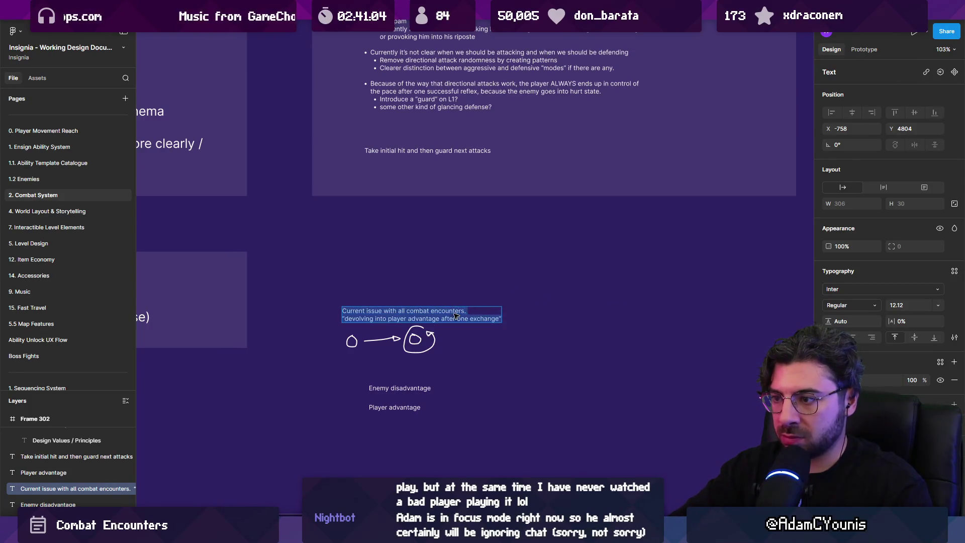
{"action": "key", "text": "Up"}
{"action": "key", "text": "shift+Down"}
{"action": "key", "text": "BackSpace"}
{"action": "type", "text": "Current issue with all combat encounters."}
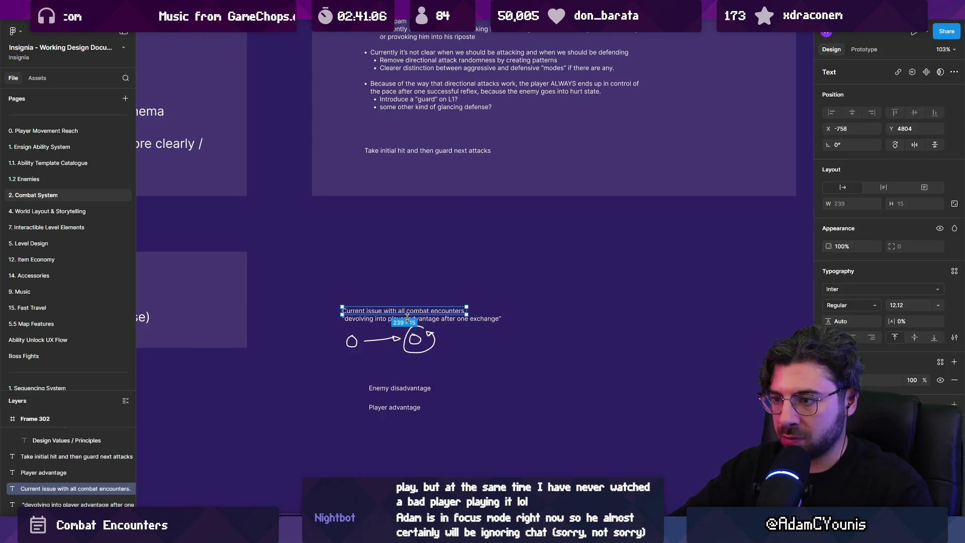
Remove the quote line's empty first line and move the quote higher
{"action": "left_click", "coordinate": [441, 321]}
{"action": "key", "text": "Up"}
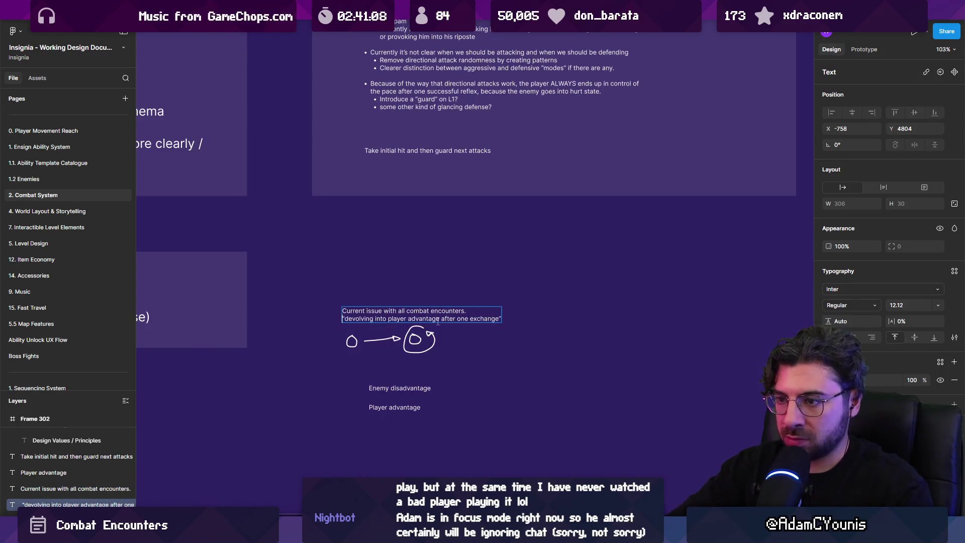
{"action": "key", "text": "Delete"}
{"action": "key", "text": "Escape"}
{"action": "mouse_move", "coordinate": [433, 314]}
{"action": "left_mouse_down"}
{"action": "mouse_move", "coordinate": [432, 291]}
{"action": "mouse_move", "coordinate": [480, 282]}
{"action": "left_mouse_up"}
Bold and enlarge the heading, then move both advantage labels up under the diagram
{"action": "key", "text": "ctrl+b"}
{"action": "key", "text": "k"}
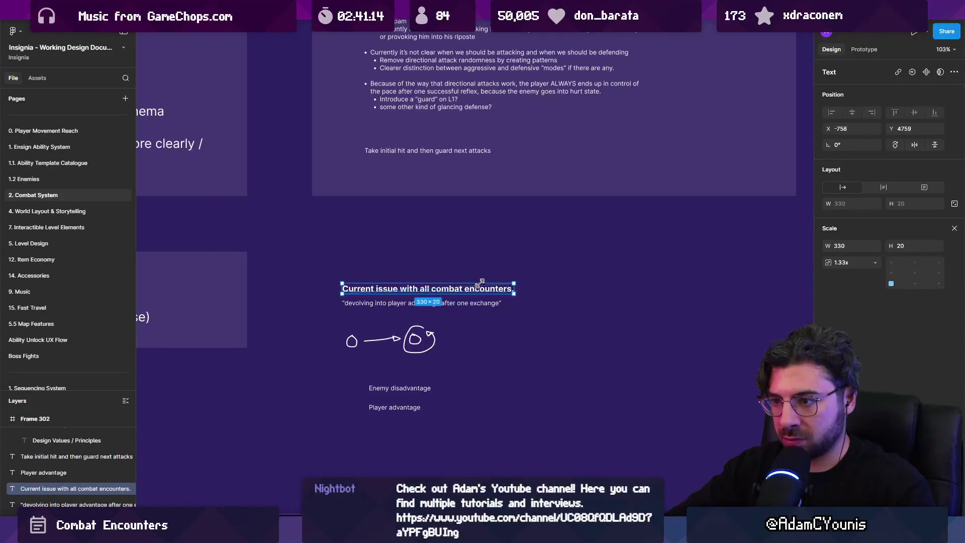
{"action": "left_click", "coordinate": [422, 270]}
{"action": "left_click_drag", "start_coordinate": [355, 380], "coordinate": [434, 413]}
{"action": "left_click_drag", "start_coordinate": [382, 390], "coordinate": [361, 371]}
{"action": "double_click", "coordinate": [360, 370]}
{"action": "key", "text": "Escape"}
{"action": "key", "text": "Escape"}
Draw a frame with 10% fill around the combat issue note and position it
{"action": "key", "text": "f"}
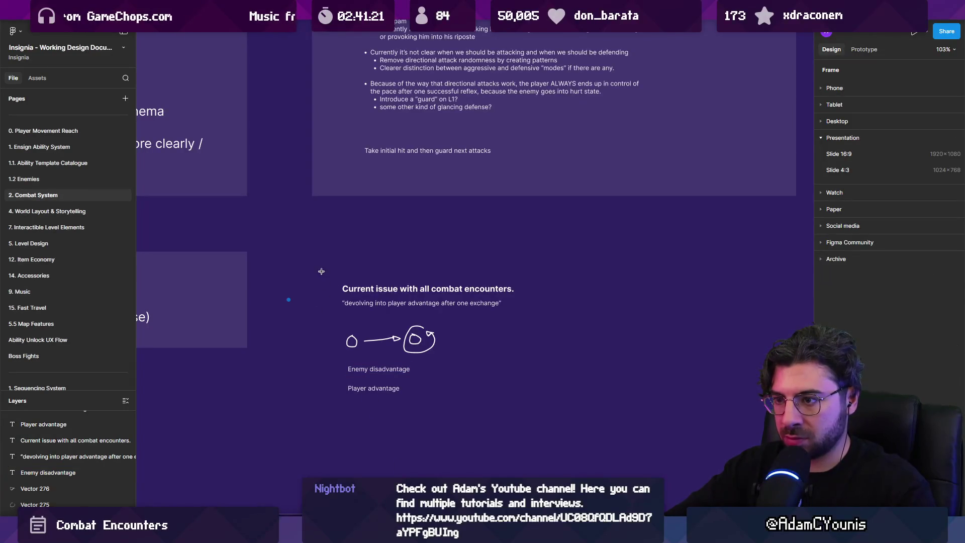
{"action": "mouse_move", "coordinate": [318, 271]}
{"action": "left_mouse_down"}
{"action": "mouse_move", "coordinate": [575, 435]}
{"action": "mouse_move", "coordinate": [564, 417]}
{"action": "left_mouse_up"}
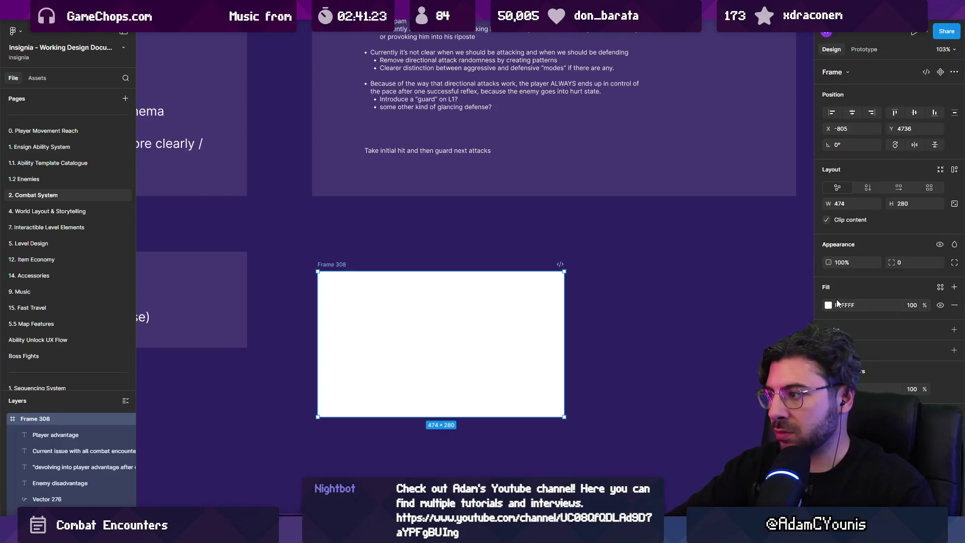
{"action": "type", "text": "10"}
{"action": "key", "text": "Return"}
{"action": "left_click_drag", "start_coordinate": [338, 265], "coordinate": [332, 246]}
{"action": "scroll", "coordinate": [335, 246], "scroll_direction": "down", "scroll_amount": 5}
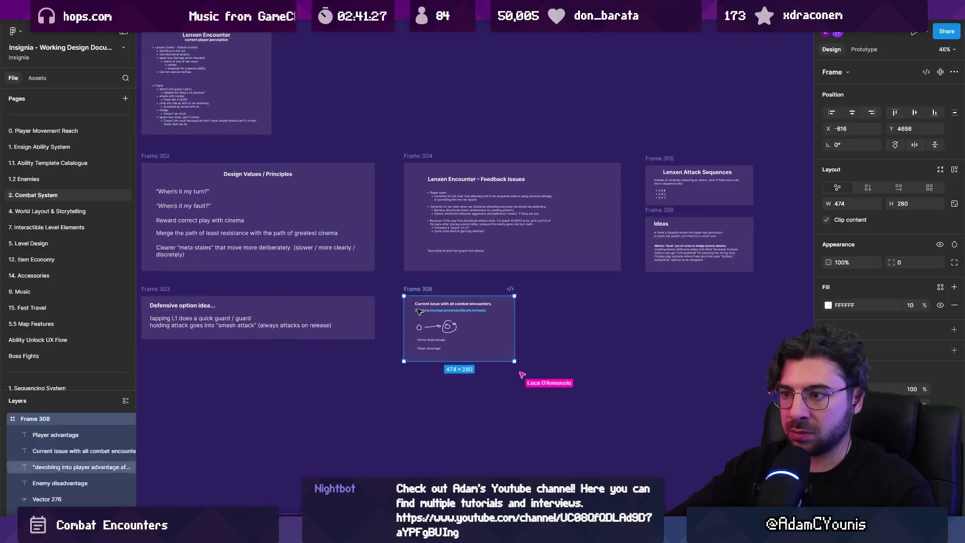
Delete the Player disadvantage state text
{"action": "scroll", "coordinate": [582, 406], "scroll_direction": "up", "scroll_amount": 3}
{"action": "scroll", "coordinate": [582, 406], "scroll_direction": "left", "scroll_amount": 4}
{"action": "scroll", "coordinate": [582, 405], "scroll_direction": "up", "scroll_amount": 4}
{"action": "scroll", "coordinate": [501, 292], "scroll_direction": "up", "scroll_amount": 6}
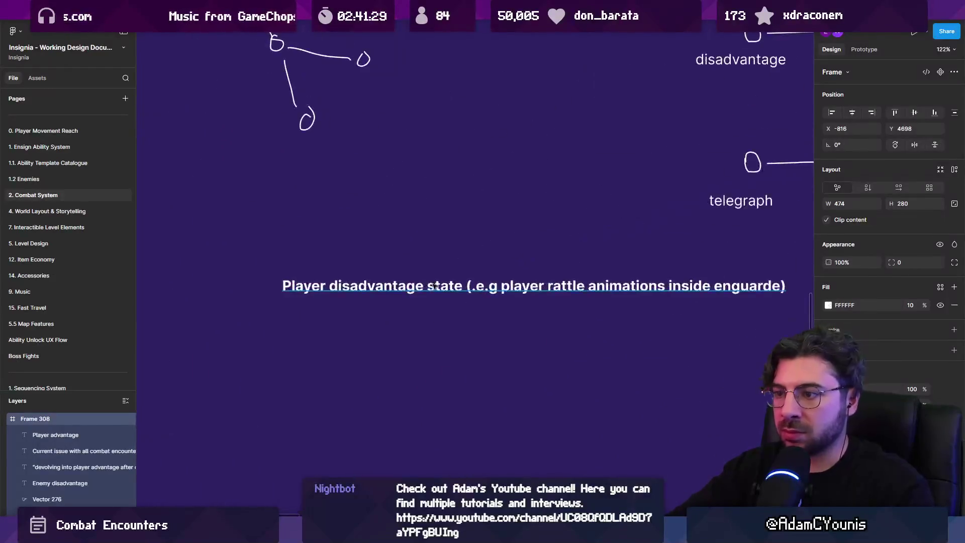
{"action": "left_click", "coordinate": [501, 290]}
{"action": "scroll", "coordinate": [501, 293], "scroll_direction": "down", "scroll_amount": 5}
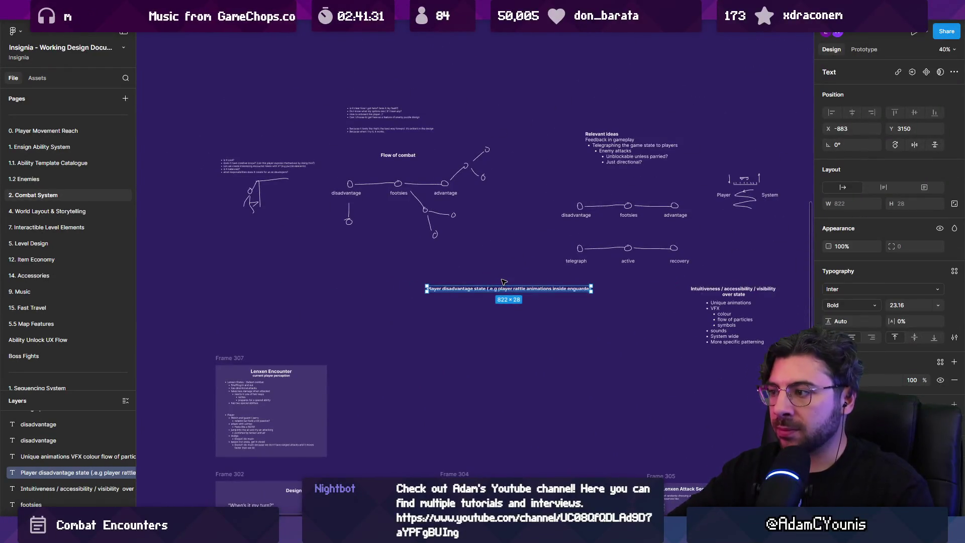
{"action": "key", "text": "Delete"}
{"action": "scroll", "coordinate": [503, 281], "scroll_direction": "right", "scroll_amount": 5}
Retitle the Intuitiveness heading to 'Tools for solving' with Intuitiveness on a second line
{"action": "left_click", "coordinate": [553, 266]}
{"action": "left_click", "coordinate": [568, 305], "text": "shift"}
{"action": "scroll", "coordinate": [568, 305], "scroll_direction": "right", "scroll_amount": 3}
{"action": "scroll", "coordinate": [528, 286], "scroll_direction": "up", "scroll_amount": 3}
{"action": "scroll", "coordinate": [504, 270], "scroll_direction": "down", "scroll_amount": 4}
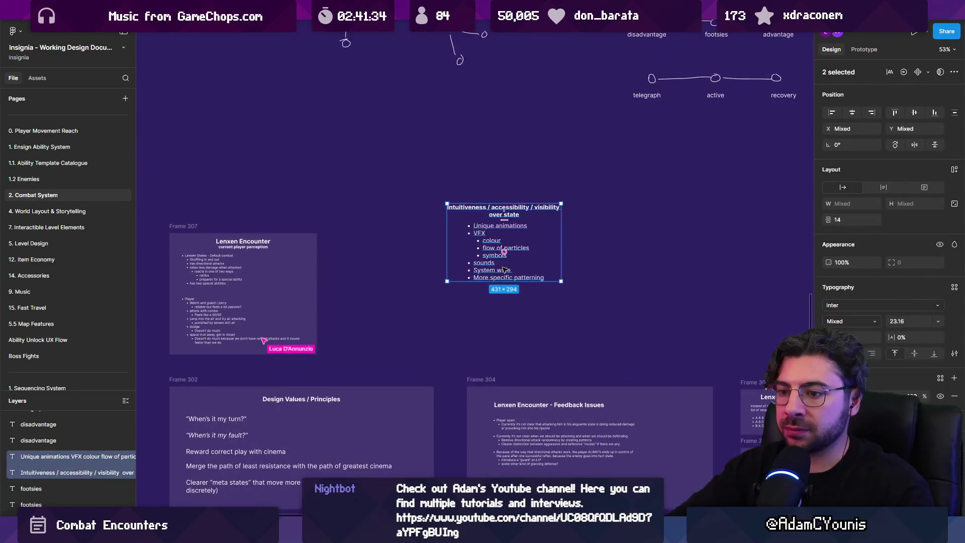
{"action": "scroll", "coordinate": [514, 230], "scroll_direction": "up", "scroll_amount": 3}
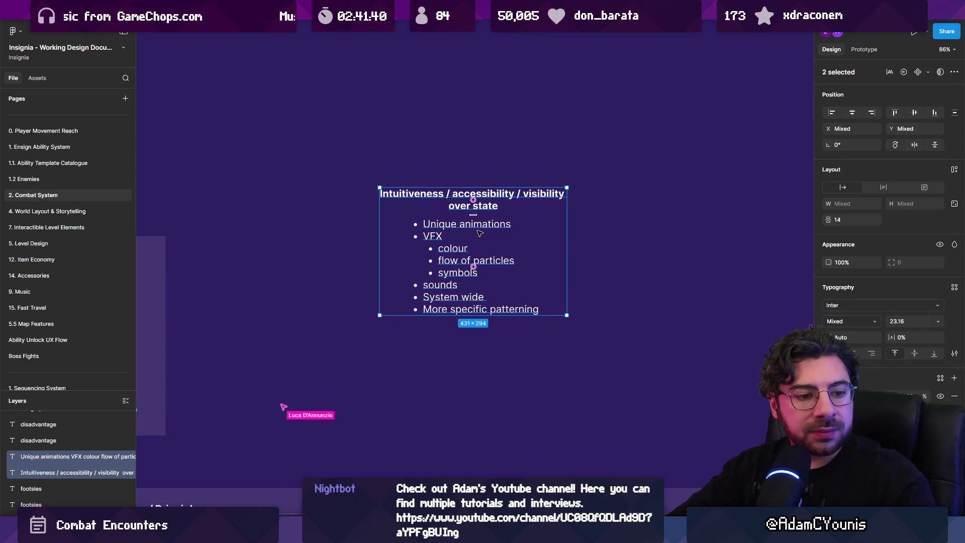
{"action": "scroll", "coordinate": [454, 233], "scroll_direction": "up", "scroll_amount": 2}
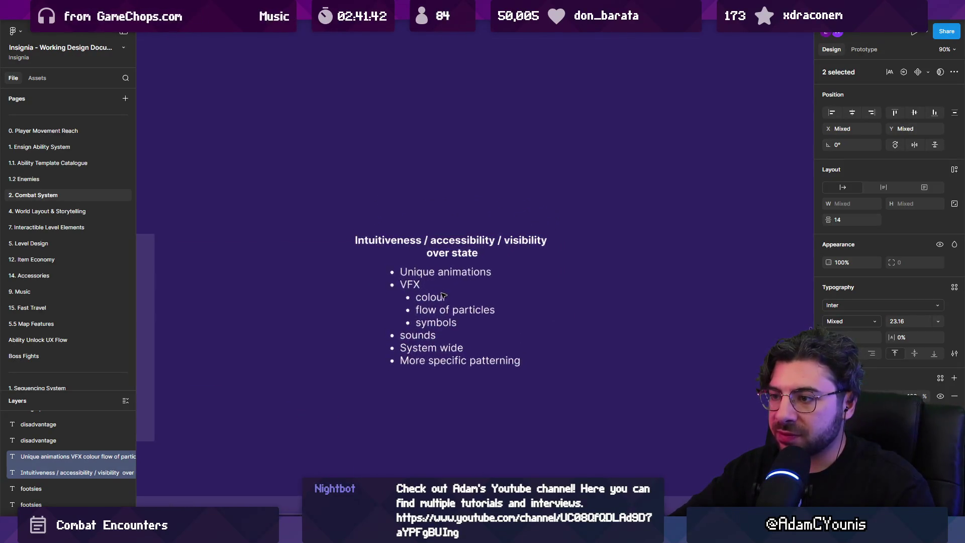
{"action": "scroll", "coordinate": [443, 294], "scroll_direction": "down", "scroll_amount": 2}
{"action": "scroll", "coordinate": [444, 295], "scroll_direction": "up", "scroll_amount": 2}
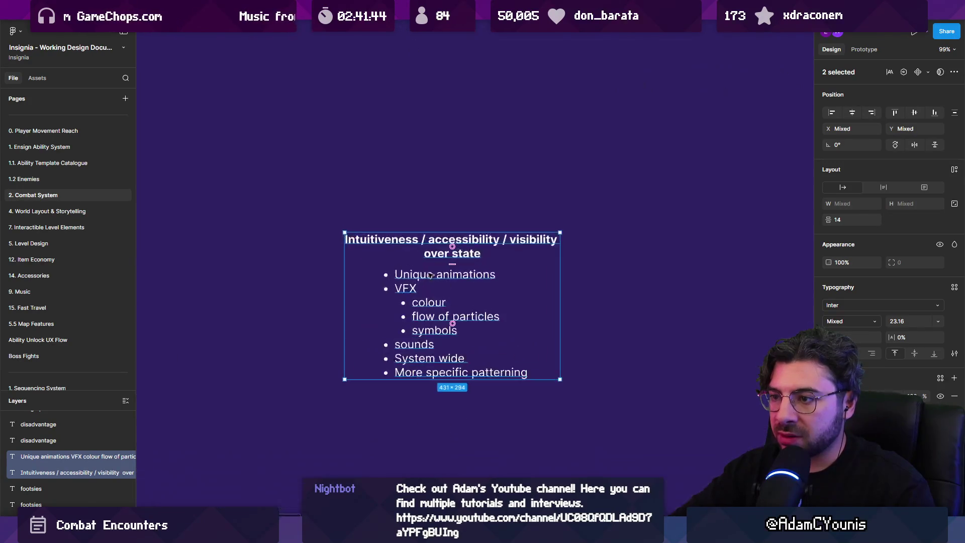
{"action": "left_click", "coordinate": [386, 243]}
{"action": "key", "text": "Left"}
{"action": "type", "text": "Sol"}
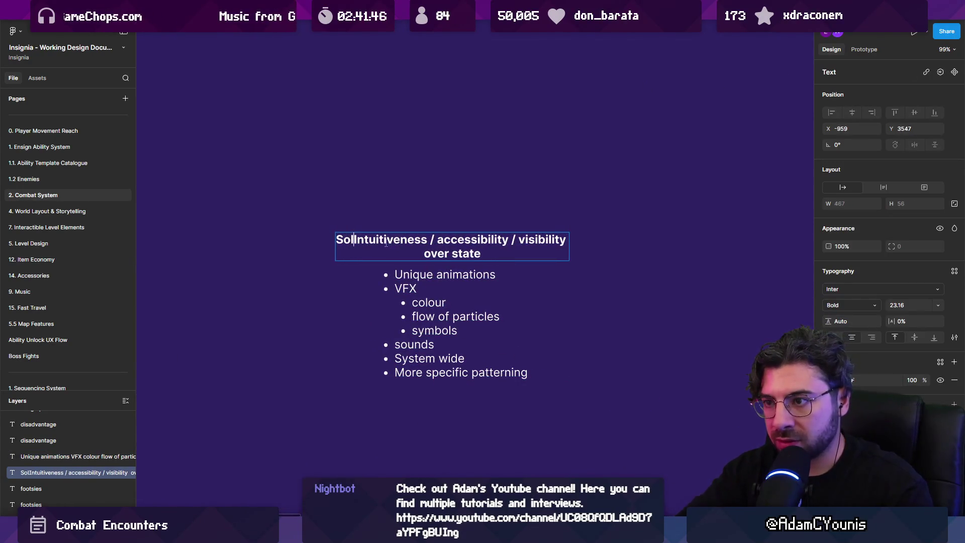
{"action": "type", "text": "ving"}
{"action": "key", "text": "ctrl+shift+Left"}
{"action": "type", "text": "Tools for solving Intuitiveness"}
{"action": "key", "text": "Return"}
{"action": "key", "text": "Escape"}
Widen the title box to 703 px and draw a frame around the tools list
{"action": "left_click_drag", "start_coordinate": [558, 252], "coordinate": [628, 252]}
{"action": "key", "text": "BackSpace"}
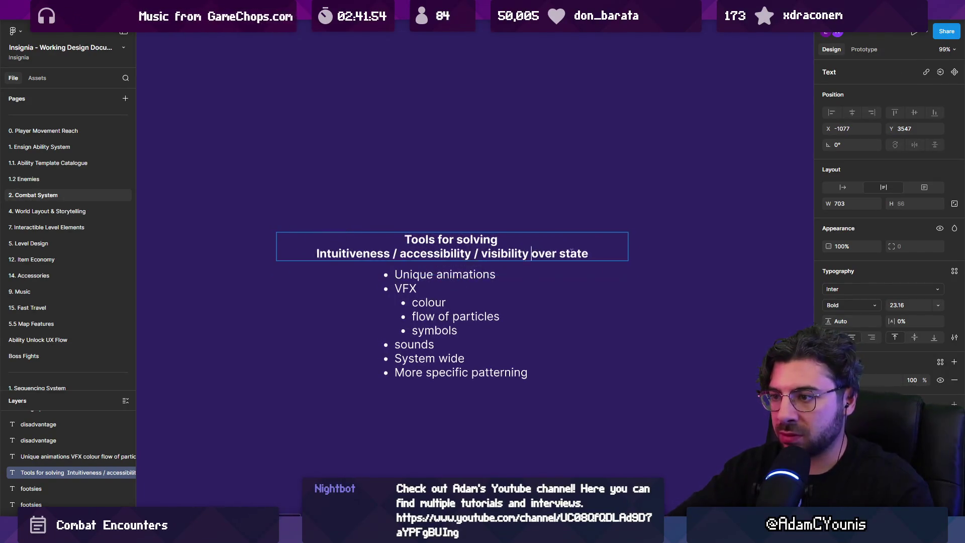
{"action": "key", "text": "Escape"}
{"action": "key", "text": "Escape"}
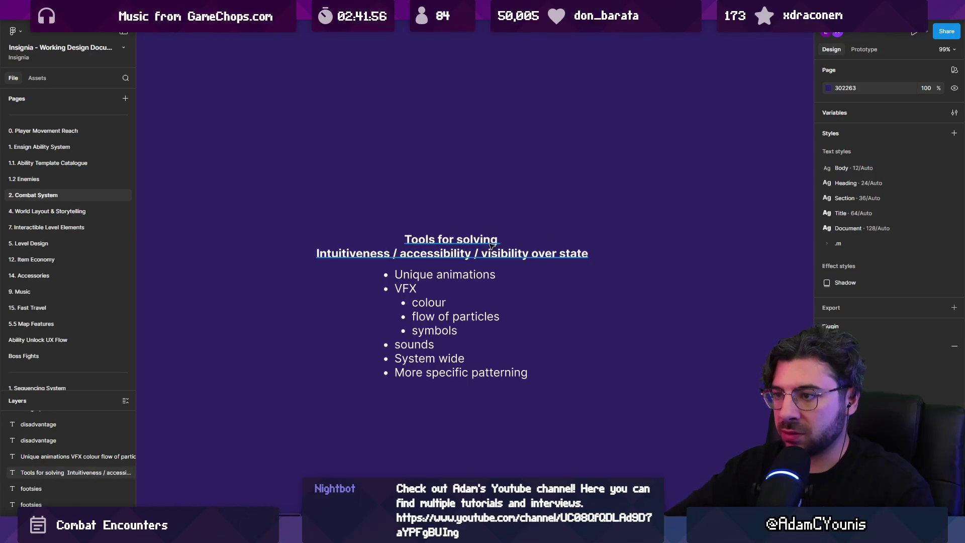
{"action": "left_click", "coordinate": [491, 245]}
{"action": "scroll", "coordinate": [503, 242], "scroll_direction": "down", "scroll_amount": 5}
{"action": "left_click", "coordinate": [406, 218]}
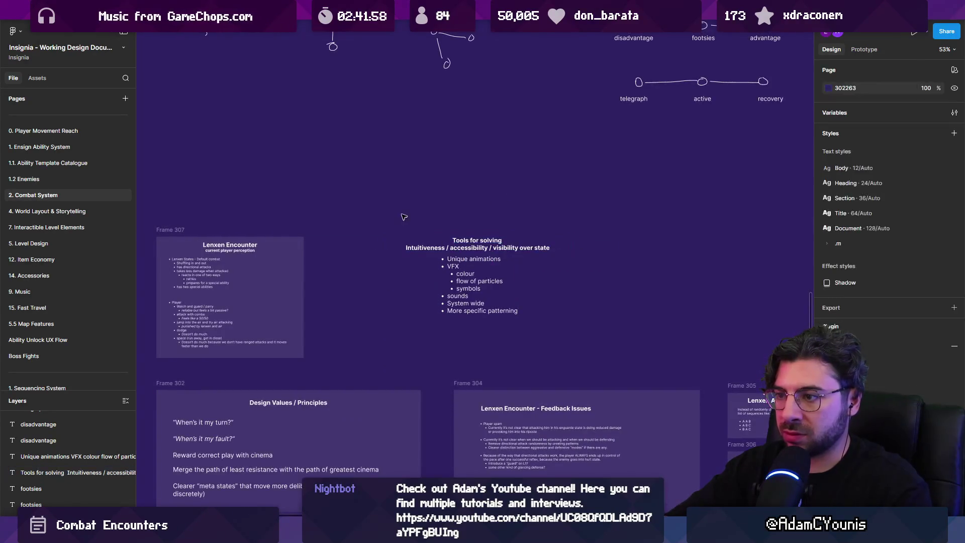
{"action": "key", "text": "f"}
{"action": "mouse_move", "coordinate": [385, 223]}
{"action": "left_mouse_down"}
{"action": "mouse_move", "coordinate": [583, 345]}
{"action": "mouse_move", "coordinate": [570, 329]}
{"action": "left_mouse_up"}
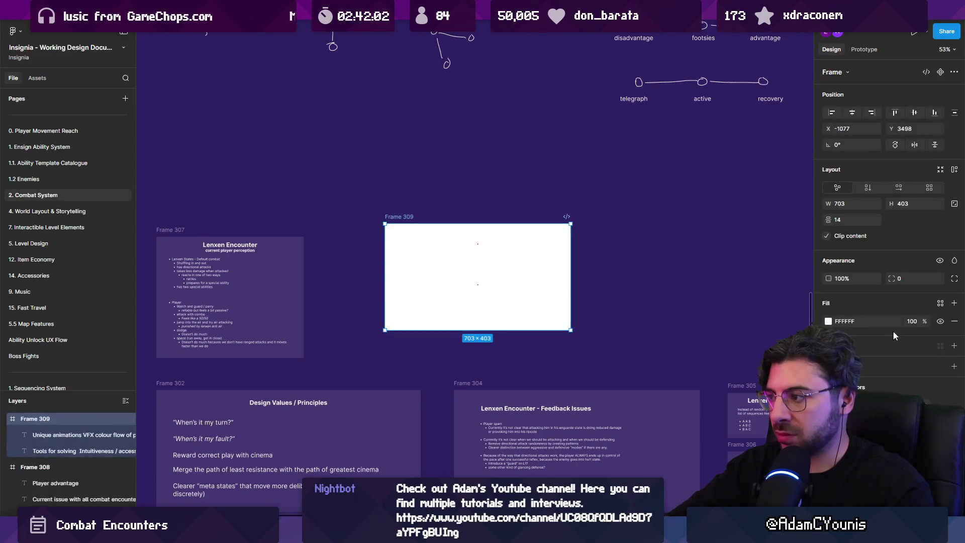
Give Frame 309 a translucent fill
{"action": "key", "text": "Return"}
{"action": "key", "text": "Escape"}
{"action": "scroll", "coordinate": [443, 141], "scroll_direction": "down", "scroll_amount": 3}
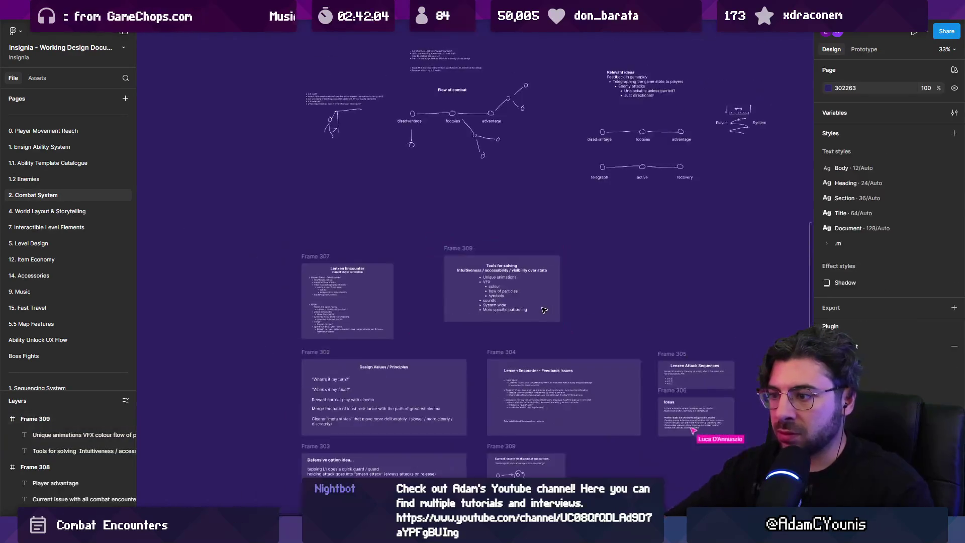
{"action": "left_click", "coordinate": [421, 171]}
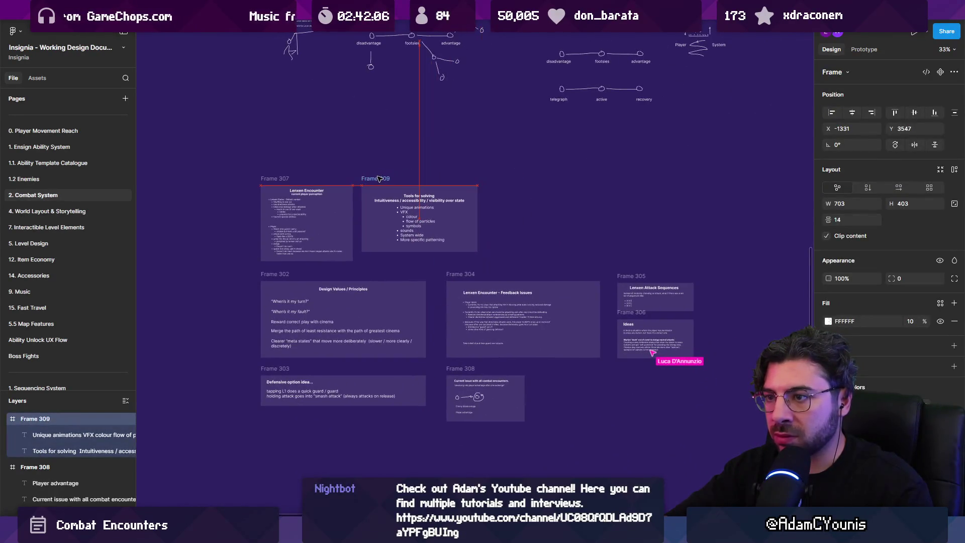
{"action": "scroll", "coordinate": [417, 186], "scroll_direction": "up", "scroll_amount": 4}
Change the frame's title to 'Current tools for solving'
{"action": "double_click", "coordinate": [415, 188]}
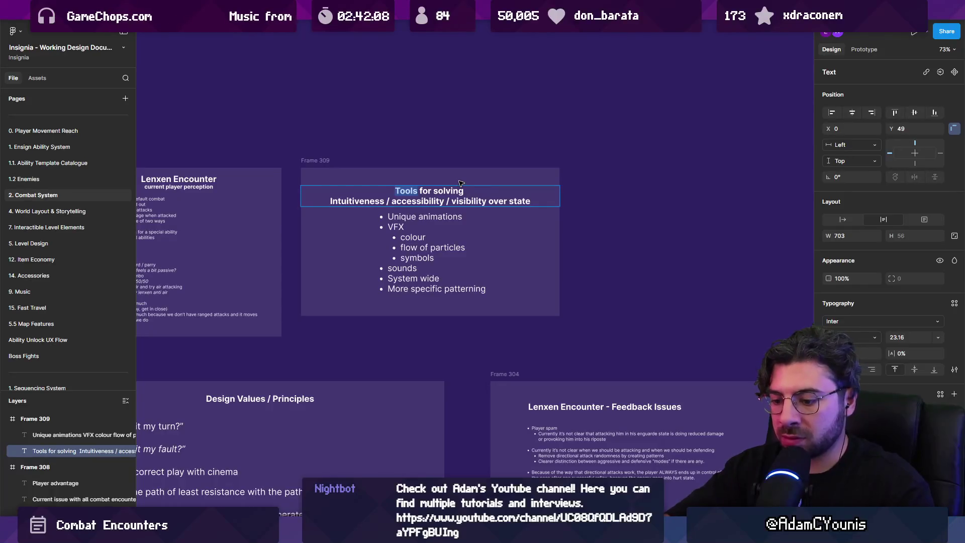
{"action": "type", "text": "Current"}
{"action": "key", "text": "Delete"}
{"action": "type", "text": "t"}
{"action": "key", "text": "ctrl+shift+Right"}
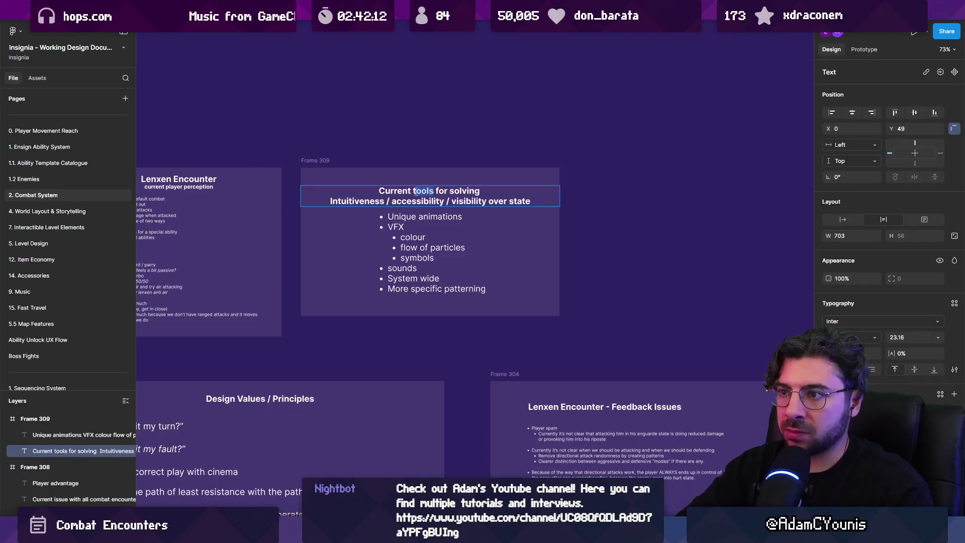
{"action": "key", "text": "Escape"}
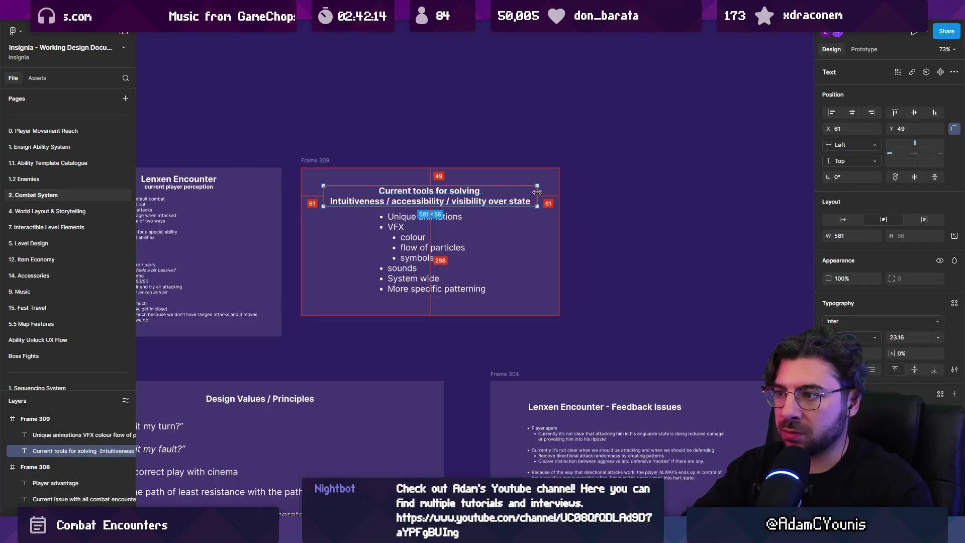
Left-align the title and move the bullet list to the left margin
{"action": "key", "text": "shift+Up"}
{"action": "key", "text": "shift+Up"}
{"action": "key", "text": "Down"}
{"action": "key", "text": "Down"}
{"action": "key", "text": "ctrl+alt+l"}
{"action": "left_click_drag", "start_coordinate": [433, 268], "coordinate": [379, 269]}
{"action": "key", "text": "Escape"}
Apply auto layout to Frame 309 and make it taller
{"action": "key", "text": "shift+a"}
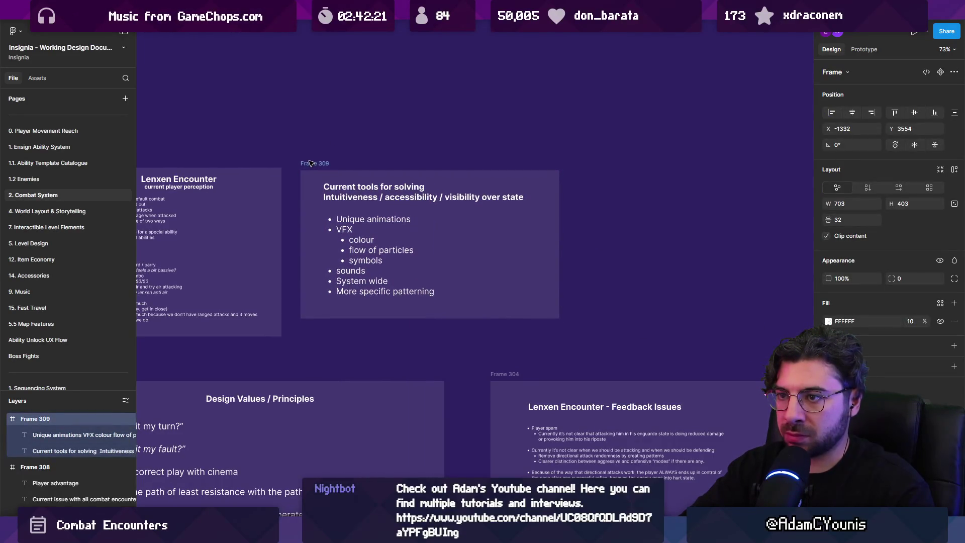
{"action": "left_click_drag", "start_coordinate": [437, 315], "coordinate": [437, 337]}
{"action": "key", "text": "Escape"}
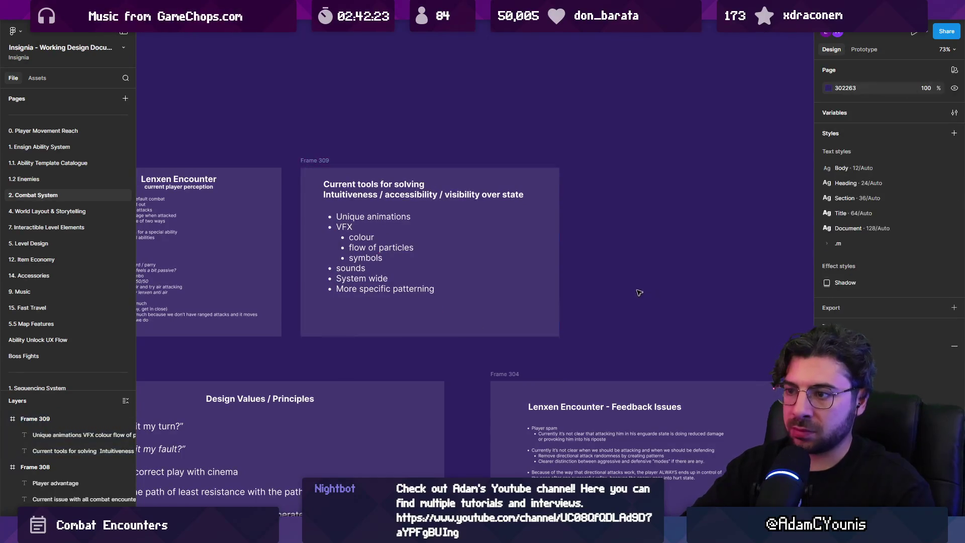
{"action": "scroll", "coordinate": [533, 269], "scroll_direction": "down", "scroll_amount": 3}
{"action": "scroll", "coordinate": [532, 269], "scroll_direction": "up", "scroll_amount": 5}
{"action": "scroll", "coordinate": [418, 164], "scroll_direction": "up", "scroll_amount": 5}
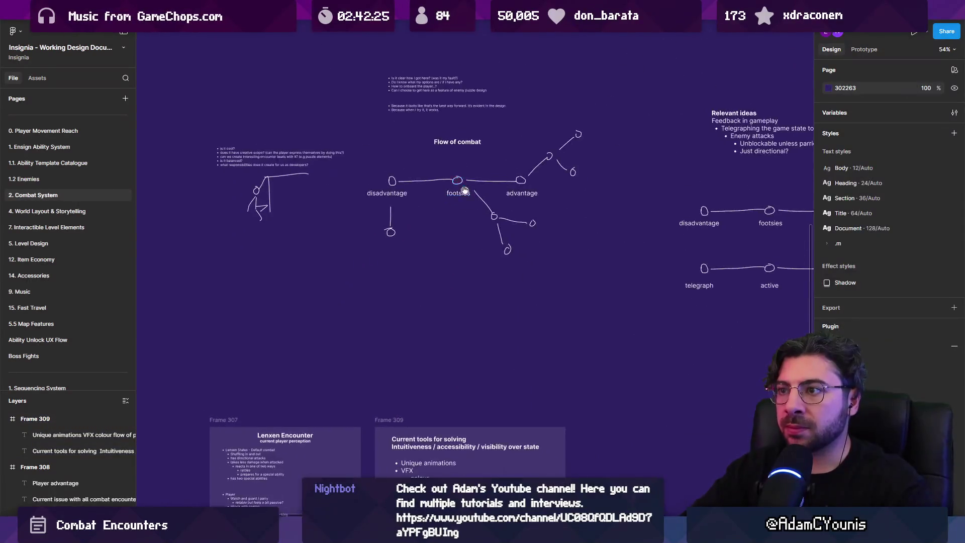
Place a copy of the Flow of combat heading above the 'is it cool?' bullet list
{"action": "scroll", "coordinate": [302, 217], "scroll_direction": "up", "scroll_amount": 3}
{"action": "scroll", "coordinate": [312, 221], "scroll_direction": "down", "scroll_amount": 3}
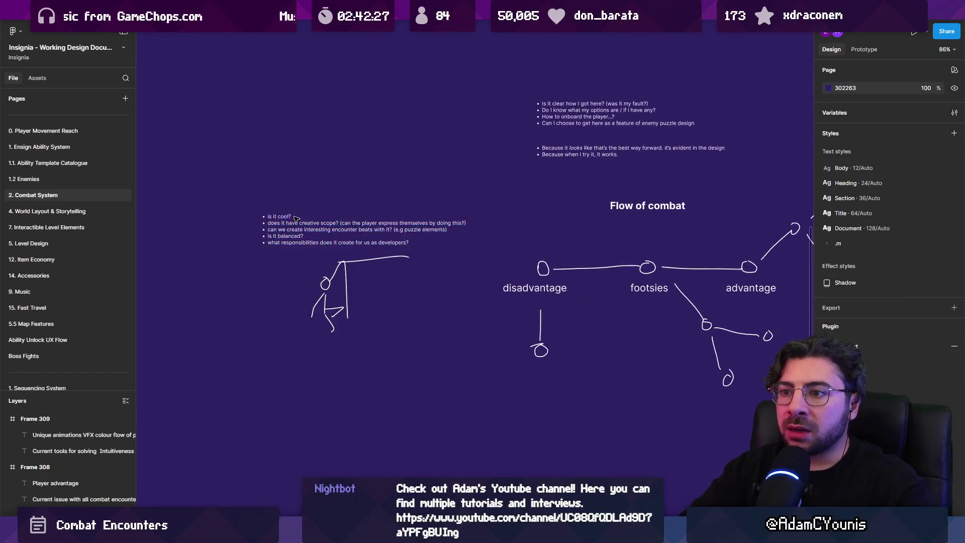
{"action": "scroll", "coordinate": [322, 224], "scroll_direction": "up", "scroll_amount": 2}
{"action": "left_click", "coordinate": [327, 226]}
{"action": "scroll", "coordinate": [327, 226], "scroll_direction": "down", "scroll_amount": 2}
{"action": "mouse_move", "coordinate": [699, 202]}
{"action": "left_mouse_down"}
{"action": "mouse_move", "coordinate": [382, 171]}
{"action": "mouse_move", "coordinate": [406, 202]}
{"action": "left_mouse_up"}
Rewrite the copied heading as 'Criteria for adding new combat features' and move it up-left
{"action": "double_click", "coordinate": [406, 203]}
{"action": "type", "text": "Reasons for adding"}
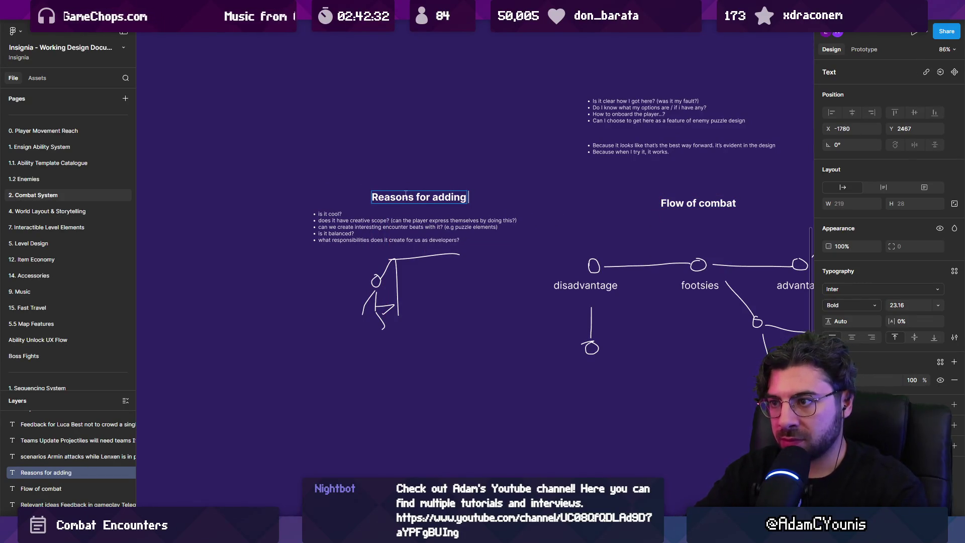
{"action": "key", "text": "ctrl+a"}
{"action": "type", "text": "C"}
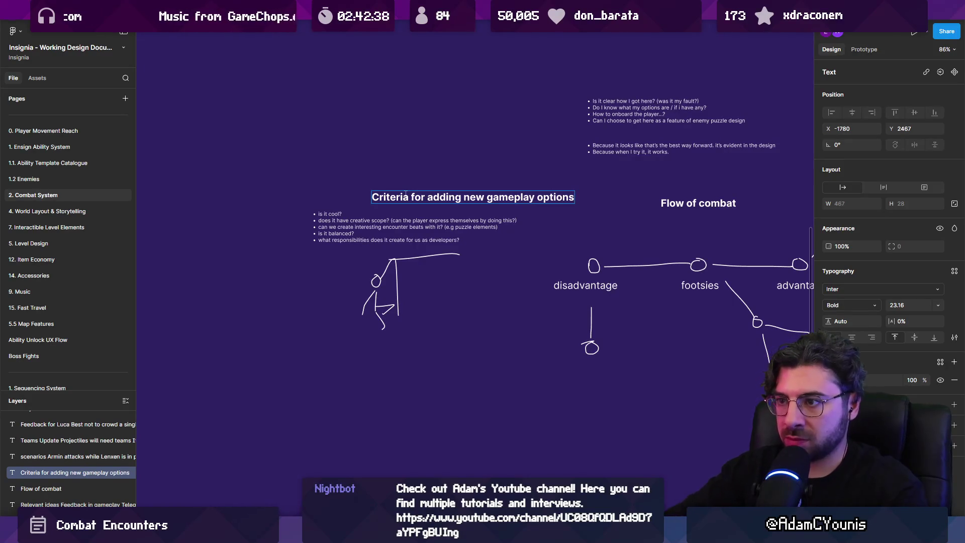
{"action": "left_click_drag", "start_coordinate": [406, 194], "coordinate": [357, 188]}
{"action": "key", "text": "Return"}
{"action": "double_click", "coordinate": [464, 198]}
{"action": "type", "text": "Coim"}
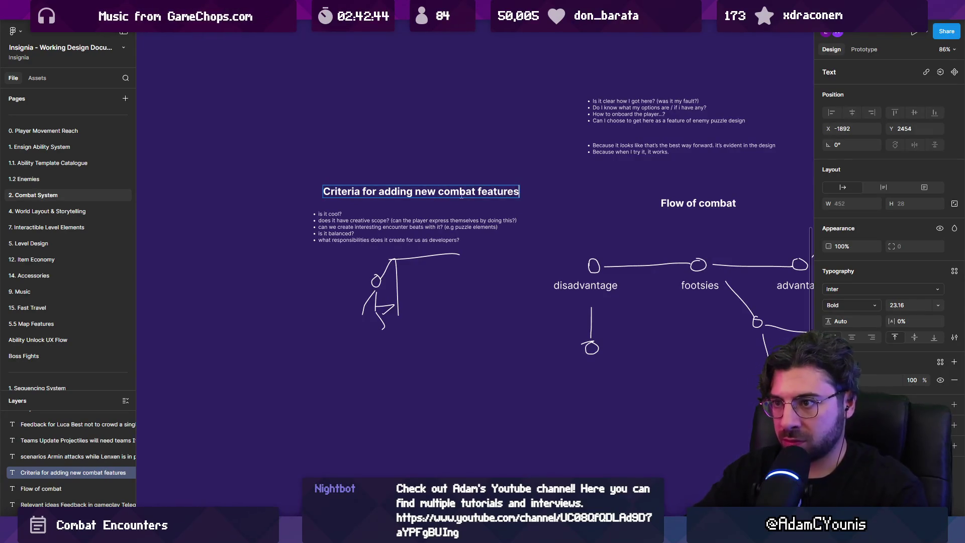
{"action": "key", "text": "Escape"}
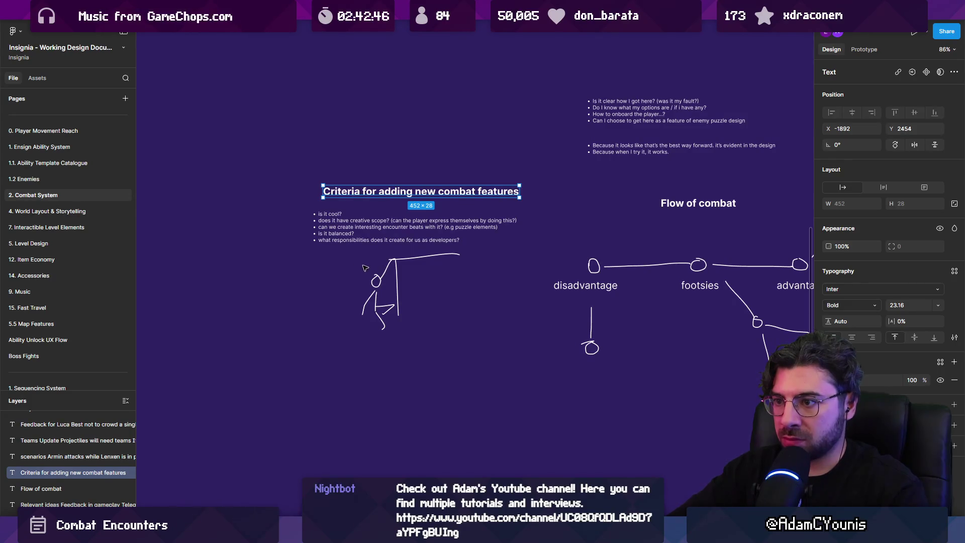
Nudge the stick-figure sketch down and wrap notes and sketch in a 10%-fill frame
{"action": "left_click_drag", "start_coordinate": [352, 249], "coordinate": [468, 337]}
{"action": "left_click_drag", "start_coordinate": [397, 297], "coordinate": [397, 302]}
{"action": "key", "text": "Escape"}
{"action": "key", "text": "f"}
{"action": "left_click_drag", "start_coordinate": [290, 170], "coordinate": [542, 347]}
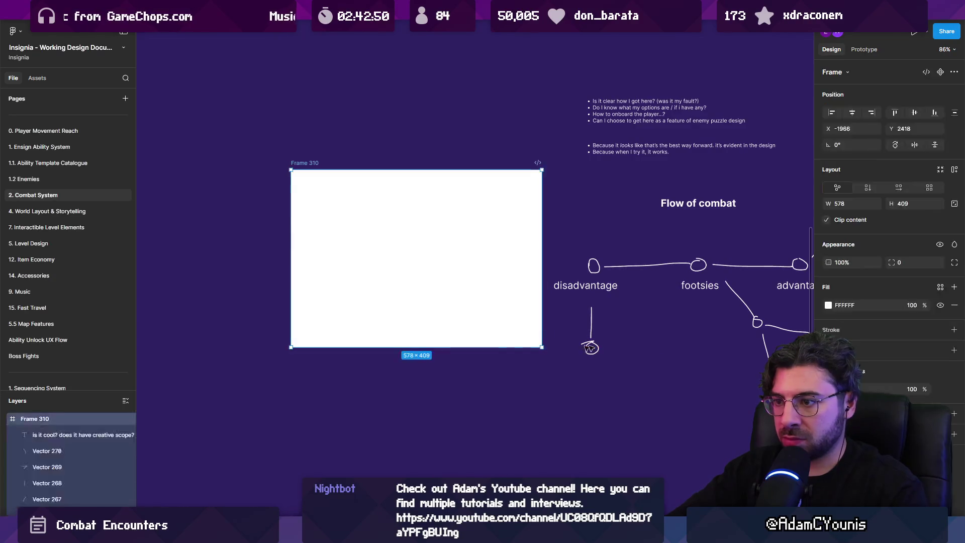
{"action": "left_click", "coordinate": [918, 304]}
{"action": "type", "text": "10"}
{"action": "key", "text": "Return"}
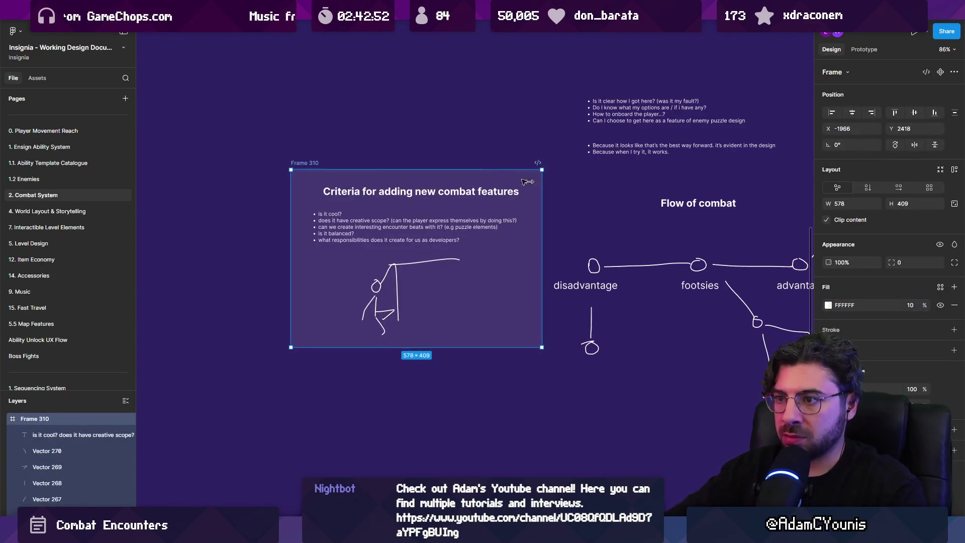
Move Frame 310 above the Lenxen Encounter frame
{"action": "scroll", "coordinate": [344, 162], "scroll_direction": "down", "scroll_amount": 5}
{"action": "mouse_move", "coordinate": [343, 161]}
{"action": "left_mouse_down"}
{"action": "mouse_move", "coordinate": [424, 279]}
{"action": "mouse_move", "coordinate": [638, 380]}
{"action": "mouse_move", "coordinate": [615, 381]}
{"action": "mouse_move", "coordinate": [585, 408]}
{"action": "left_mouse_up"}
{"action": "scroll", "coordinate": [567, 318], "scroll_direction": "down", "scroll_amount": 2}
{"action": "scroll", "coordinate": [567, 317], "scroll_direction": "right", "scroll_amount": 3}
{"action": "scroll", "coordinate": [479, 215], "scroll_direction": "up", "scroll_amount": 3}
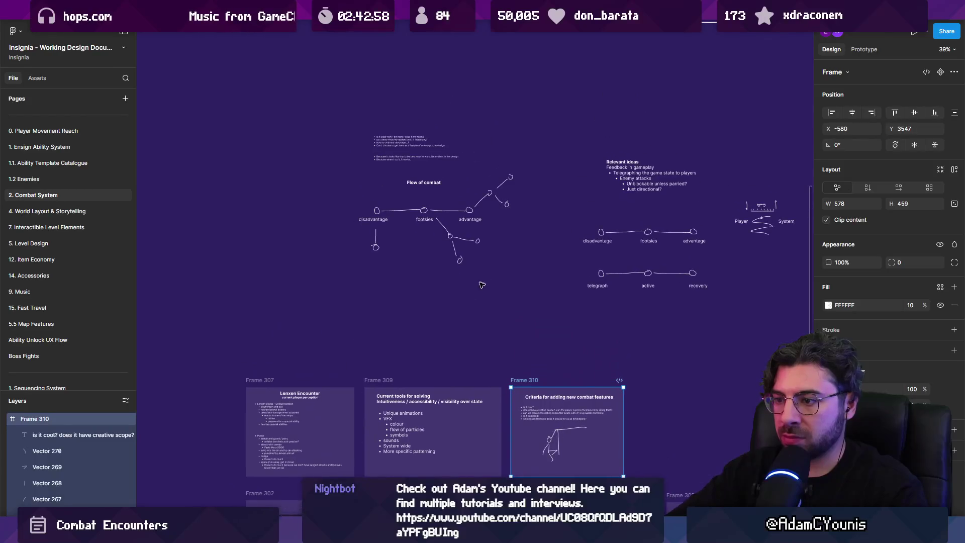
{"action": "mouse_move", "coordinate": [536, 380]}
{"action": "left_mouse_down"}
{"action": "mouse_move", "coordinate": [335, 277]}
{"action": "mouse_move", "coordinate": [271, 276]}
{"action": "left_mouse_up"}
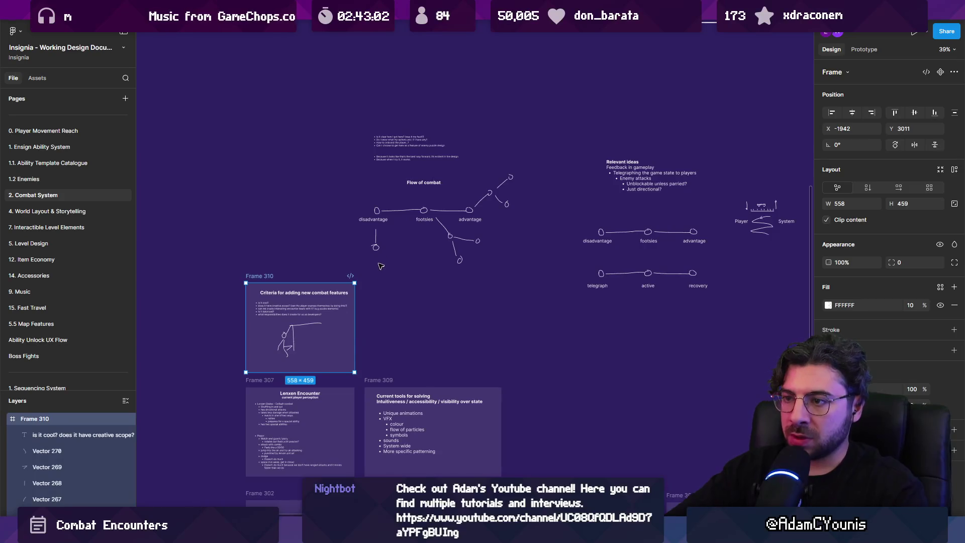
{"action": "scroll", "coordinate": [380, 268], "scroll_direction": "up", "scroll_amount": 10}
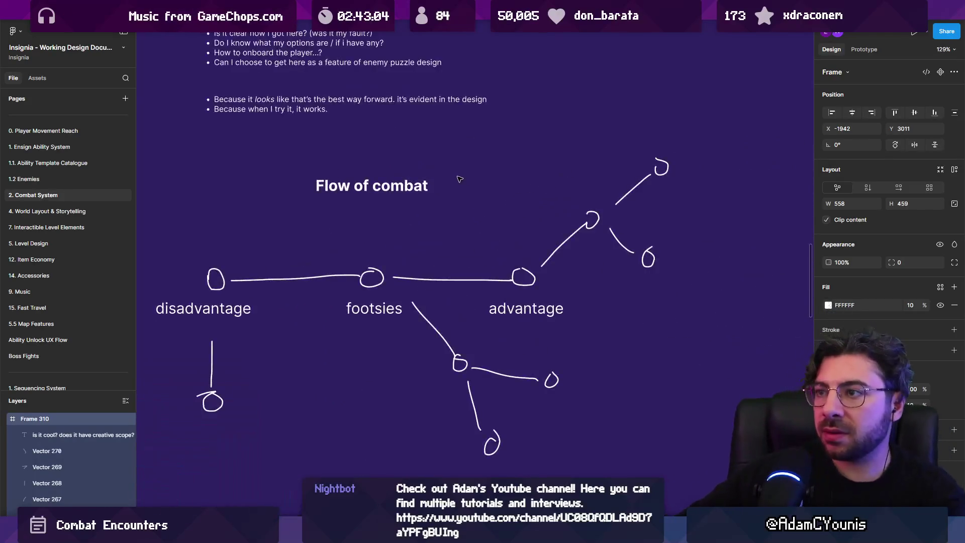
Shift both bullet lists down and place the Flow of combat title above them
{"action": "left_click_drag", "start_coordinate": [329, 59], "coordinate": [367, 76]}
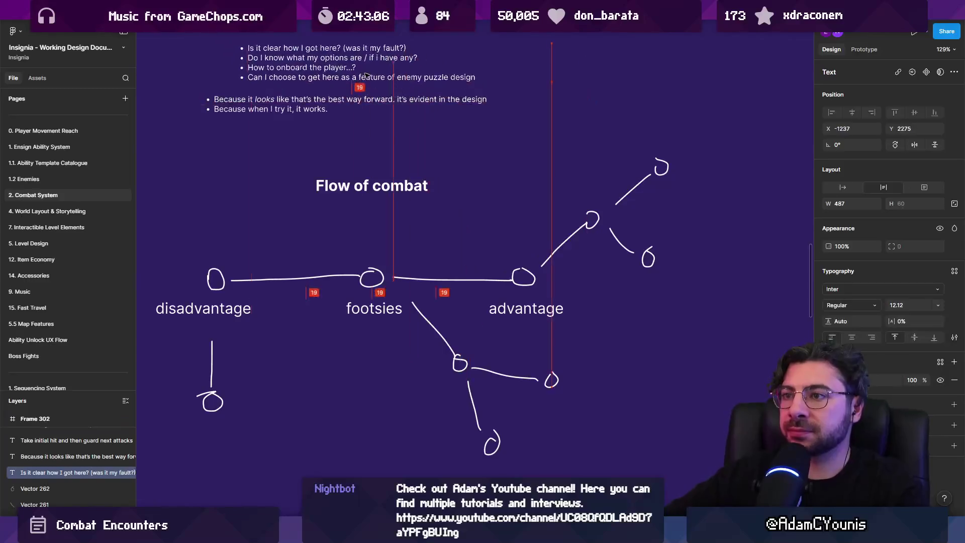
{"action": "left_click_drag", "start_coordinate": [276, 147], "coordinate": [201, 40]}
{"action": "left_click_drag", "start_coordinate": [321, 55], "coordinate": [352, 92]}
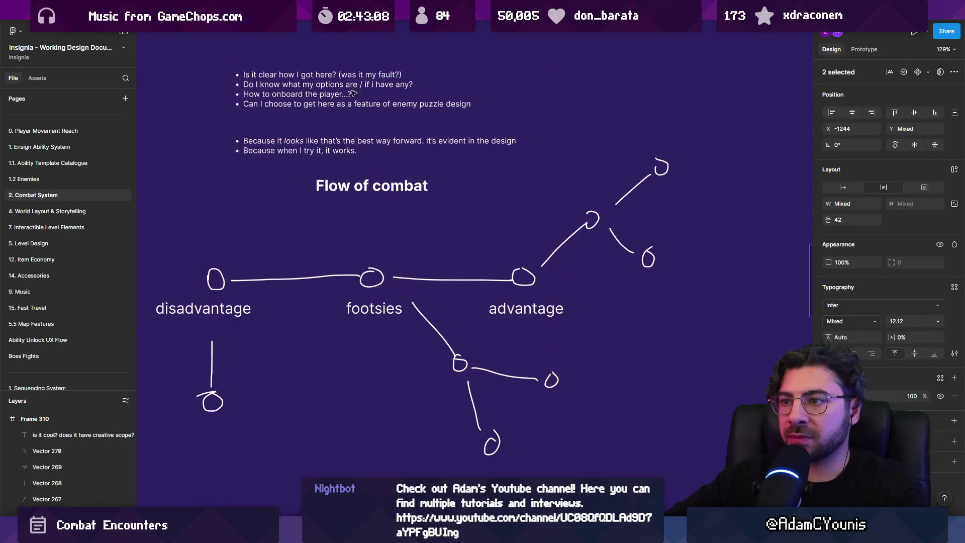
{"action": "scroll", "coordinate": [495, 337], "scroll_direction": "down", "scroll_amount": 5}
{"action": "left_click_drag", "start_coordinate": [404, 242], "coordinate": [405, 141]}
Move the title, bullet lists and whole combat diagram down beside Frame 310
{"action": "left_click_drag", "start_coordinate": [322, 127], "coordinate": [531, 221]}
{"action": "left_click_drag", "start_coordinate": [352, 171], "coordinate": [351, 217]}
{"action": "scroll", "coordinate": [384, 132], "scroll_direction": "down", "scroll_amount": 2}
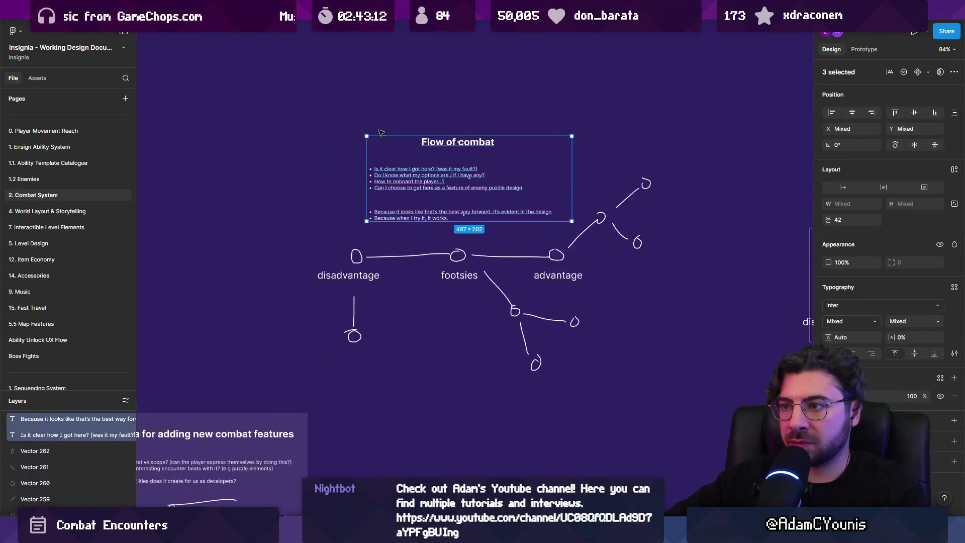
{"action": "scroll", "coordinate": [385, 132], "scroll_direction": "down", "scroll_amount": 2}
{"action": "left_click_drag", "start_coordinate": [309, 104], "coordinate": [583, 313]}
{"action": "scroll", "coordinate": [450, 148], "scroll_direction": "down", "scroll_amount": 5}
{"action": "mouse_move", "coordinate": [452, 216]}
{"action": "left_mouse_down"}
{"action": "mouse_move", "coordinate": [450, 148]}
{"action": "mouse_move", "coordinate": [452, 272]}
{"action": "left_mouse_up"}
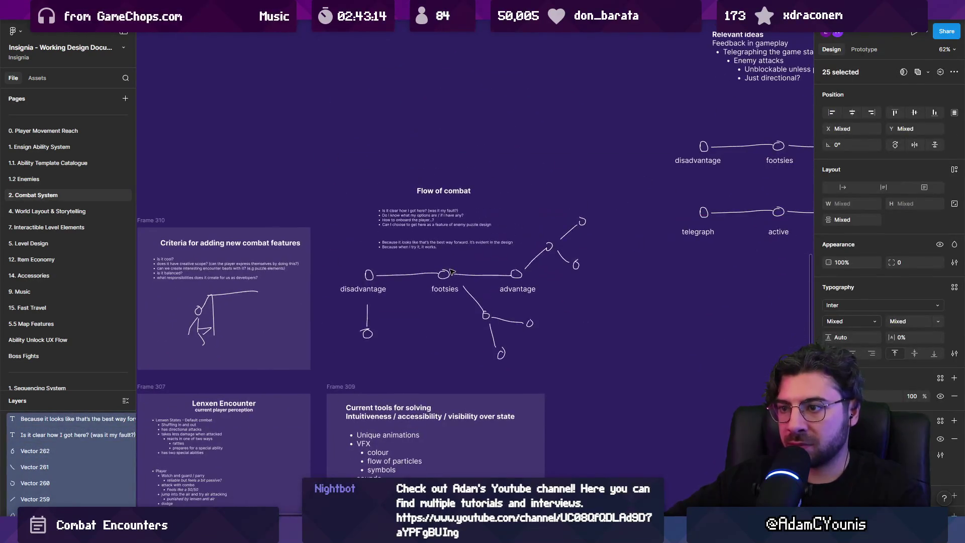
Draw Frame 311 around the Flow of combat diagram with a 10% fill
{"action": "key", "text": "Escape"}
{"action": "key", "text": "f"}
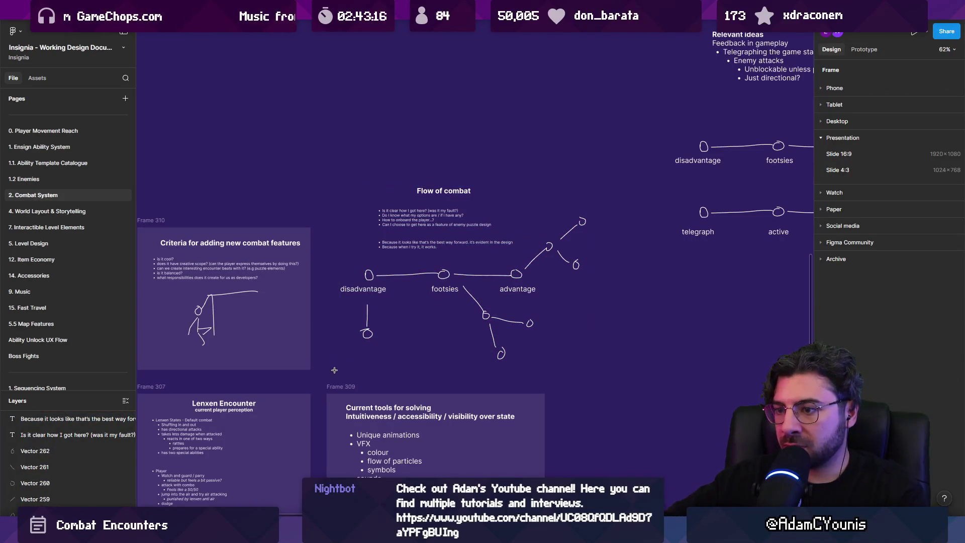
{"action": "mouse_move", "coordinate": [325, 369]}
{"action": "left_mouse_down"}
{"action": "mouse_move", "coordinate": [594, 195]}
{"action": "mouse_move", "coordinate": [607, 165]}
{"action": "mouse_move", "coordinate": [604, 174]}
{"action": "left_mouse_up"}
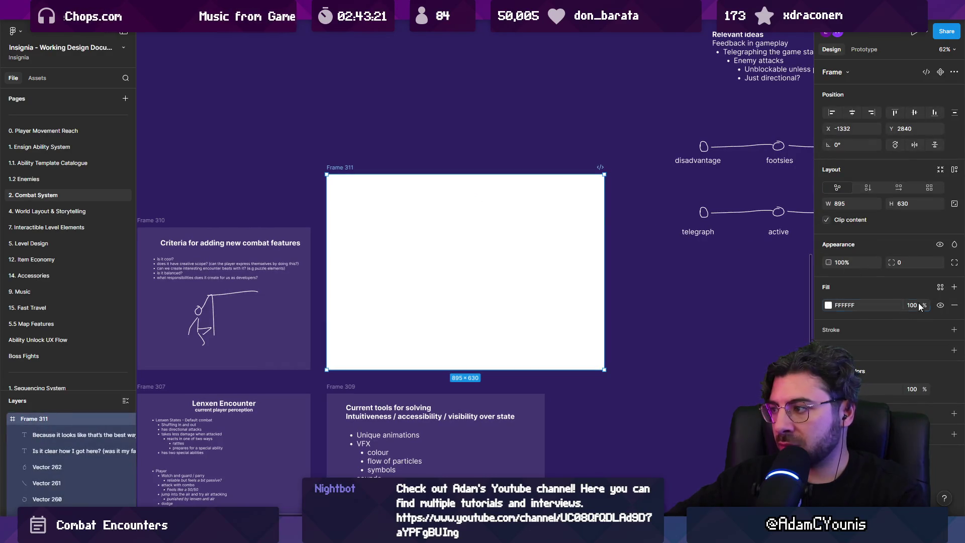
{"action": "type", "text": "10"}
{"action": "key", "text": "Return"}
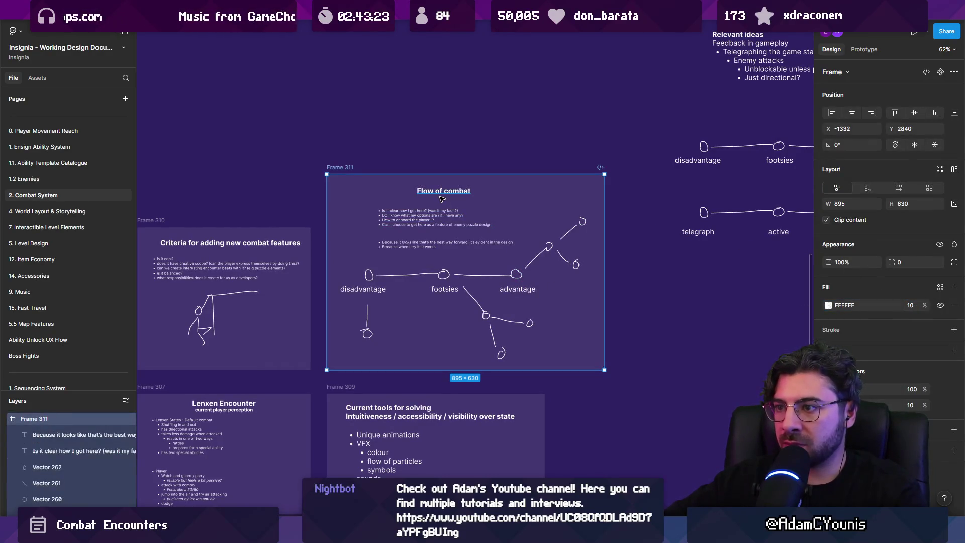
Scale the diagram sketches down with K and move the title and bullet lists down-left
{"action": "left_click_drag", "start_coordinate": [445, 195], "coordinate": [456, 196]}
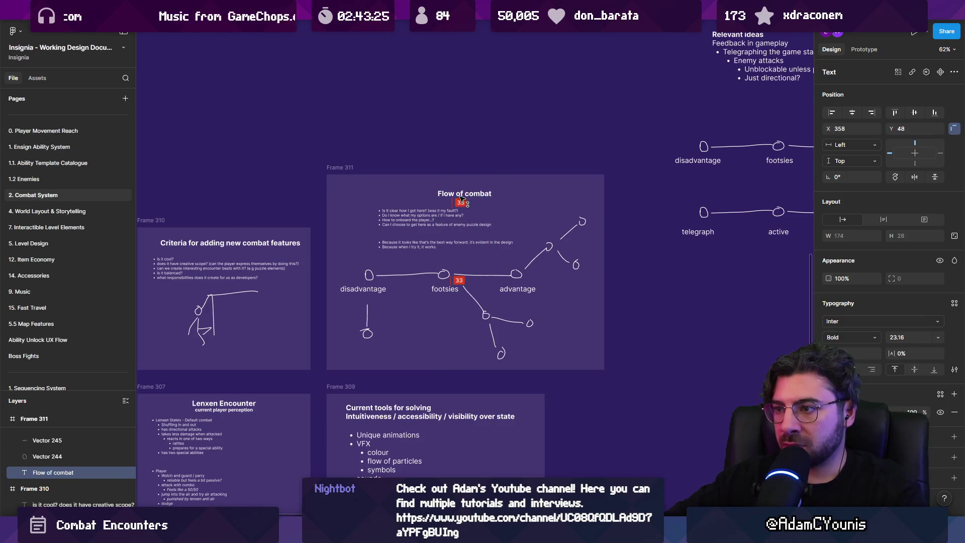
{"action": "scroll", "coordinate": [458, 201], "scroll_direction": "down", "scroll_amount": 3}
{"action": "left_click_drag", "start_coordinate": [591, 320], "coordinate": [353, 184]}
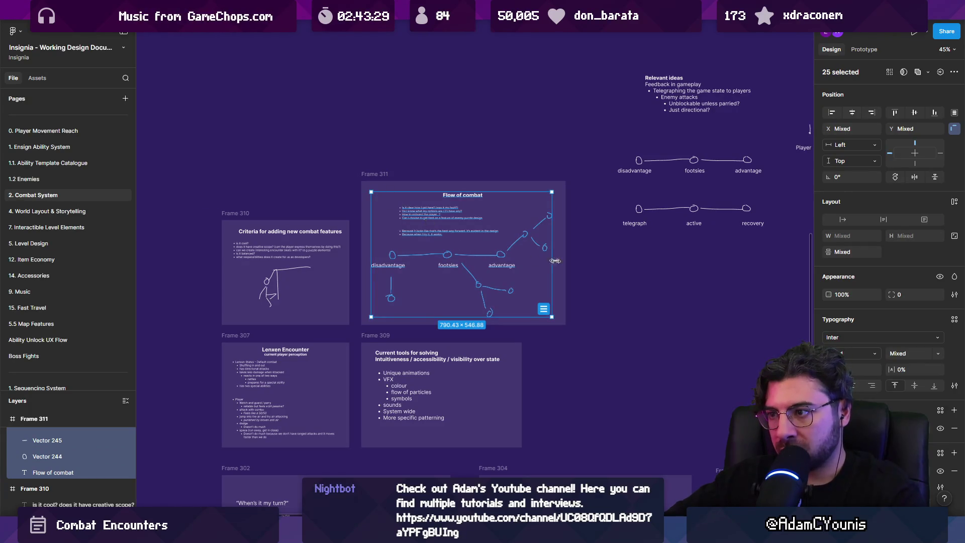
{"action": "mouse_move", "coordinate": [563, 324]}
{"action": "left_mouse_down"}
{"action": "mouse_move", "coordinate": [419, 223]}
{"action": "mouse_move", "coordinate": [503, 225]}
{"action": "mouse_move", "coordinate": [506, 237]}
{"action": "mouse_move", "coordinate": [491, 248]}
{"action": "left_mouse_up"}
{"action": "key", "text": "k"}
{"action": "left_click", "coordinate": [443, 214]}
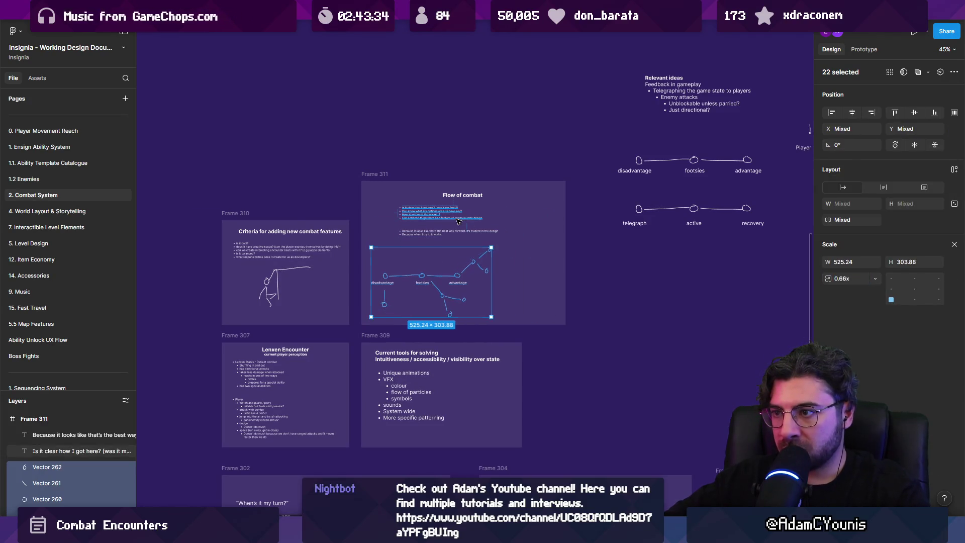
{"action": "left_click", "coordinate": [443, 232], "text": "shift"}
{"action": "left_click", "coordinate": [458, 195], "text": "shift"}
{"action": "mouse_move", "coordinate": [457, 195]}
{"action": "left_mouse_down"}
{"action": "mouse_move", "coordinate": [471, 209]}
{"action": "mouse_move", "coordinate": [431, 214]}
{"action": "left_mouse_up"}
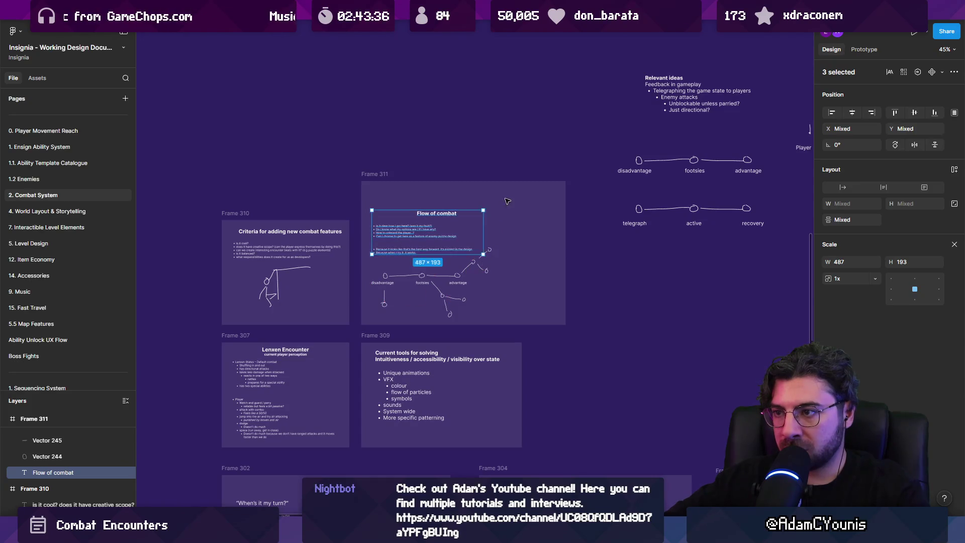
Shrink Frame 311 to about 703×514 and shift its contents up and right
{"action": "key", "text": "Escape"}
{"action": "key", "text": "v"}
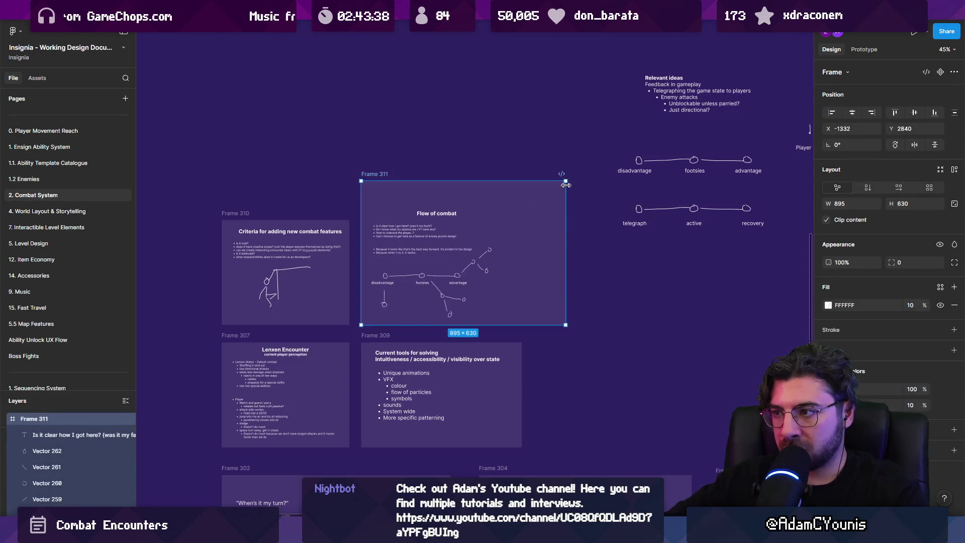
{"action": "mouse_move", "coordinate": [565, 181]}
{"action": "left_mouse_down"}
{"action": "mouse_move", "coordinate": [511, 199]}
{"action": "mouse_move", "coordinate": [519, 207]}
{"action": "left_mouse_up"}
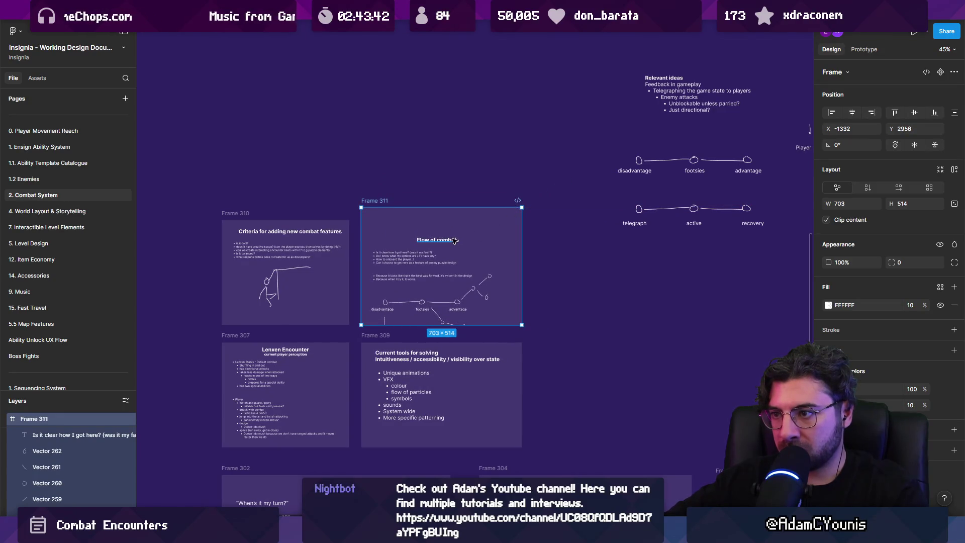
{"action": "left_click", "coordinate": [68, 436]}
{"action": "scroll", "coordinate": [71, 454], "scroll_direction": "down", "scroll_amount": 5}
{"action": "scroll", "coordinate": [73, 458], "scroll_direction": "up", "scroll_amount": 5}
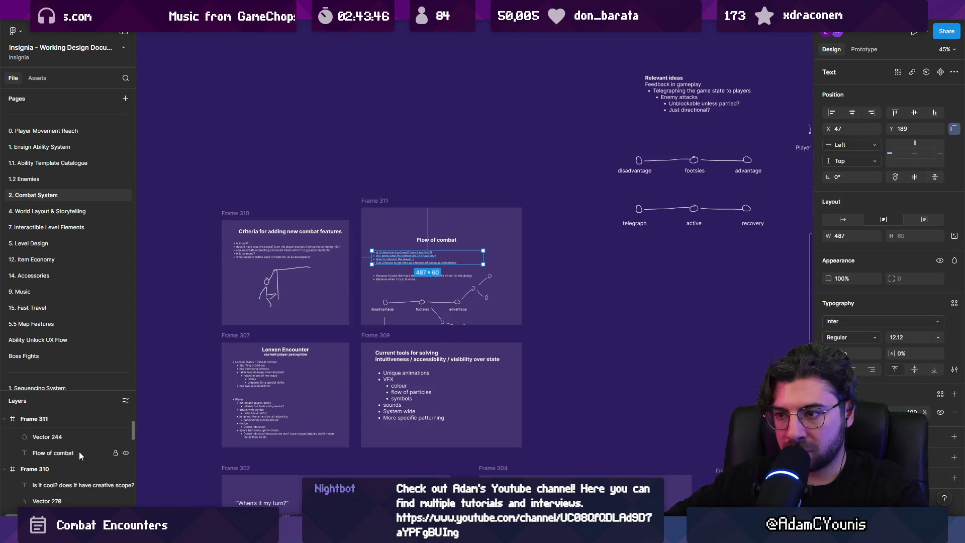
{"action": "left_click", "coordinate": [80, 453], "text": "shift"}
{"action": "mouse_move", "coordinate": [429, 293]}
{"action": "left_mouse_down"}
{"action": "mouse_move", "coordinate": [440, 274]}
{"action": "mouse_move", "coordinate": [430, 280]}
{"action": "mouse_move", "coordinate": [430, 259]}
{"action": "left_mouse_up"}
Nudge the bullets and diagram up, left-align the title, and lower the frame's top edge
{"action": "scroll", "coordinate": [430, 279], "scroll_direction": "up", "scroll_amount": 5}
{"action": "left_click", "coordinate": [656, 370]}
{"action": "mouse_move", "coordinate": [656, 369]}
{"action": "left_mouse_down"}
{"action": "mouse_move", "coordinate": [324, 251]}
{"action": "mouse_move", "coordinate": [323, 238]}
{"action": "left_mouse_up"}
{"action": "left_click_drag", "start_coordinate": [381, 223], "coordinate": [380, 205]}
{"action": "left_click", "coordinate": [381, 213]}
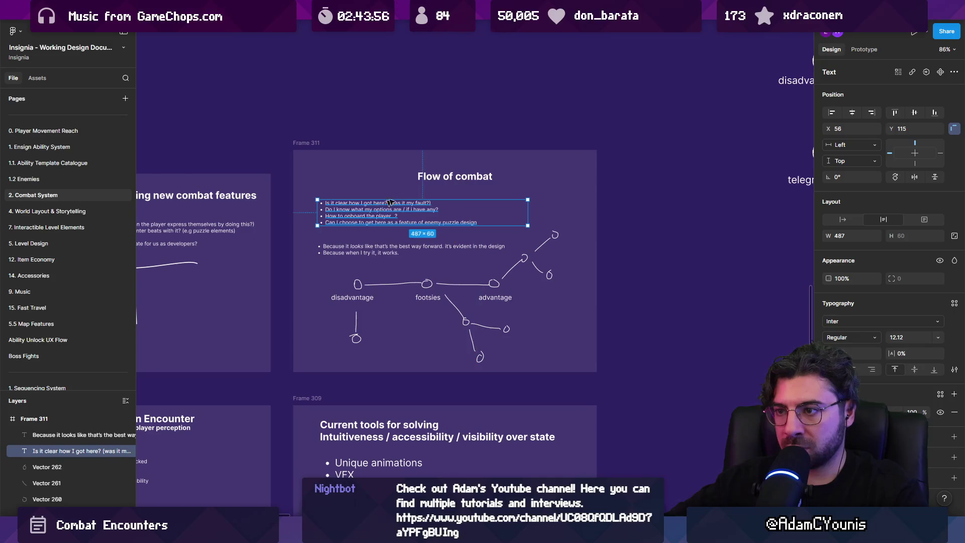
{"action": "mouse_move", "coordinate": [447, 176]}
{"action": "left_mouse_down"}
{"action": "mouse_move", "coordinate": [366, 182]}
{"action": "mouse_move", "coordinate": [369, 150]}
{"action": "left_mouse_up"}
{"action": "left_click", "coordinate": [356, 150]}
{"action": "scroll", "coordinate": [617, 269], "scroll_direction": "down", "scroll_amount": 5}
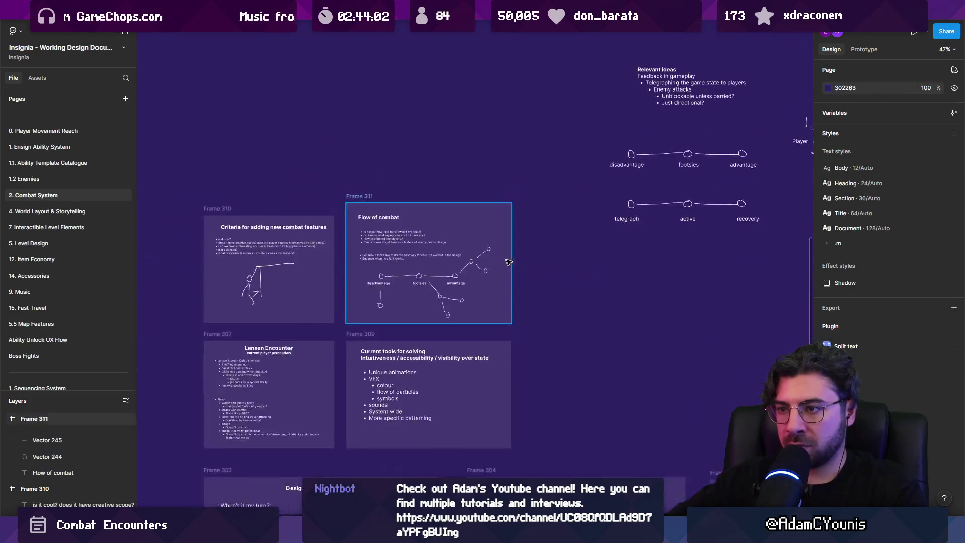
Move the Relevant ideas text down within its diagram group
{"action": "scroll", "coordinate": [349, 302], "scroll_direction": "right", "scroll_amount": 5}
{"action": "left_click", "coordinate": [349, 301]}
{"action": "scroll", "coordinate": [369, 176], "scroll_direction": "up", "scroll_amount": 3}
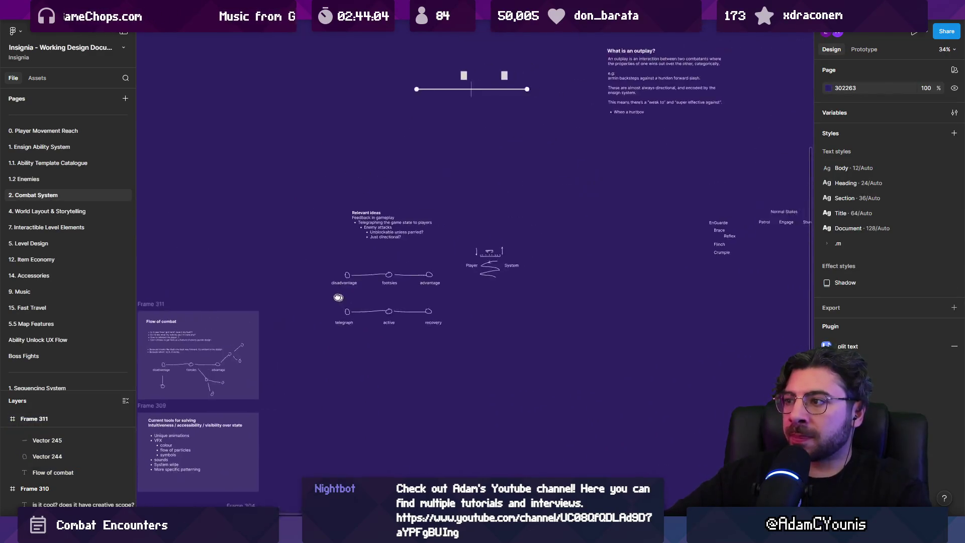
{"action": "scroll", "coordinate": [266, 267], "scroll_direction": "down", "scroll_amount": 2}
{"action": "left_click_drag", "start_coordinate": [214, 190], "coordinate": [442, 327]}
{"action": "scroll", "coordinate": [427, 251], "scroll_direction": "up", "scroll_amount": 3}
{"action": "scroll", "coordinate": [356, 278], "scroll_direction": "up", "scroll_amount": 2}
{"action": "left_click", "coordinate": [393, 226]}
{"action": "mouse_move", "coordinate": [394, 227]}
{"action": "left_mouse_down"}
{"action": "mouse_move", "coordinate": [325, 245]}
{"action": "mouse_move", "coordinate": [388, 255]}
{"action": "left_mouse_up"}
{"action": "left_click", "coordinate": [322, 209]}
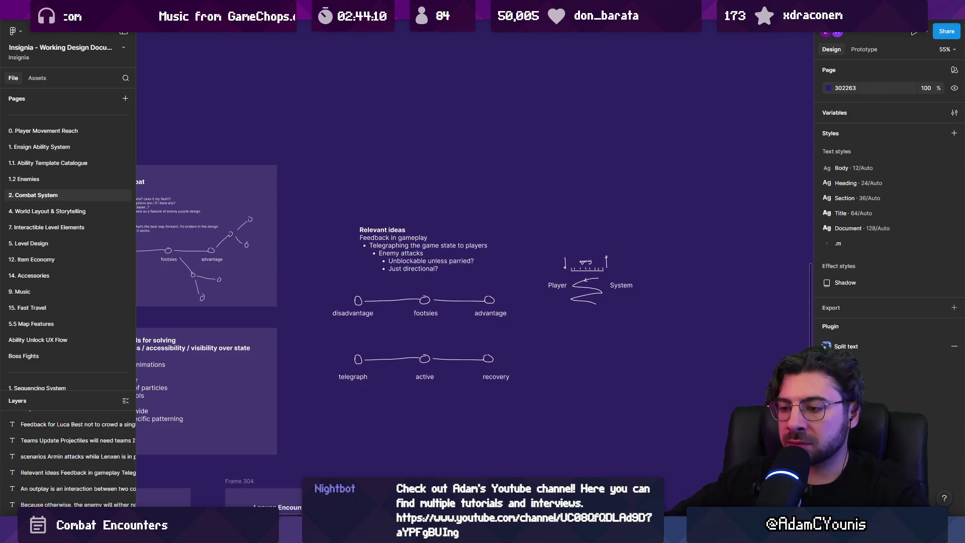
Draw Frame 312 with 10% fill around the Relevant ideas content, extending it up and down
{"action": "key", "text": "f"}
{"action": "mouse_move", "coordinate": [312, 213]}
{"action": "left_mouse_down"}
{"action": "mouse_move", "coordinate": [407, 292]}
{"action": "mouse_move", "coordinate": [652, 411]}
{"action": "left_mouse_up"}
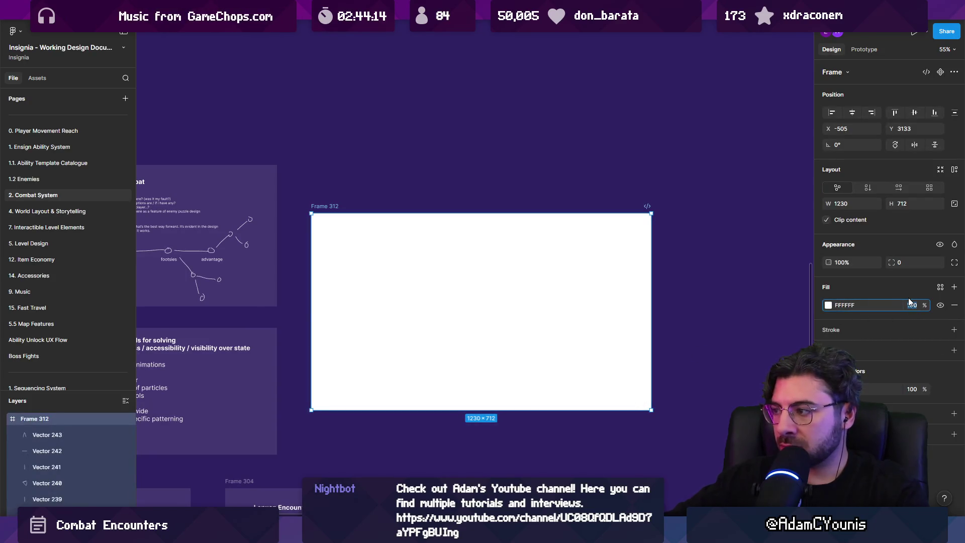
{"action": "type", "text": "10"}
{"action": "key", "text": "Return"}
{"action": "left_click_drag", "start_coordinate": [338, 213], "coordinate": [339, 165]}
{"action": "left_click_drag", "start_coordinate": [352, 413], "coordinate": [352, 456]}
Copy the Flow of combat title into Frame 312 and retype it as Meta Combat Flowchart States
{"action": "scroll", "coordinate": [312, 302], "scroll_direction": "left", "scroll_amount": 5}
{"action": "left_click", "coordinate": [300, 198]}
{"action": "left_click_drag", "start_coordinate": [301, 198], "coordinate": [679, 197]}
{"action": "scroll", "coordinate": [678, 197], "scroll_direction": "right", "scroll_amount": 3}
{"action": "key", "text": "Return"}
{"action": "type", "text": "Me"}
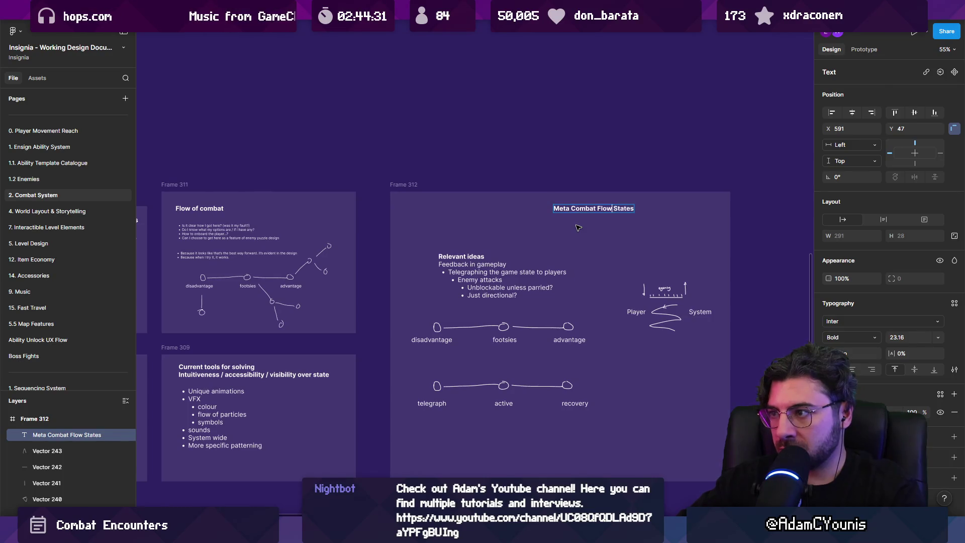
{"action": "type", "text": "t"}
{"action": "key", "text": "Escape"}
Reposition the Meta Combat Flowchart States title and enlarge it with K scaling
{"action": "mouse_move", "coordinate": [642, 214]}
{"action": "left_mouse_down"}
{"action": "mouse_move", "coordinate": [584, 221]}
{"action": "mouse_move", "coordinate": [635, 224]}
{"action": "left_mouse_up"}
{"action": "key", "text": "k"}
{"action": "left_click_drag", "start_coordinate": [528, 216], "coordinate": [516, 215]}
{"action": "double_click", "coordinate": [495, 215]}
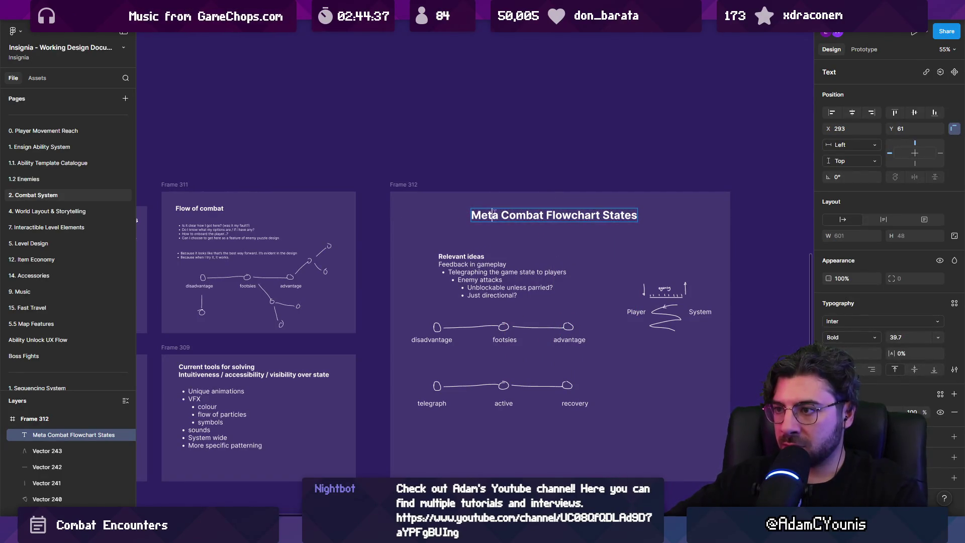
{"action": "key", "text": "Escape"}
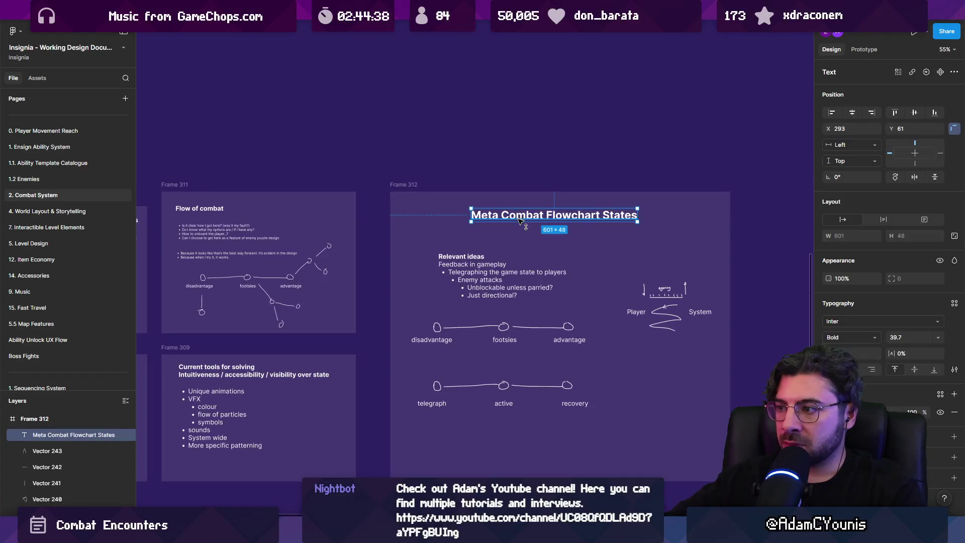
{"action": "left_click", "coordinate": [459, 167]}
{"action": "scroll", "coordinate": [523, 171], "scroll_direction": "down", "scroll_amount": 5}
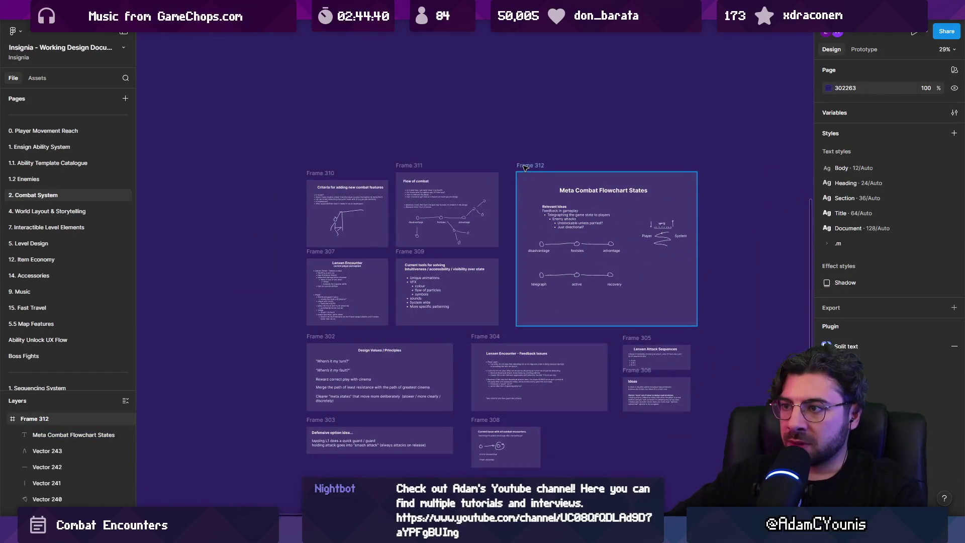
Draw a section around the combat frames and rename it Combat Encounter Discussion with the participants' names
{"action": "scroll", "coordinate": [387, 231], "scroll_direction": "down", "scroll_amount": 5}
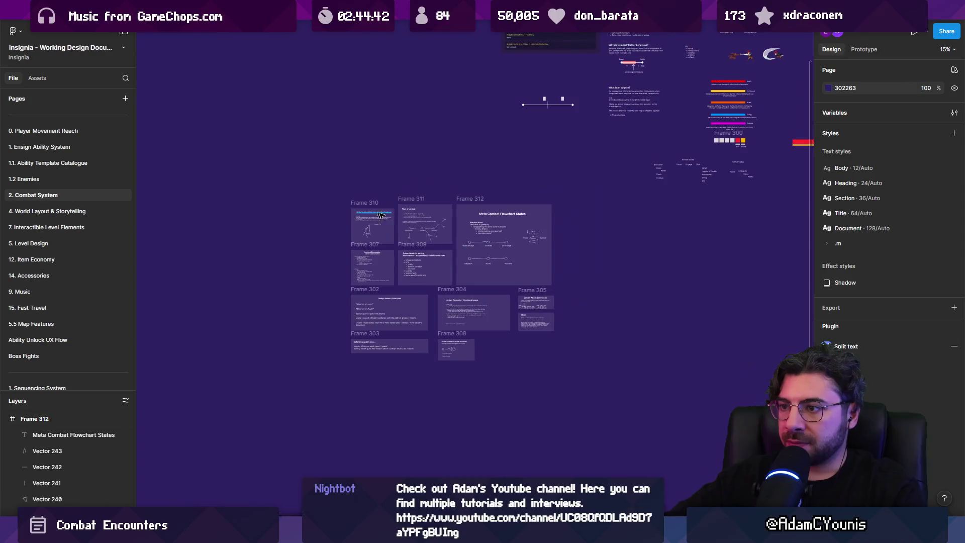
{"action": "scroll", "coordinate": [364, 228], "scroll_direction": "up", "scroll_amount": 2}
{"action": "key", "text": "shift+s"}
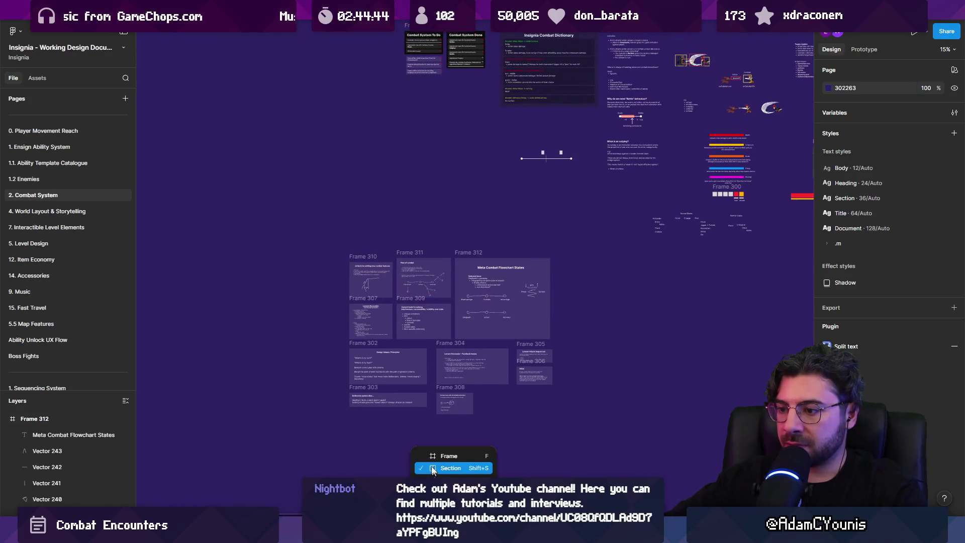
{"action": "left_click_drag", "start_coordinate": [321, 219], "coordinate": [571, 428]}
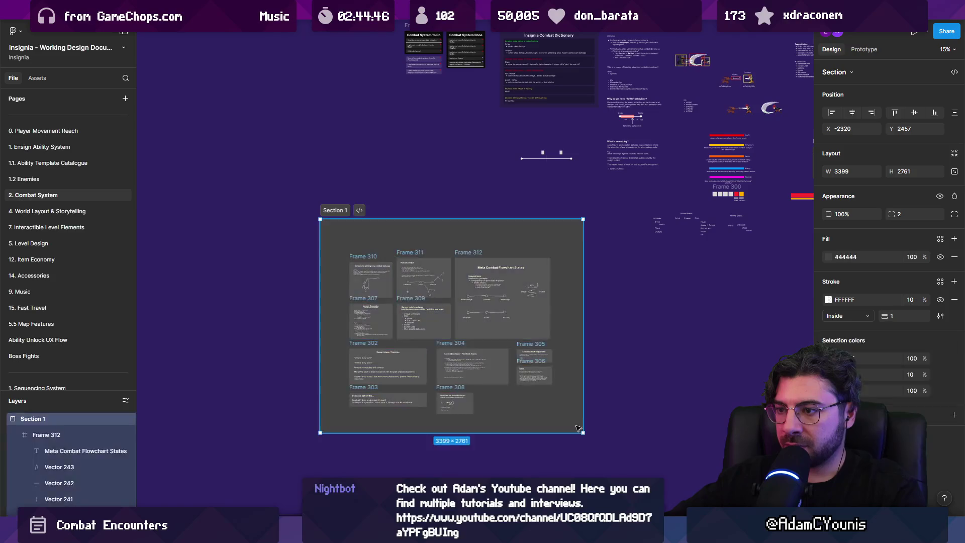
{"action": "scroll", "coordinate": [408, 229], "scroll_direction": "up", "scroll_amount": 2}
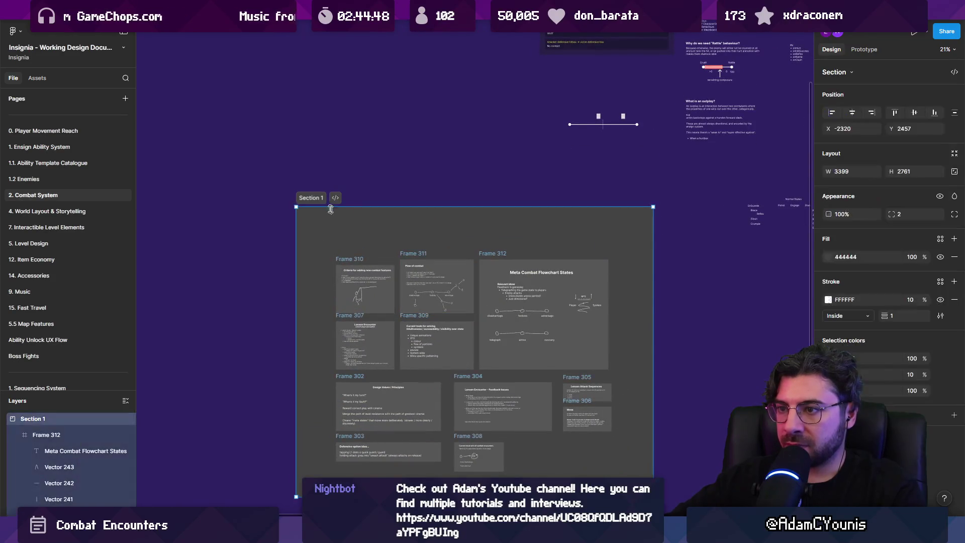
{"action": "double_click", "coordinate": [316, 199]}
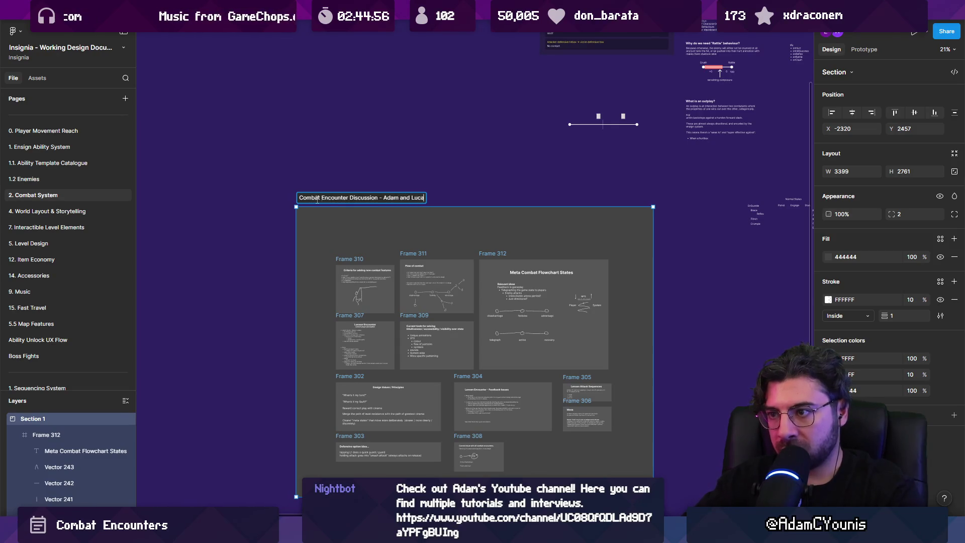
{"action": "left_click", "coordinate": [345, 236]}
Move Frame 310 slightly up and make it taller
{"action": "left_click_drag", "start_coordinate": [362, 260], "coordinate": [358, 255]}
{"action": "scroll", "coordinate": [361, 306], "scroll_direction": "up", "scroll_amount": 5}
{"action": "left_click_drag", "start_coordinate": [372, 318], "coordinate": [372, 330]}
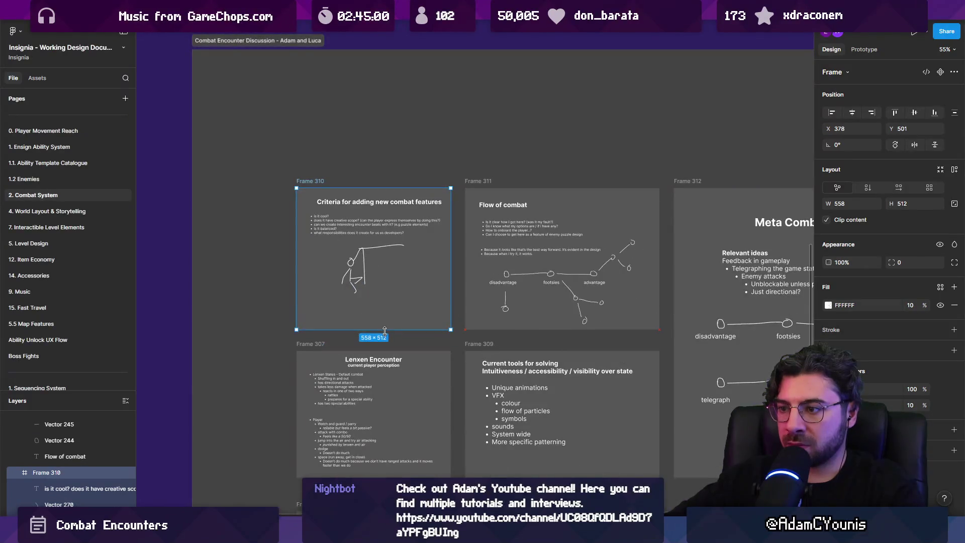
{"action": "scroll", "coordinate": [367, 326], "scroll_direction": "down", "scroll_amount": 4}
{"action": "scroll", "coordinate": [220, 268], "scroll_direction": "down", "scroll_amount": 3}
{"action": "left_click", "coordinate": [220, 268]}
{"action": "scroll", "coordinate": [303, 277], "scroll_direction": "down", "scroll_amount": 1}
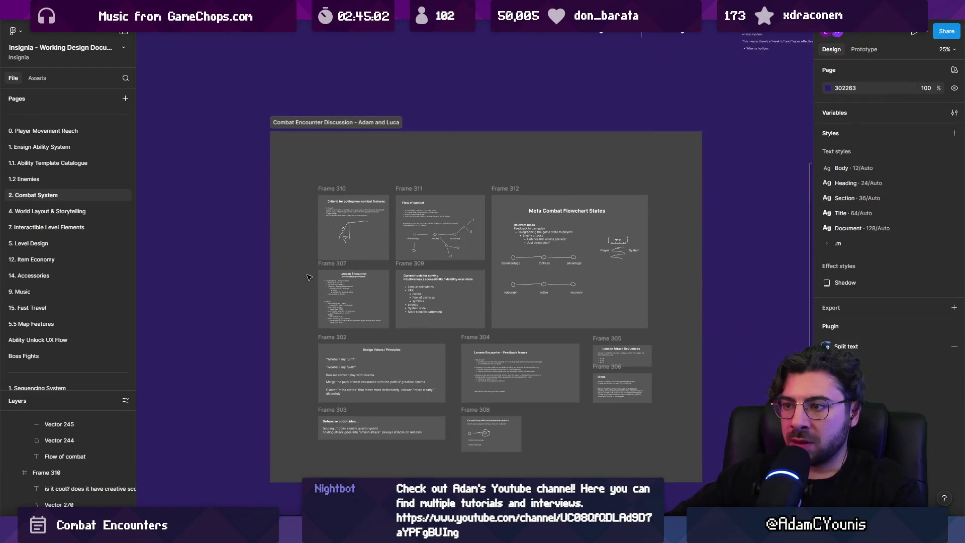
Copy the flowchart title into the section as its heading and scale it up about 1.6x
{"action": "left_click_drag", "start_coordinate": [553, 217], "coordinate": [442, 164]}
{"action": "type", "text": "Combat Encounter Discussion - Adam and Luca"}
{"action": "double_click", "coordinate": [442, 162]}
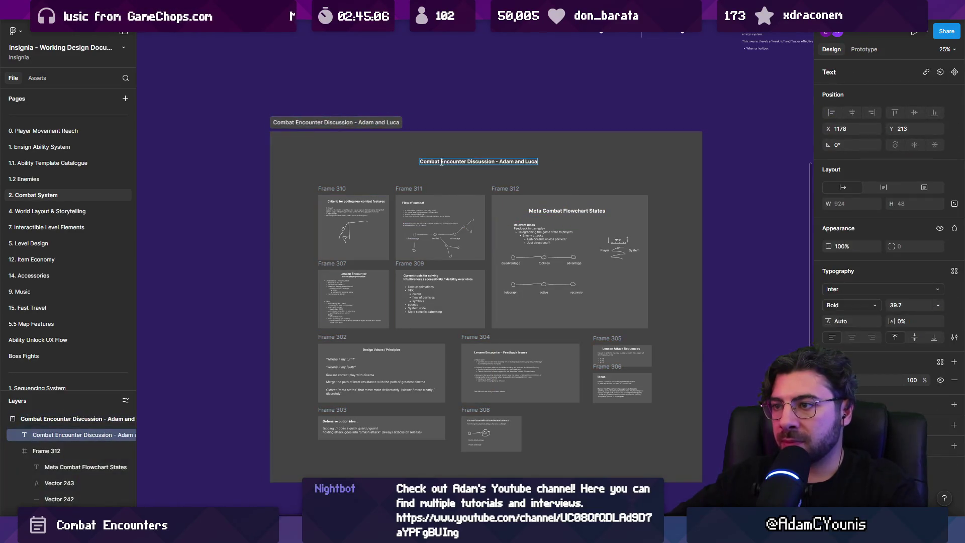
{"action": "key", "text": "k"}
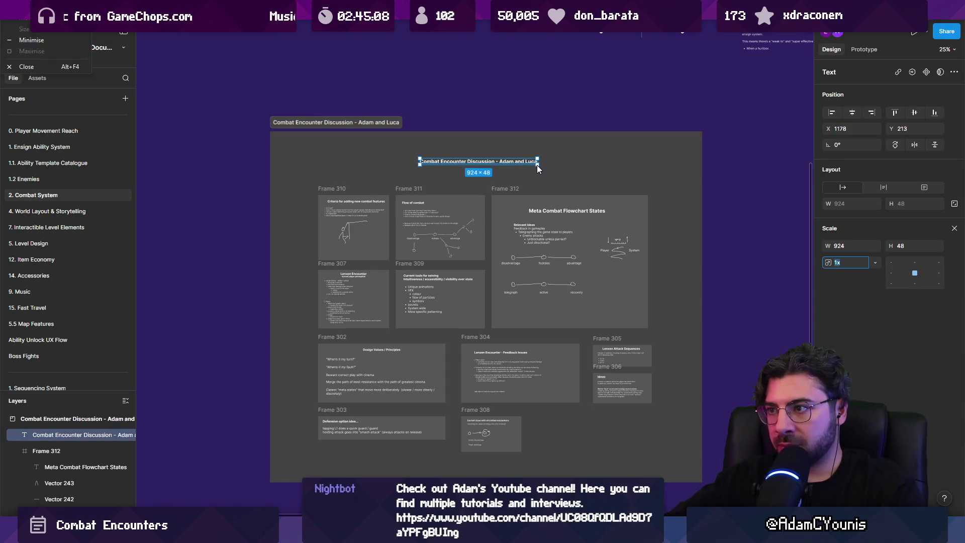
{"action": "mouse_move", "coordinate": [537, 162]}
{"action": "left_mouse_down"}
{"action": "mouse_move", "coordinate": [712, 163]}
{"action": "mouse_move", "coordinate": [498, 166]}
{"action": "left_mouse_up"}
{"action": "left_click", "coordinate": [475, 120]}
{"action": "scroll", "coordinate": [393, 173], "scroll_direction": "up", "scroll_amount": 5}
Duplicate the heading as a 'Topics' label and shrink it to 165×61
{"action": "left_click_drag", "start_coordinate": [397, 151], "coordinate": [340, 195]}
{"action": "key", "text": "Return"}
{"action": "type", "text": "TOpics"}
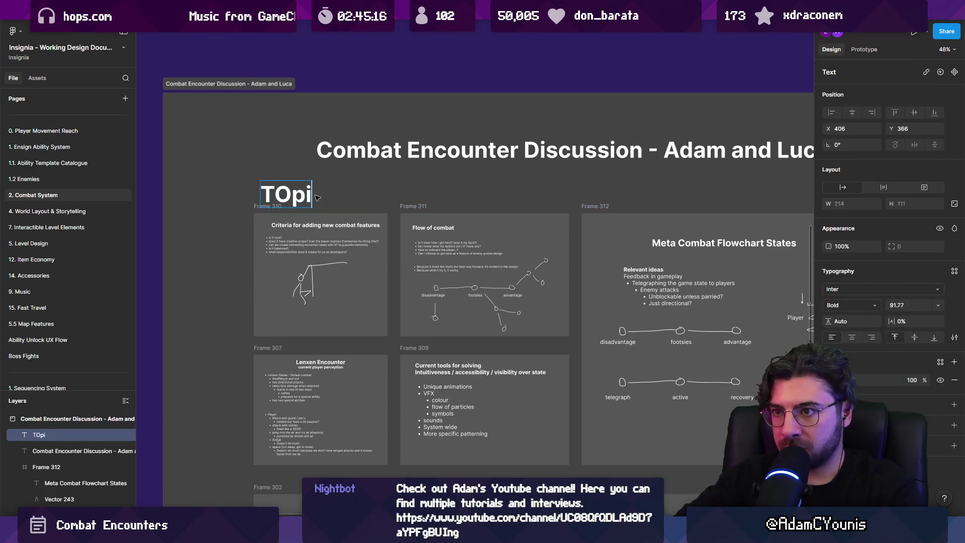
{"action": "key", "text": "BackSpace"}
{"action": "key", "text": "BackSpace"}
{"action": "key", "text": "BackSpace"}
{"action": "type", "text": "opics"}
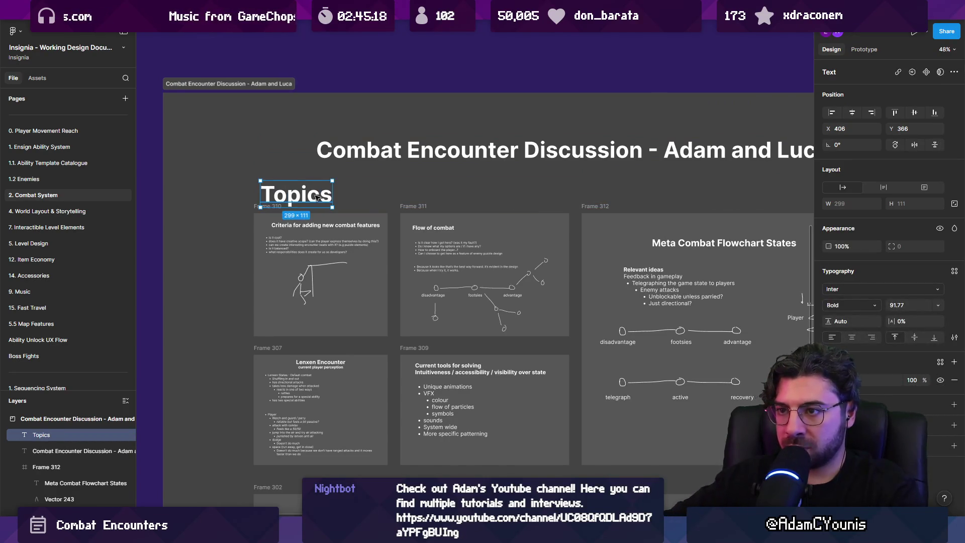
{"action": "key", "text": "Escape"}
{"action": "key", "text": "k"}
{"action": "left_click_drag", "start_coordinate": [334, 182], "coordinate": [282, 191]}
Tighten the Combat Encounter section by pulling in its right edge and bottom-left corner
{"action": "scroll", "coordinate": [282, 191], "scroll_direction": "down", "scroll_amount": 5}
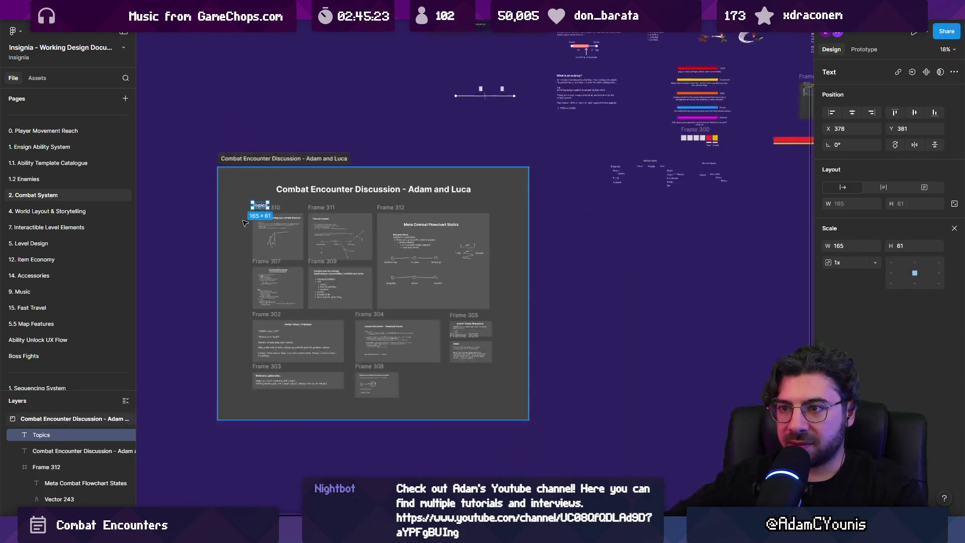
{"action": "scroll", "coordinate": [578, 263], "scroll_direction": "down", "scroll_amount": 3}
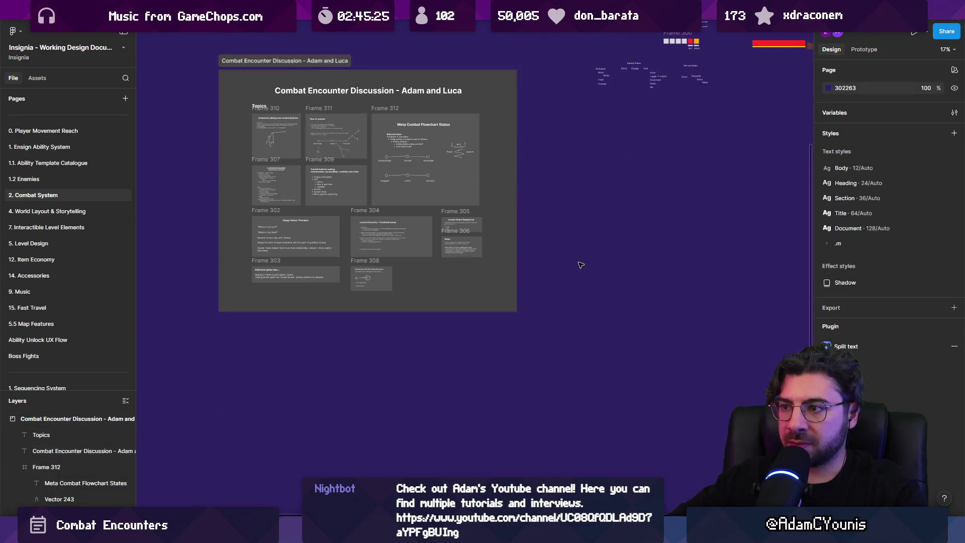
{"action": "scroll", "coordinate": [553, 281], "scroll_direction": "down", "scroll_amount": 3}
{"action": "left_click", "coordinate": [526, 320]}
{"action": "left_click_drag", "start_coordinate": [526, 321], "coordinate": [510, 321]}
{"action": "left_click_drag", "start_coordinate": [338, 379], "coordinate": [351, 372]}
{"action": "scroll", "coordinate": [422, 262], "scroll_direction": "up", "scroll_amount": 5}
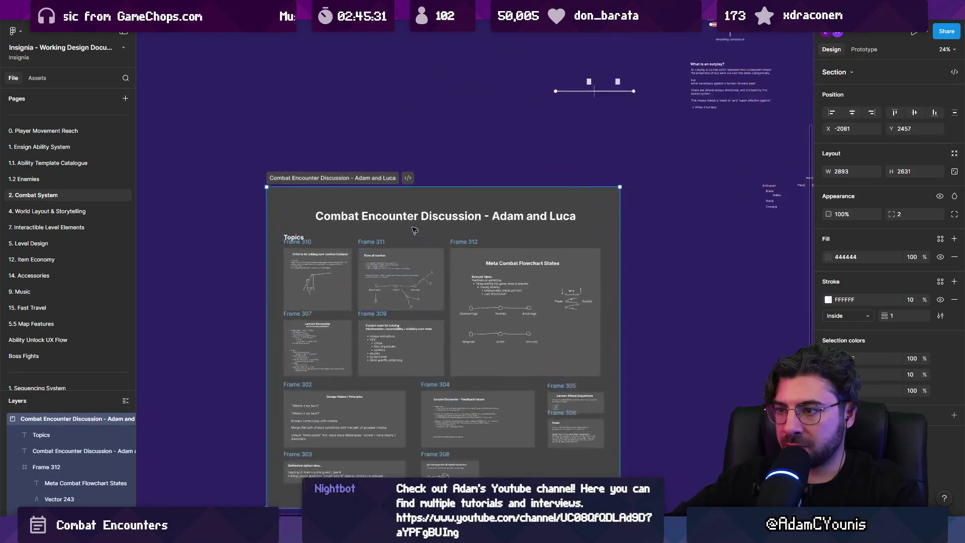
{"action": "left_click", "coordinate": [420, 215]}
Make Frame 312 taller, to 1048 high
{"action": "left_click", "coordinate": [708, 310]}
{"action": "scroll", "coordinate": [708, 310], "scroll_direction": "down", "scroll_amount": 3}
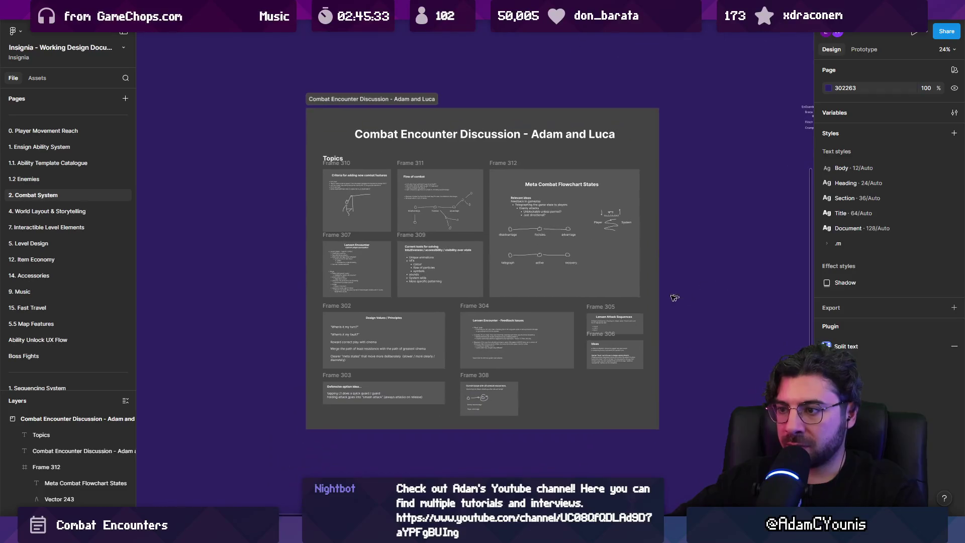
{"action": "scroll", "coordinate": [659, 332], "scroll_direction": "down", "scroll_amount": 1}
{"action": "scroll", "coordinate": [395, 249], "scroll_direction": "up", "scroll_amount": 3}
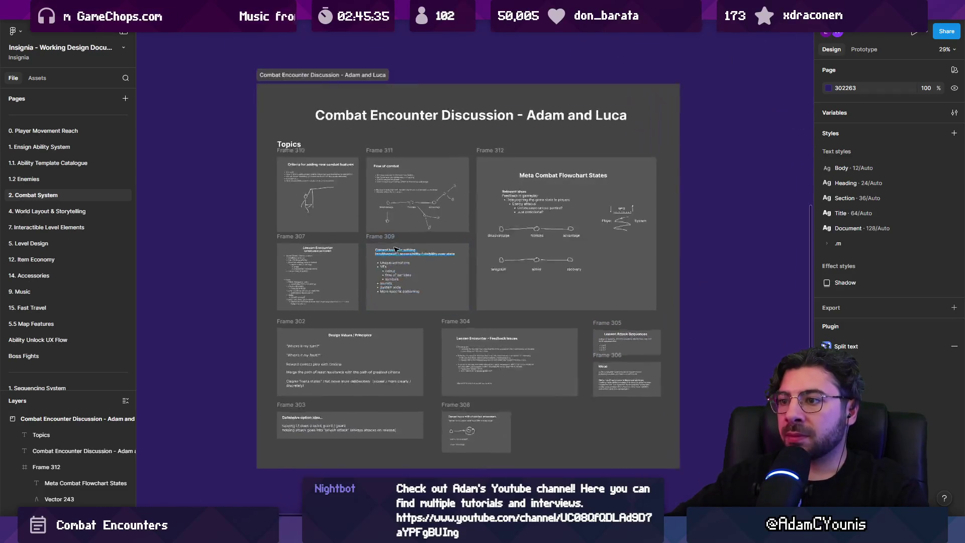
{"action": "left_click", "coordinate": [564, 298]}
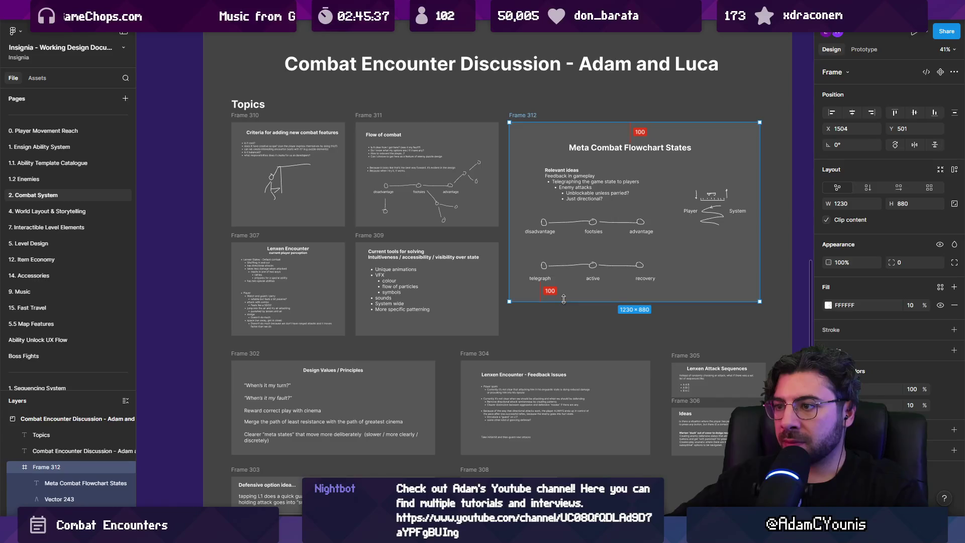
{"action": "left_click_drag", "start_coordinate": [563, 299], "coordinate": [564, 337]}
{"action": "scroll", "coordinate": [510, 298], "scroll_direction": "down", "scroll_amount": 5}
{"action": "scroll", "coordinate": [510, 298], "scroll_direction": "up", "scroll_amount": 3}
{"action": "scroll", "coordinate": [510, 298], "scroll_direction": "up", "scroll_amount": 4}
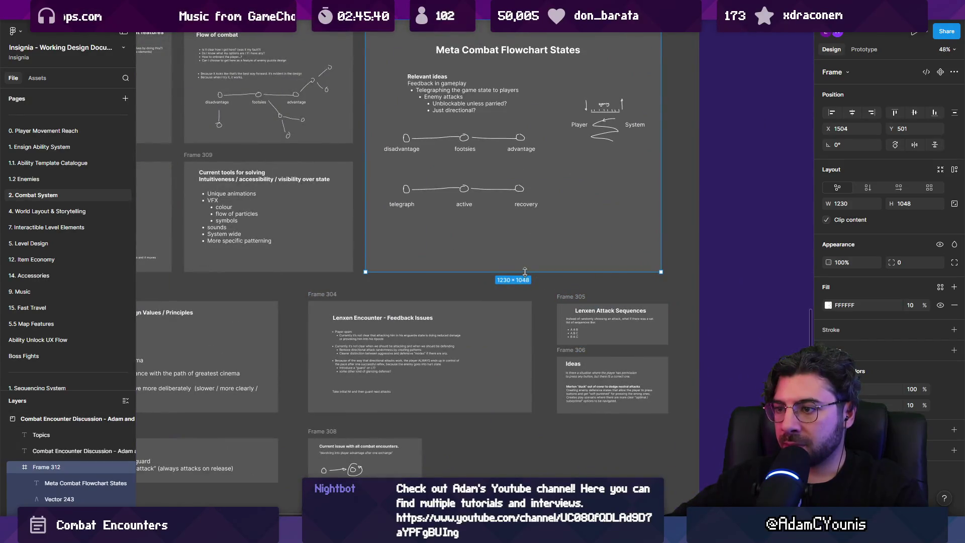
{"action": "scroll", "coordinate": [525, 271], "scroll_direction": "down", "scroll_amount": 3}
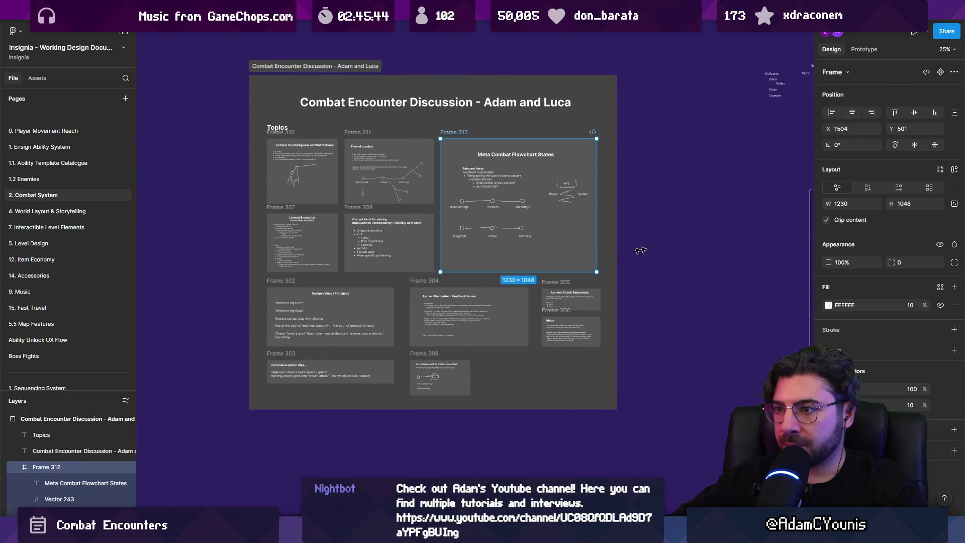
{"action": "left_click", "coordinate": [654, 253]}
Select all twelve frames in the section
{"action": "scroll", "coordinate": [687, 333], "scroll_direction": "up", "scroll_amount": 2}
{"action": "scroll", "coordinate": [686, 333], "scroll_direction": "up", "scroll_amount": 1}
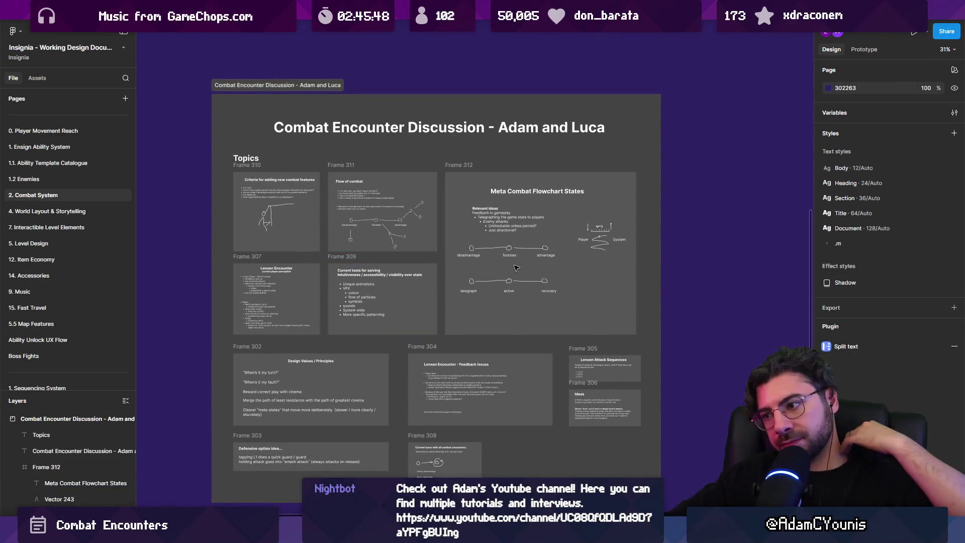
{"action": "mouse_move", "coordinate": [218, 165]}
{"action": "left_mouse_down"}
{"action": "mouse_move", "coordinate": [440, 254]}
{"action": "mouse_move", "coordinate": [655, 493]}
{"action": "left_mouse_up"}
Try an auto layout grid on the frames, undo it, then dismiss the Docs tabs tip
{"action": "key", "text": "shift+a"}
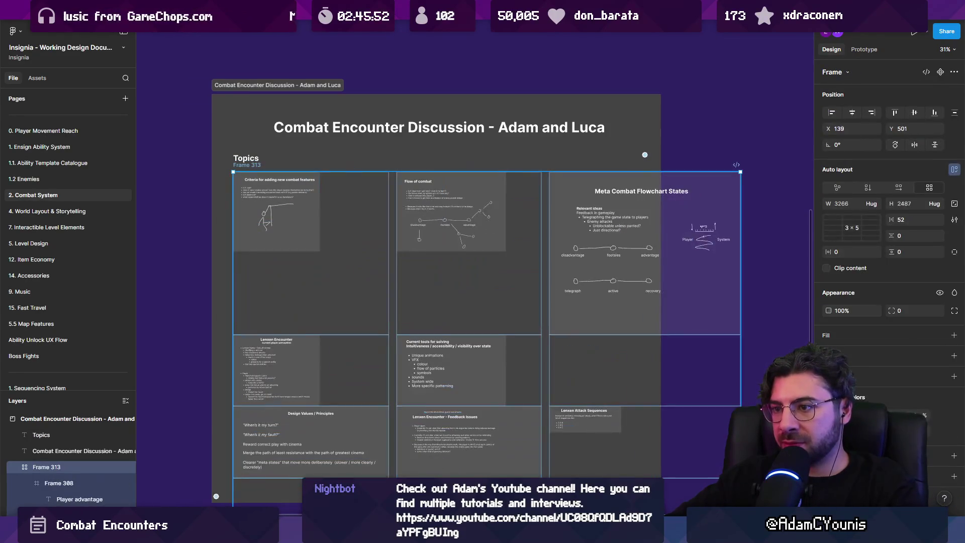
{"action": "key", "text": "ctrl+z"}
{"action": "left_click", "coordinate": [700, 366]}
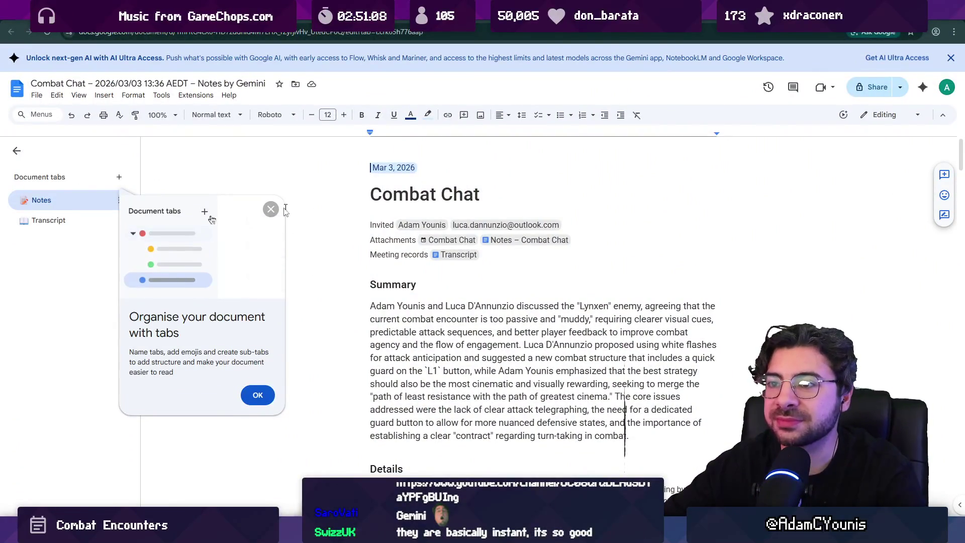
{"action": "left_click", "coordinate": [271, 209]}
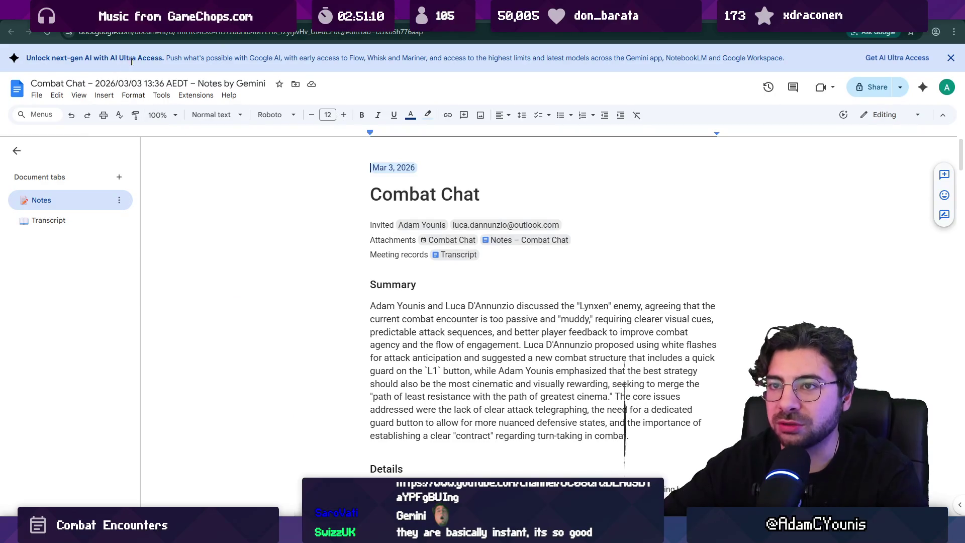
Close the AI Ultra promotion and scroll through the Combat Chat notes summary
{"action": "left_click", "coordinate": [951, 59]}
{"action": "scroll", "coordinate": [543, 302], "scroll_direction": "down", "scroll_amount": 7}
{"action": "scroll", "coordinate": [625, 423], "scroll_direction": "down", "scroll_amount": 20}
{"action": "scroll", "coordinate": [625, 427], "scroll_direction": "down", "scroll_amount": 5}
{"action": "scroll", "coordinate": [625, 427], "scroll_direction": "up", "scroll_amount": 5}
{"action": "scroll", "coordinate": [624, 425], "scroll_direction": "up", "scroll_amount": 5}
{"action": "scroll", "coordinate": [625, 423], "scroll_direction": "up", "scroll_amount": 20}
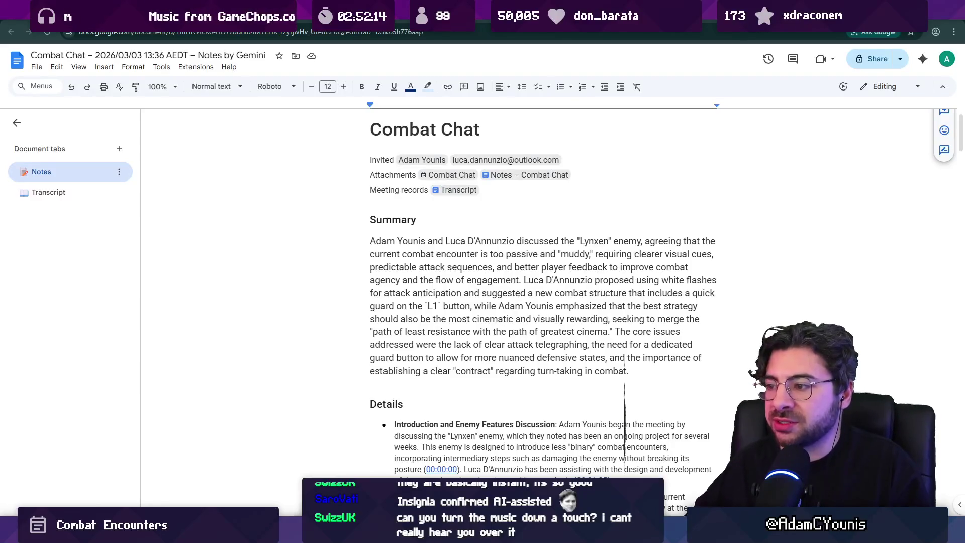
Select and copy the Gemini-written meeting notes text in Google Docs
{"action": "scroll", "coordinate": [625, 418], "scroll_direction": "down", "scroll_amount": 3}
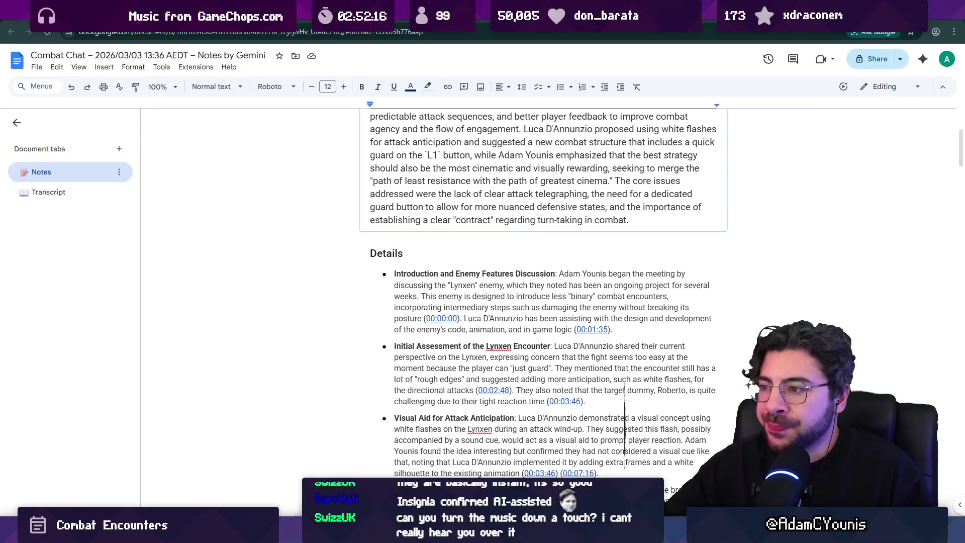
{"action": "scroll", "coordinate": [517, 228], "scroll_direction": "down", "scroll_amount": 9}
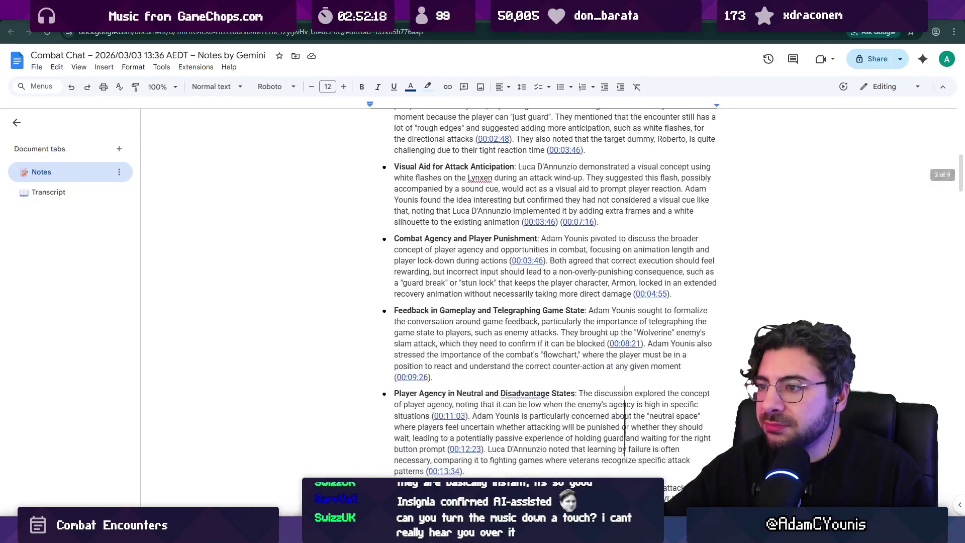
{"action": "scroll", "coordinate": [625, 424], "scroll_direction": "down", "scroll_amount": 20}
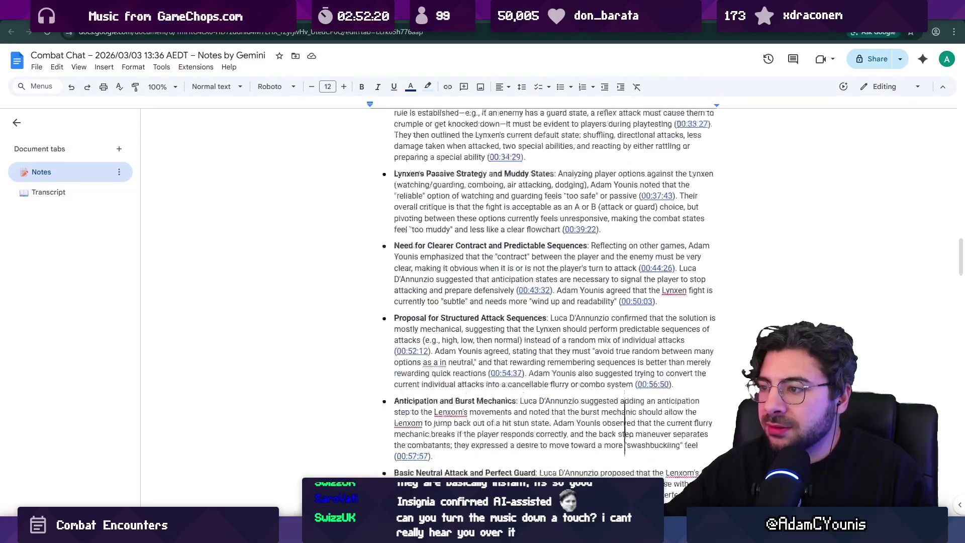
{"action": "scroll", "coordinate": [625, 432], "scroll_direction": "down", "scroll_amount": 20}
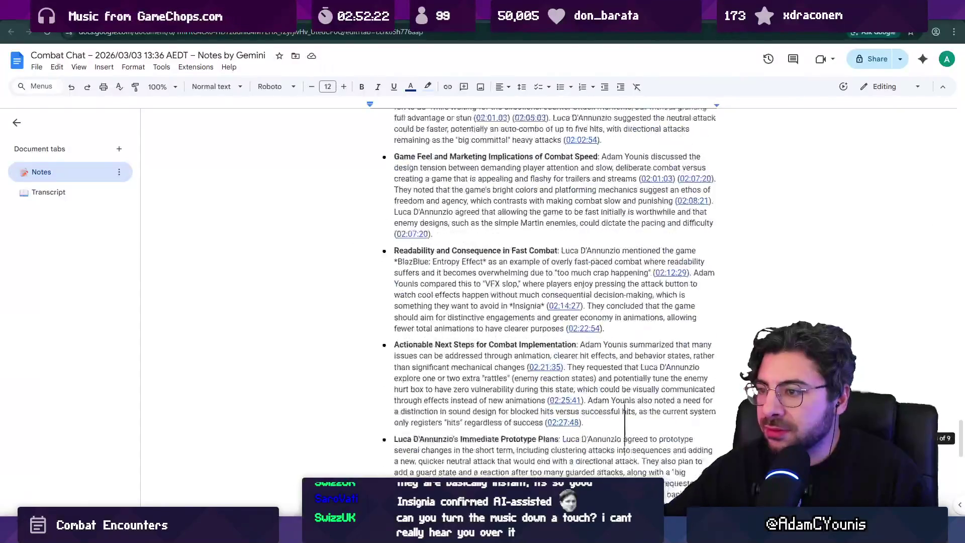
{"action": "scroll", "coordinate": [512, 332], "scroll_direction": "up", "scroll_amount": 10}
{"action": "left_click_drag", "start_coordinate": [624, 362], "coordinate": [625, 424]}
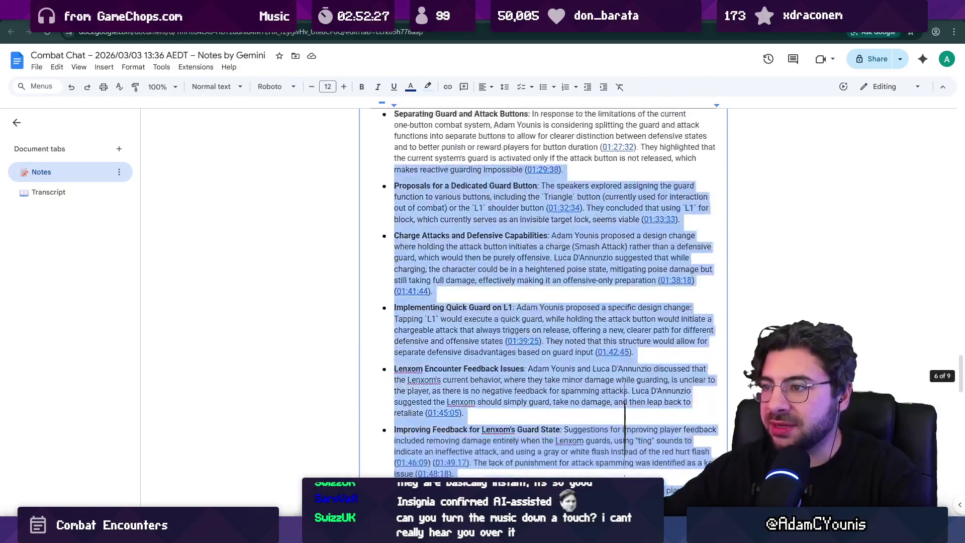
{"action": "scroll", "coordinate": [625, 412], "scroll_direction": "up", "scroll_amount": 15}
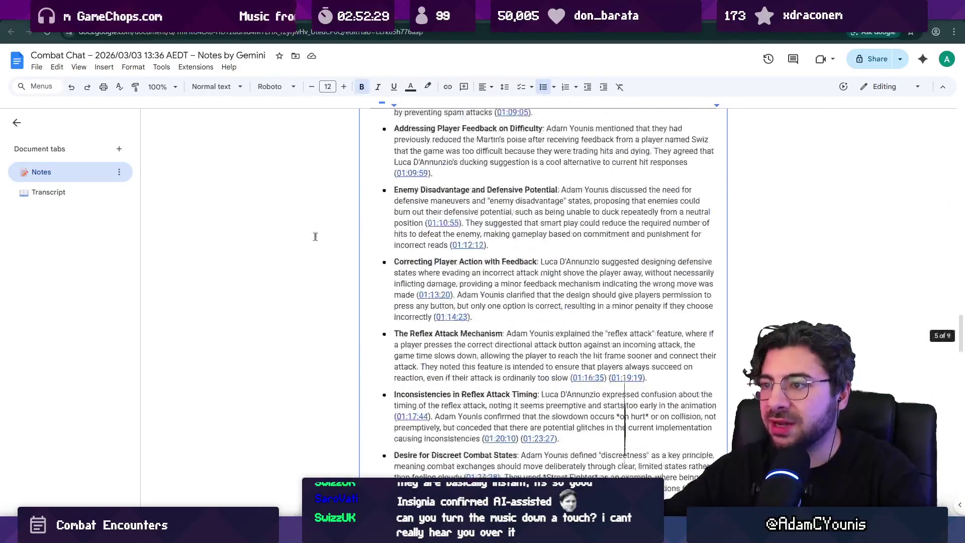
{"action": "scroll", "coordinate": [625, 425], "scroll_direction": "up", "scroll_amount": 20}
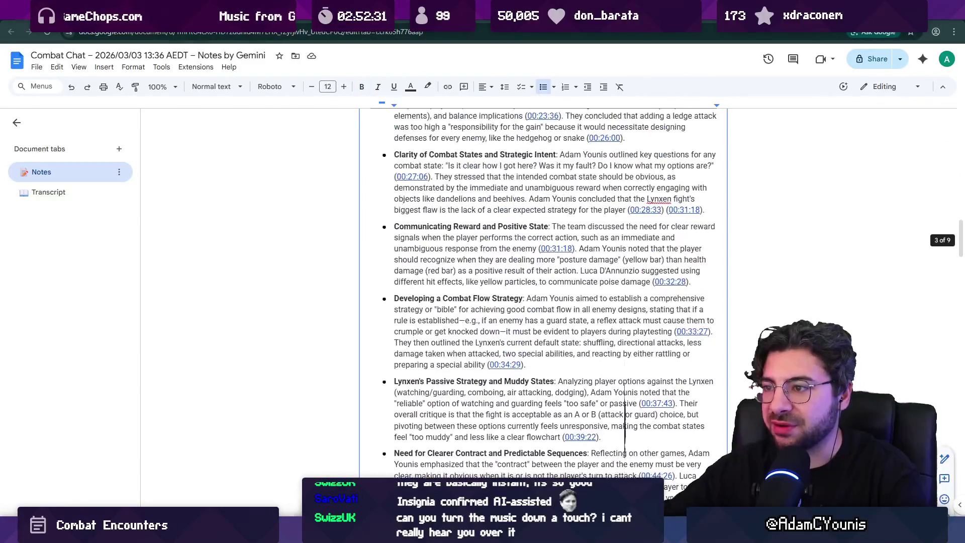
{"action": "scroll", "coordinate": [625, 425], "scroll_direction": "up", "scroll_amount": 6}
{"action": "scroll", "coordinate": [624, 425], "scroll_direction": "down", "scroll_amount": 5}
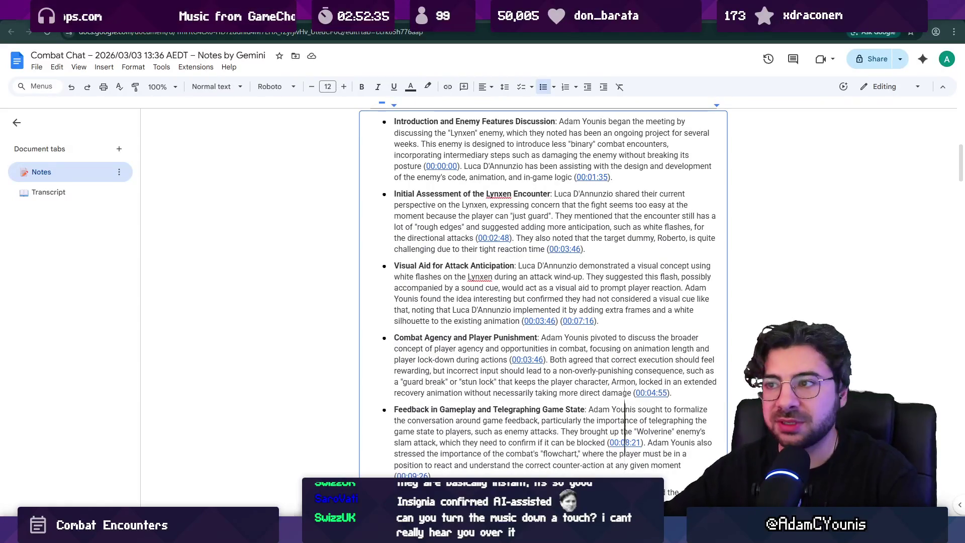
{"action": "scroll", "coordinate": [625, 425], "scroll_direction": "down", "scroll_amount": 20}
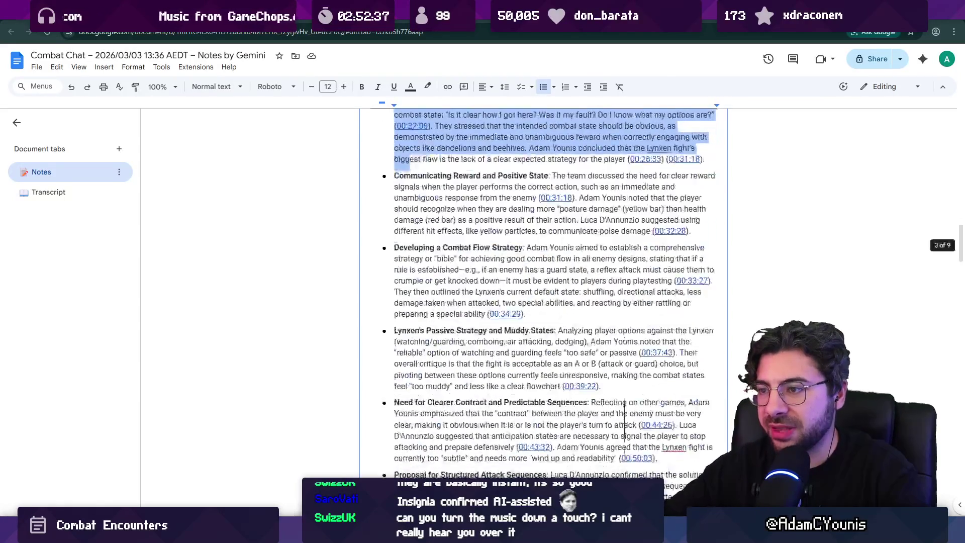
{"action": "scroll", "coordinate": [625, 425], "scroll_direction": "down", "scroll_amount": 15}
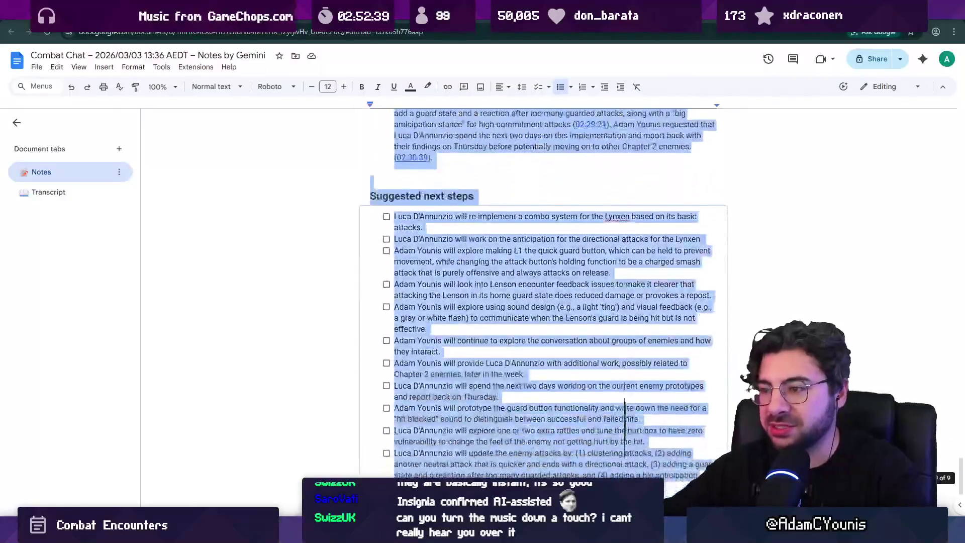
{"action": "key", "text": "super+v"}
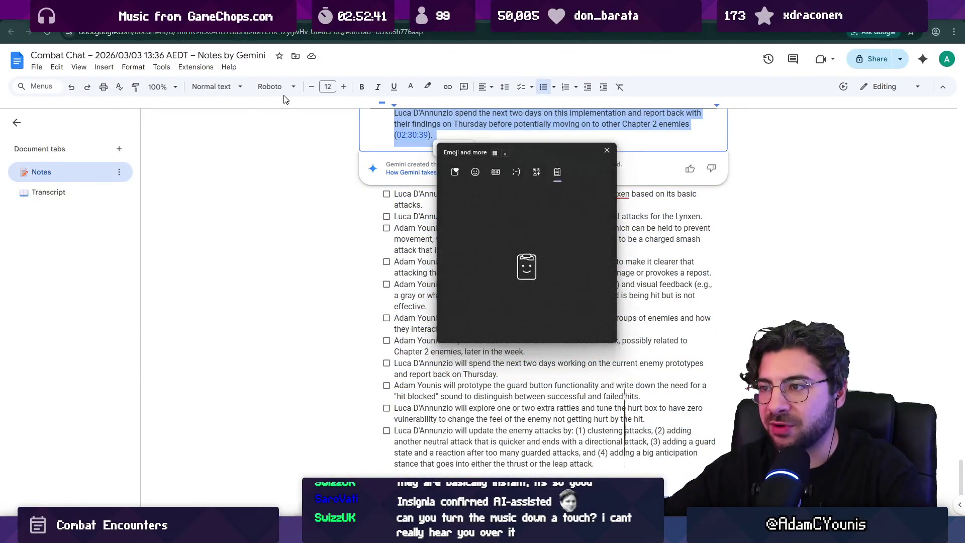
{"action": "key", "text": "Escape"}
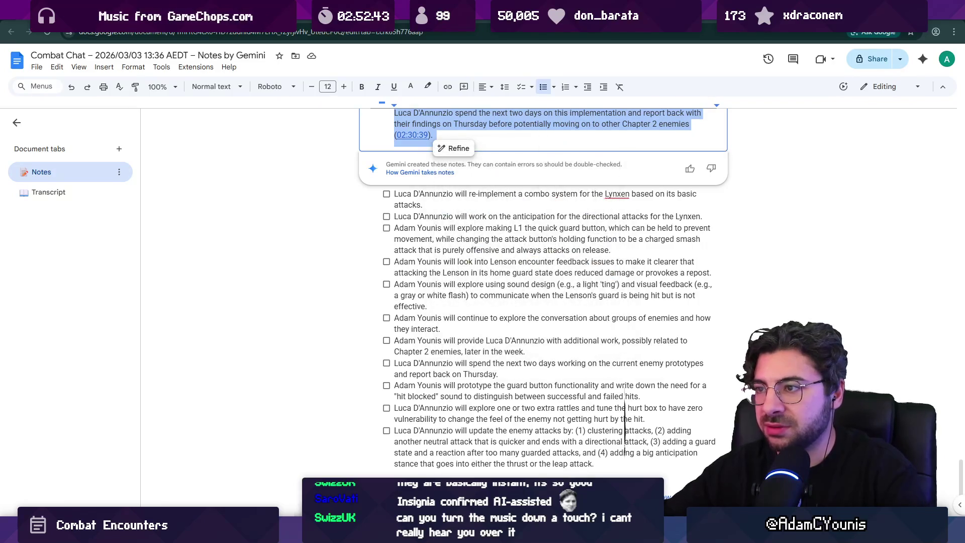
{"action": "scroll", "coordinate": [543, 291], "scroll_direction": "up", "scroll_amount": 3}
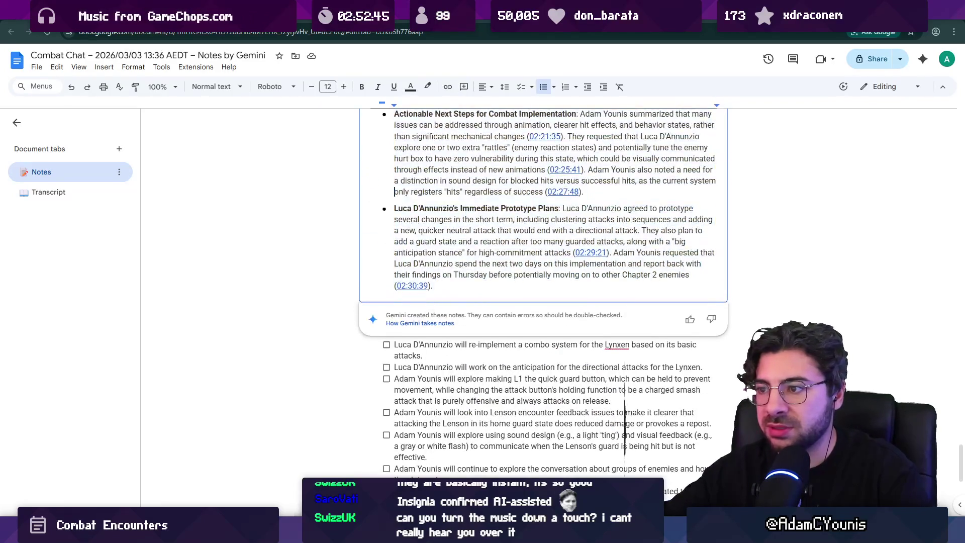
Search Google for 'gpt' in a new tab and open the ChatGPT site
{"action": "key", "text": "ctrl+t"}
{"action": "type", "text": "gpt"}
{"action": "key", "text": "Return"}
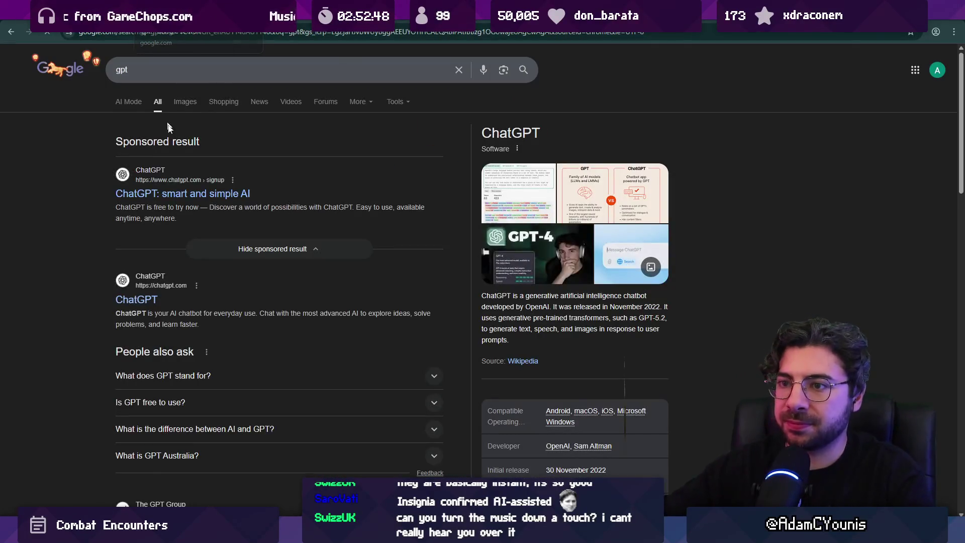
{"action": "left_click", "coordinate": [179, 195]}
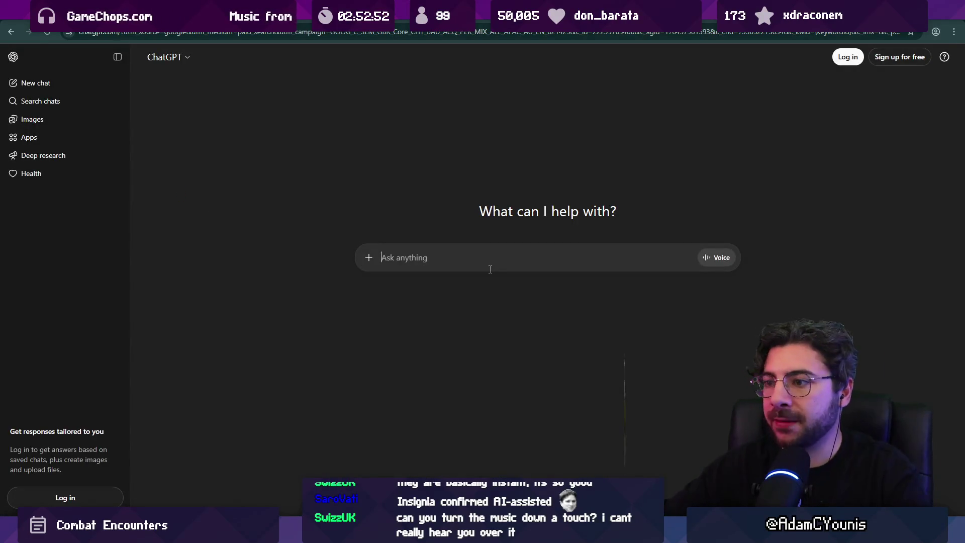
Write the prompt 'Summarise the below talking points: philosophical topics discussed of the design space explored:'
{"action": "type", "text": "ummarise the below talkign"}
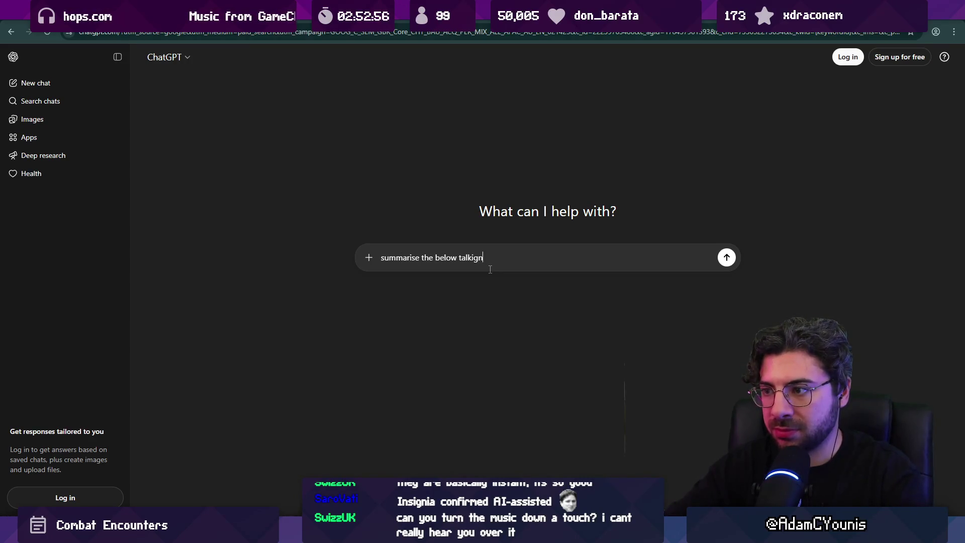
{"action": "key", "text": "BackSpace"}
{"action": "type", "text": "ng points into the phio"}
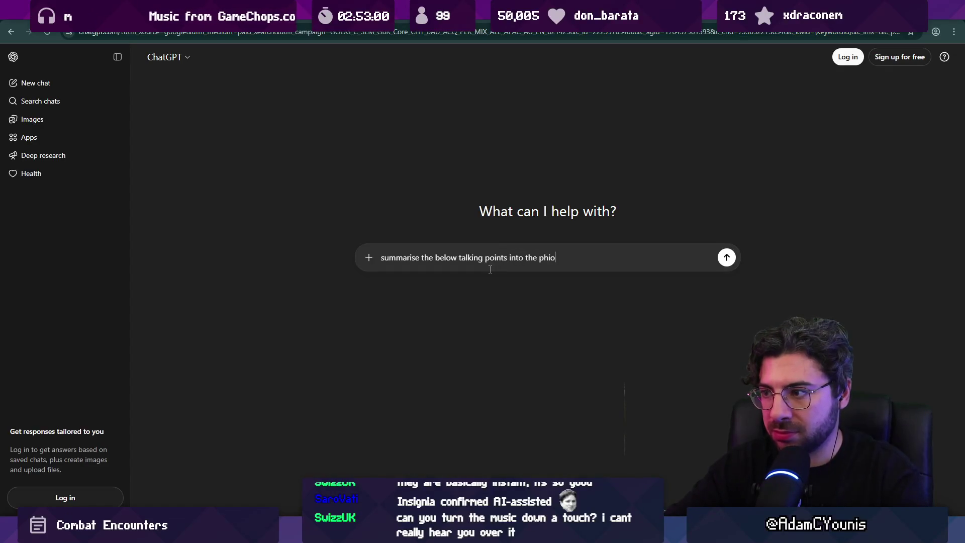
{"action": "key", "text": "BackSpace"}
{"action": "type", "text": "losophical "}
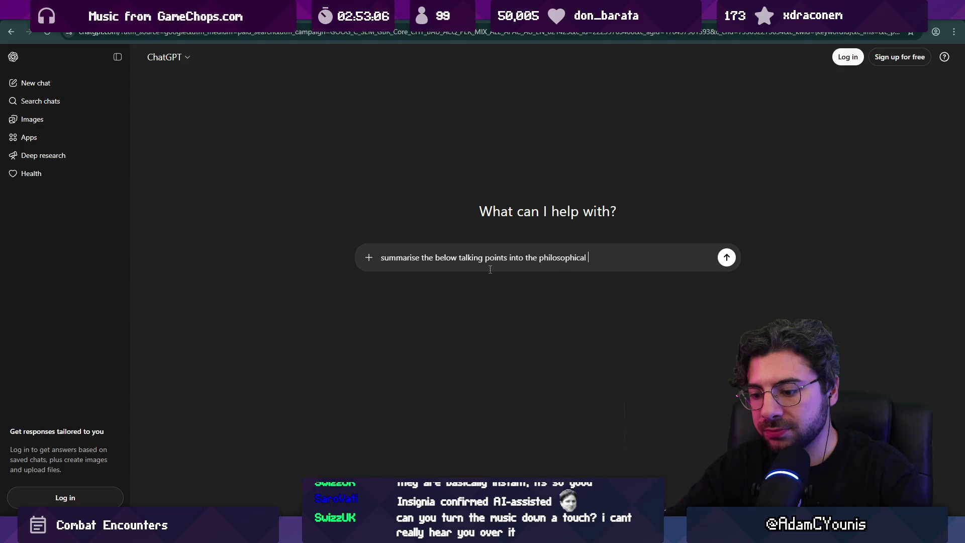
{"action": "type", "text": "topics"}
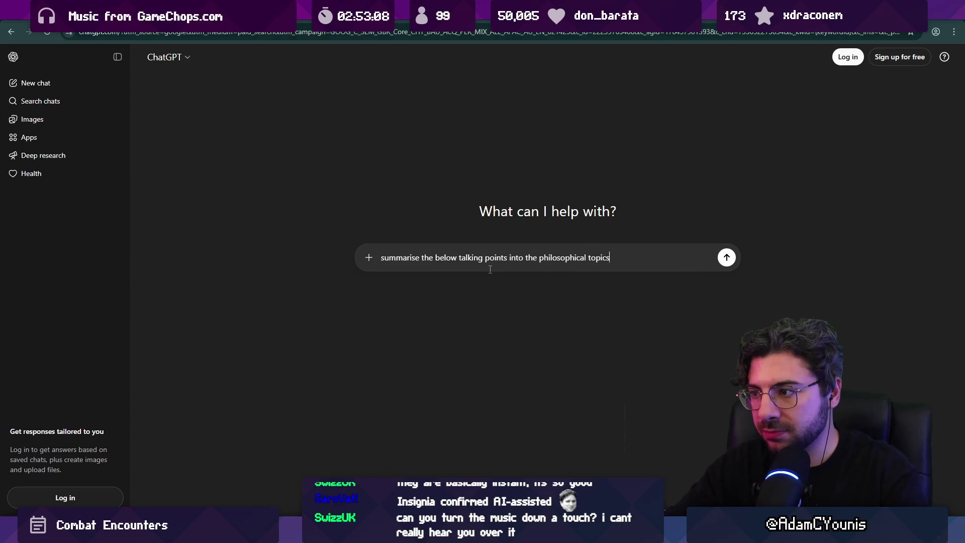
{"action": "type", "text": " sdi"}
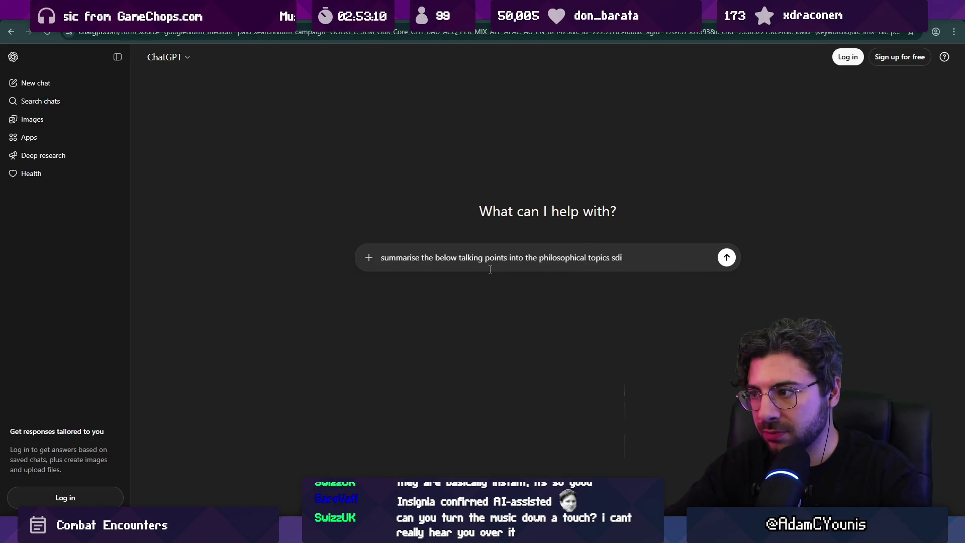
{"action": "type", "text": "sucss"}
{"action": "key", "text": "BackSpace"}
{"action": "key", "text": "BackSpace"}
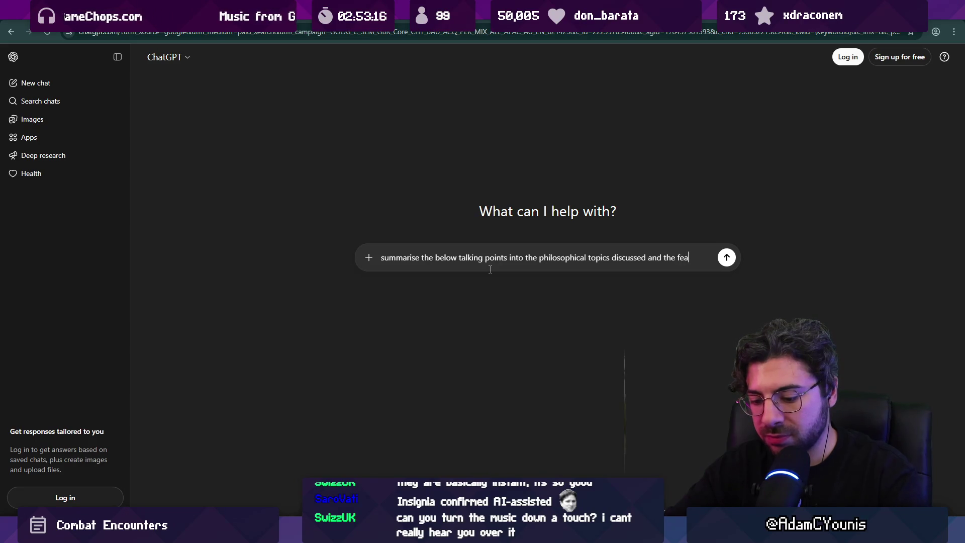
{"action": "type", "text": "of the design sp"}
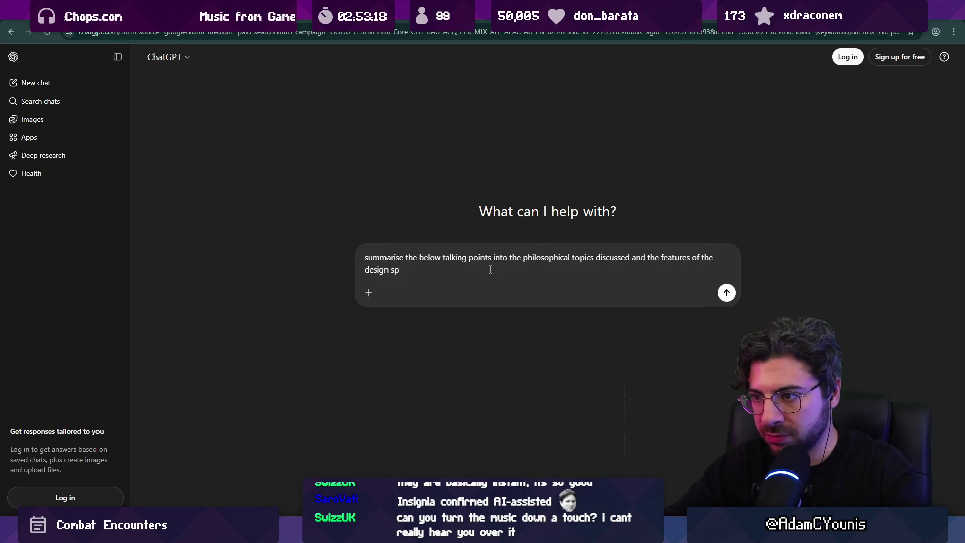
{"action": "type", "text": "ace explored:"}
Paste the meeting notes below, add 'relevant' features and 'associated proposed solutions', and send
{"action": "key", "text": "shift+Return"}
{"action": "key", "text": "shift+Return"}
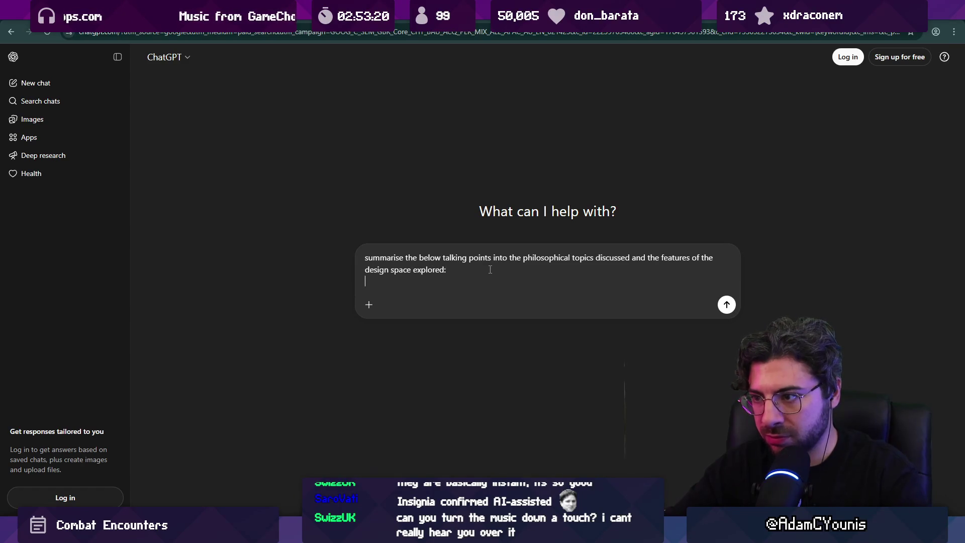
{"action": "key", "text": "ctrl+v"}
{"action": "left_click", "coordinate": [657, 258]}
{"action": "type", "text": "reevant"}
{"action": "left_click", "coordinate": [658, 258]}
{"action": "type", "text": "l"}
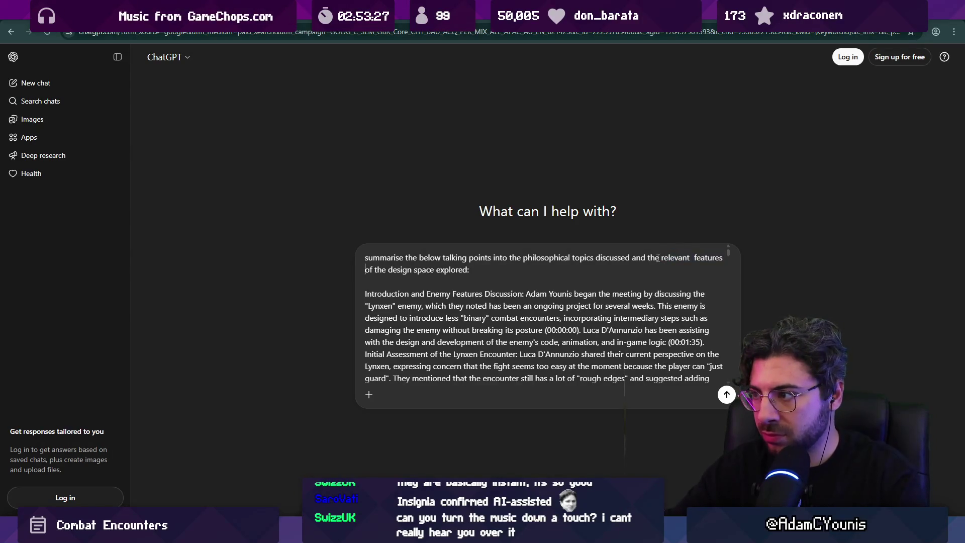
{"action": "key", "text": "Down"}
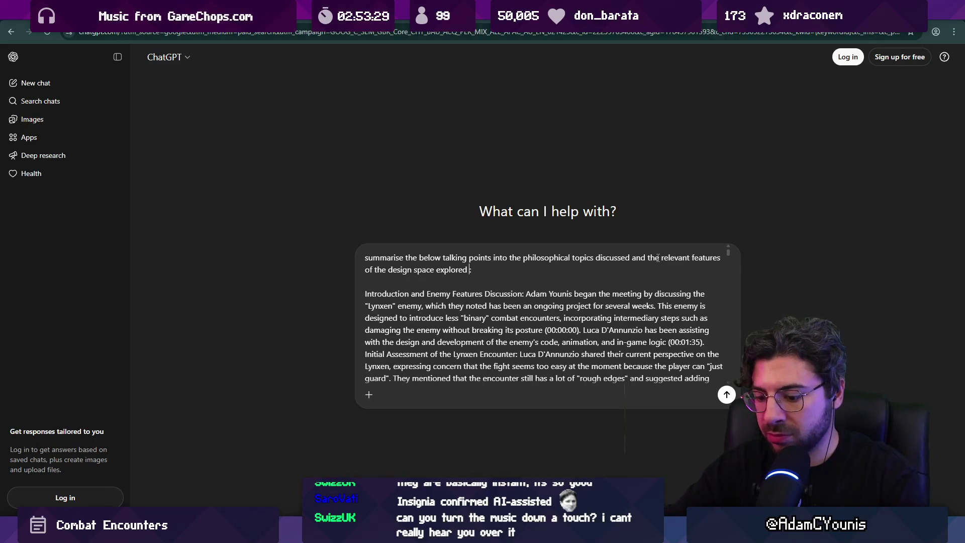
{"action": "key", "text": "BackSpace"}
{"action": "type", "text": ","}
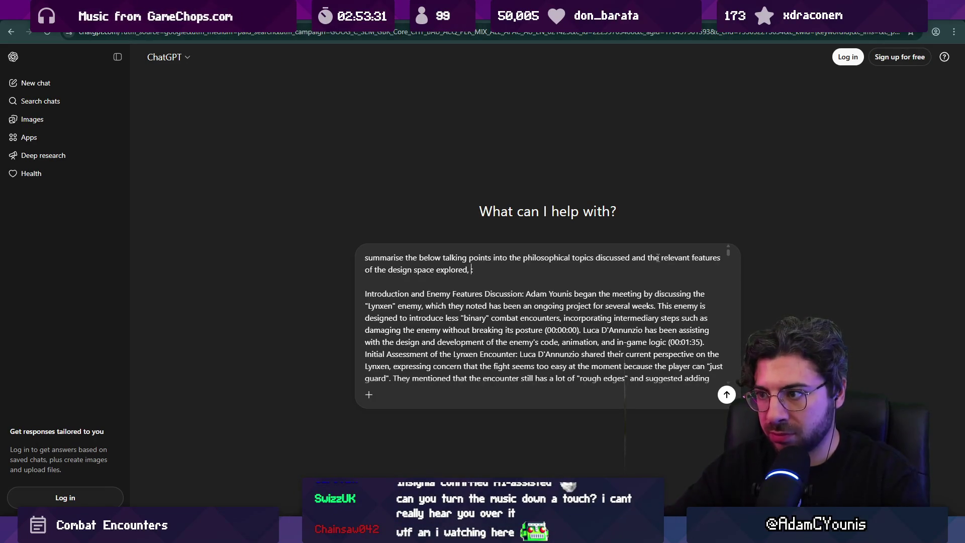
{"action": "type", "text": "ass"}
{"action": "type", "text": "d asso"}
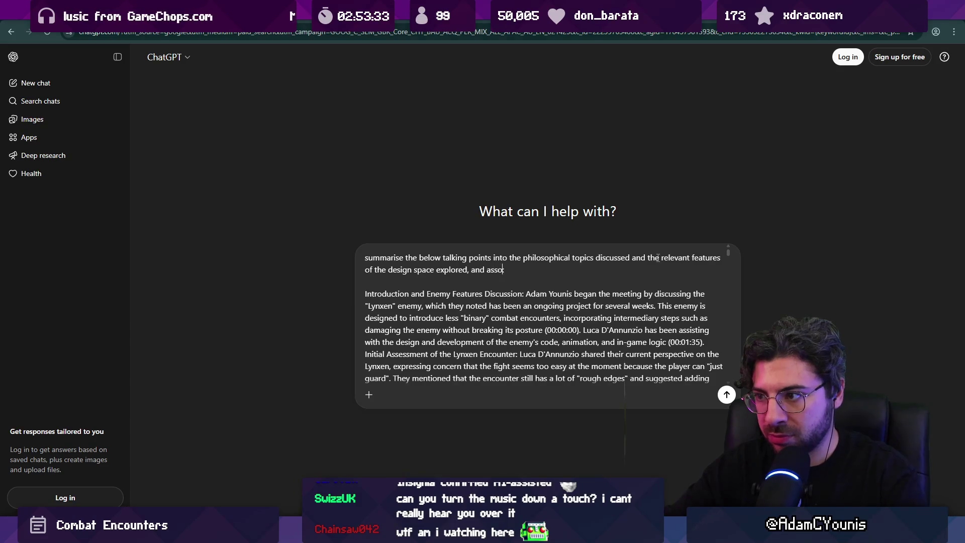
{"action": "type", "text": "ciatgeproposed solutions:"}
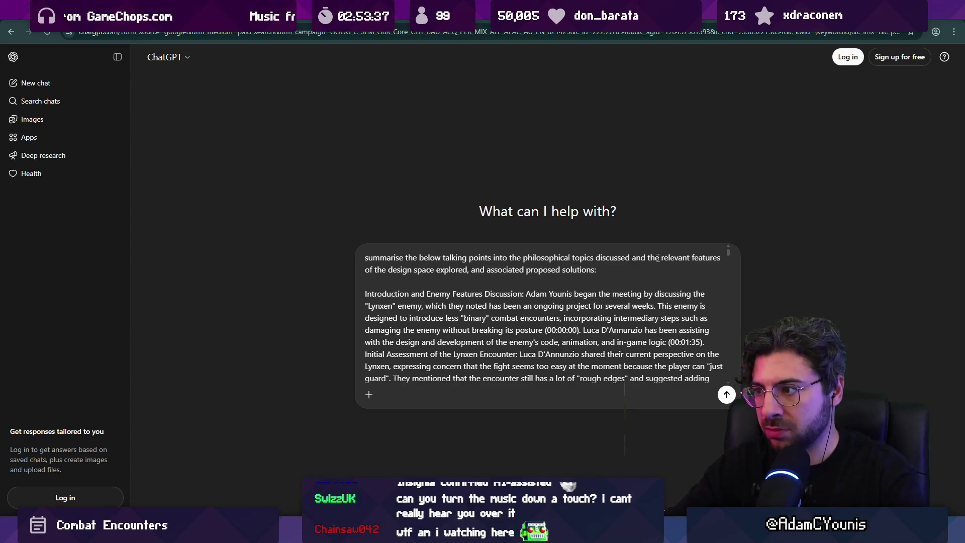
{"action": "key", "text": "Return"}
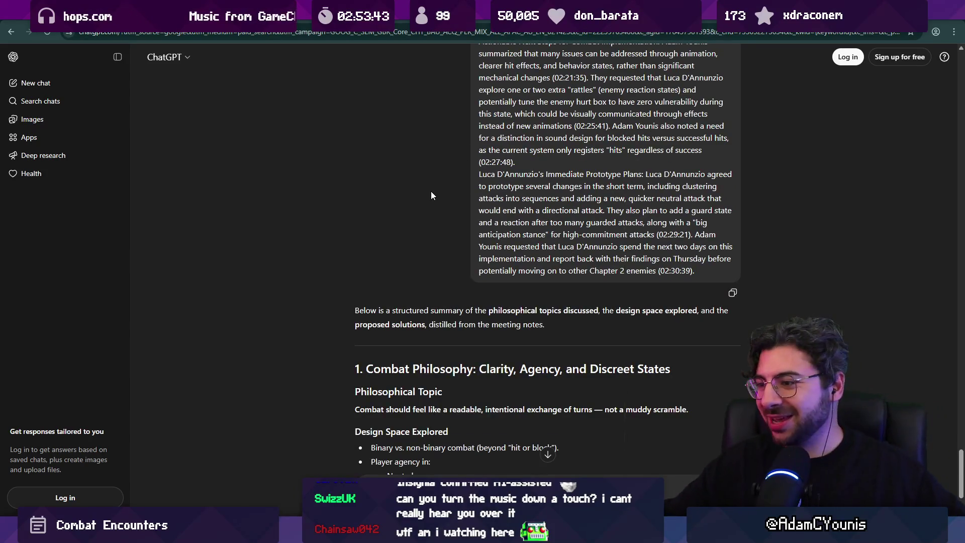
Scroll through ChatGPT's streaming reply from Combat Philosophy down to Telegraphing & Readability
{"action": "scroll", "coordinate": [407, 121], "scroll_direction": "down", "scroll_amount": 4}
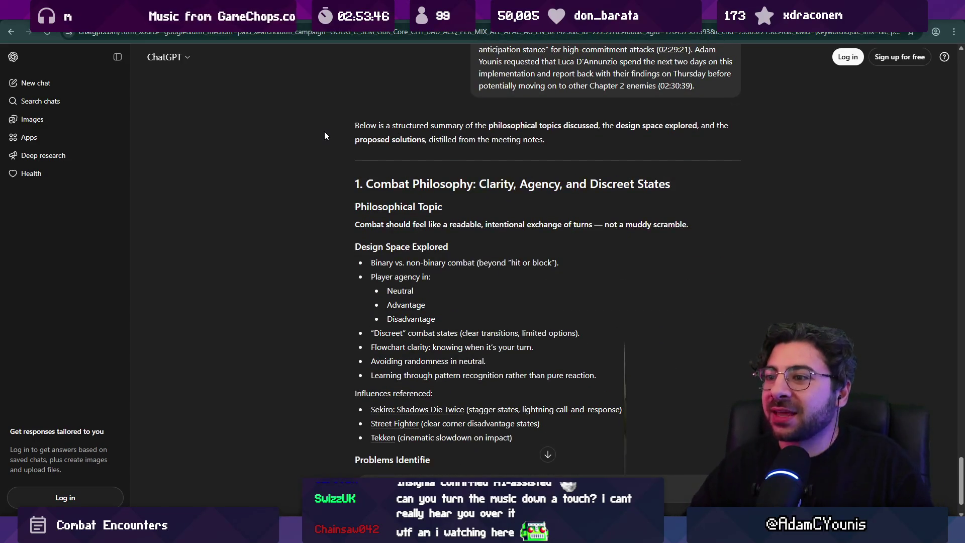
{"action": "scroll", "coordinate": [327, 131], "scroll_direction": "down", "scroll_amount": 4}
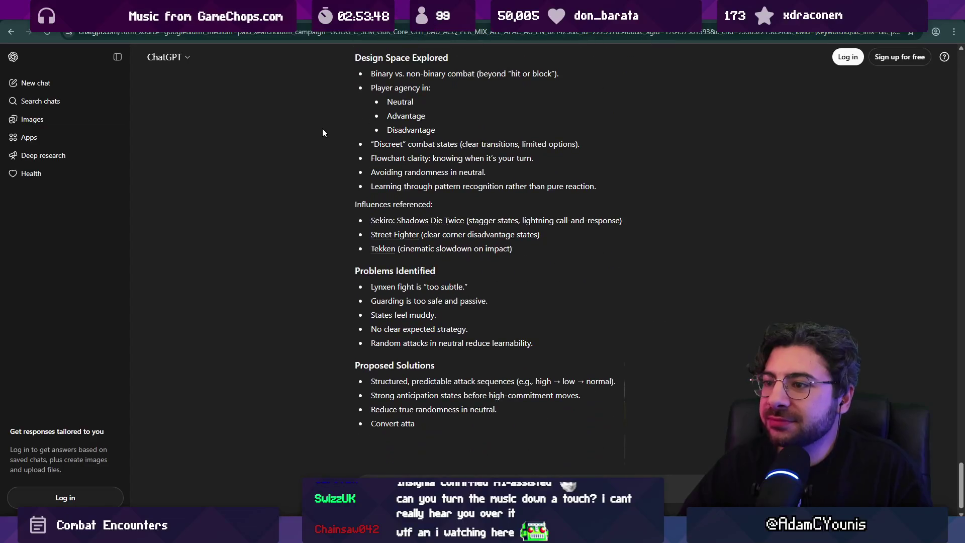
{"action": "scroll", "coordinate": [321, 129], "scroll_direction": "down", "scroll_amount": 2}
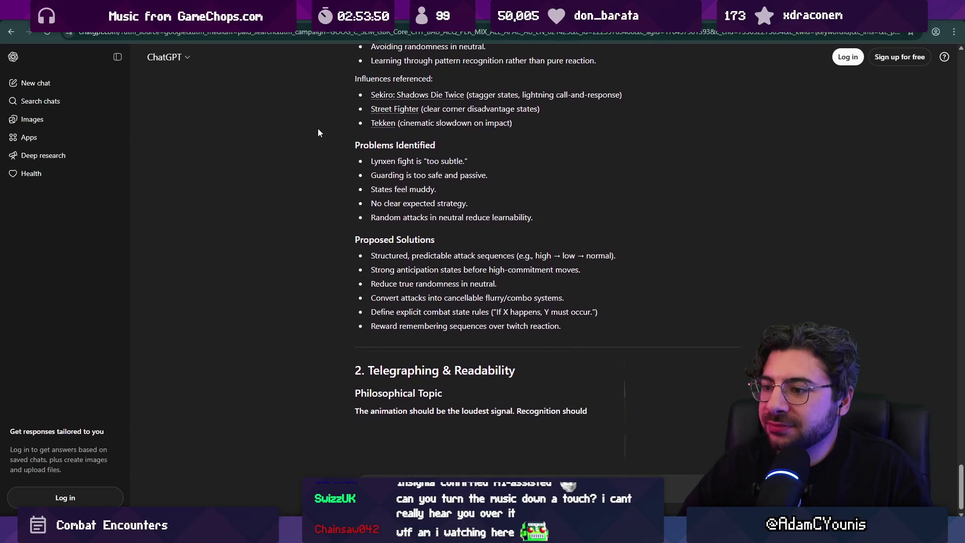
{"action": "scroll", "coordinate": [308, 119], "scroll_direction": "down", "scroll_amount": 2}
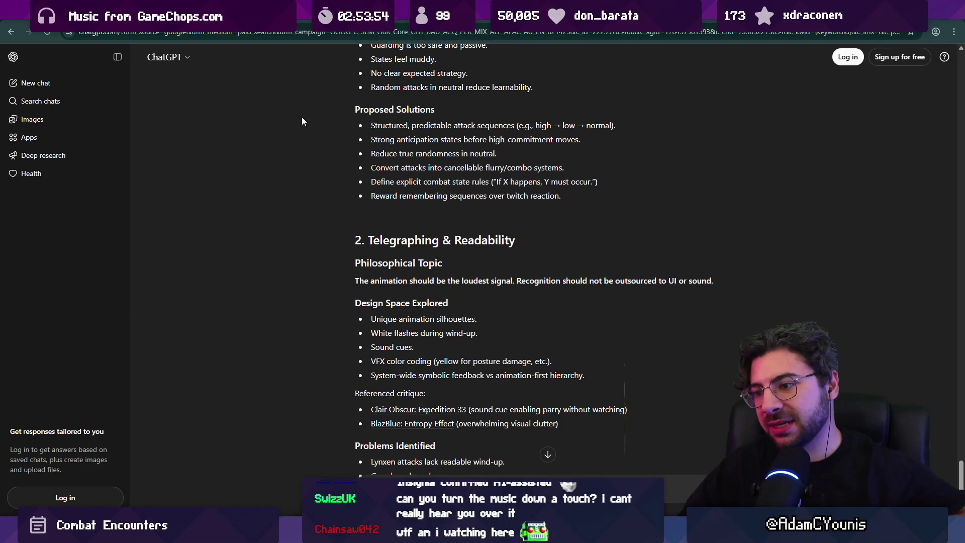
{"action": "scroll", "coordinate": [306, 122], "scroll_direction": "down", "scroll_amount": 2}
{"action": "scroll", "coordinate": [308, 134], "scroll_direction": "up", "scroll_amount": 1}
{"action": "scroll", "coordinate": [309, 134], "scroll_direction": "up", "scroll_amount": 12}
{"action": "scroll", "coordinate": [311, 136], "scroll_direction": "down", "scroll_amount": 6}
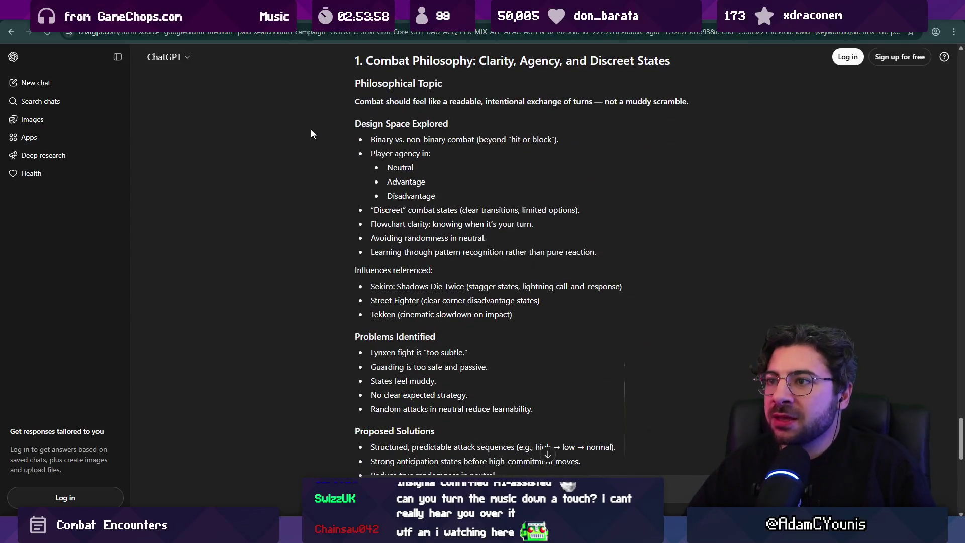
{"action": "middle_click", "coordinate": [307, 131]}
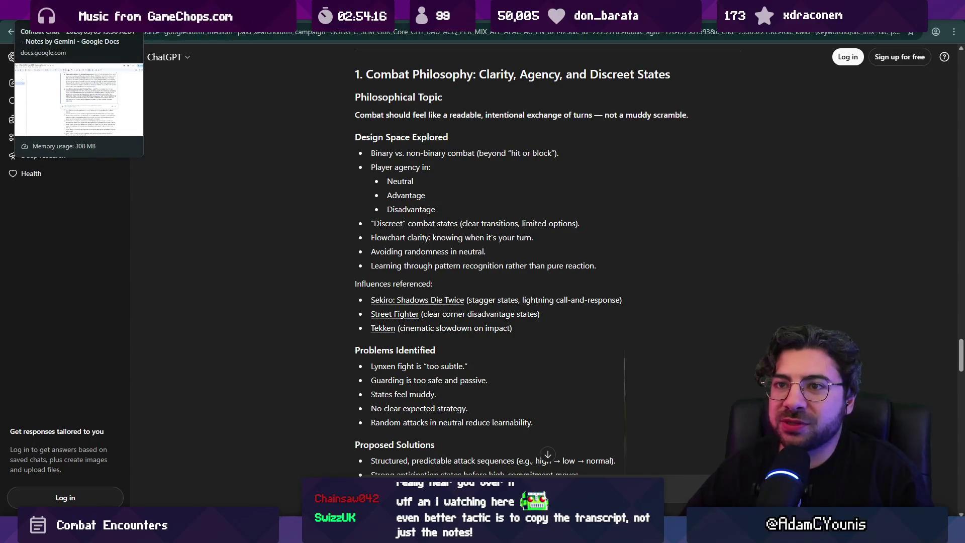
Open the Transcript section of the Combat Chat document and scroll through it
{"action": "left_click", "coordinate": [75, 10]}
{"action": "scroll", "coordinate": [553, 301], "scroll_direction": "down", "scroll_amount": 5}
{"action": "scroll", "coordinate": [553, 302], "scroll_direction": "up", "scroll_amount": 9}
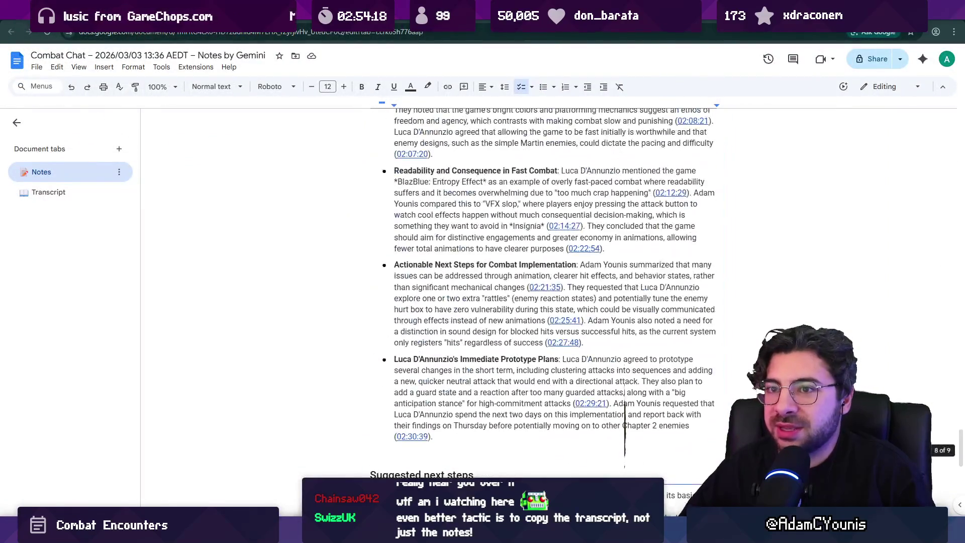
{"action": "scroll", "coordinate": [553, 302], "scroll_direction": "up", "scroll_amount": 7}
{"action": "left_click", "coordinate": [49, 192]}
{"action": "scroll", "coordinate": [625, 414], "scroll_direction": "down", "scroll_amount": 20}
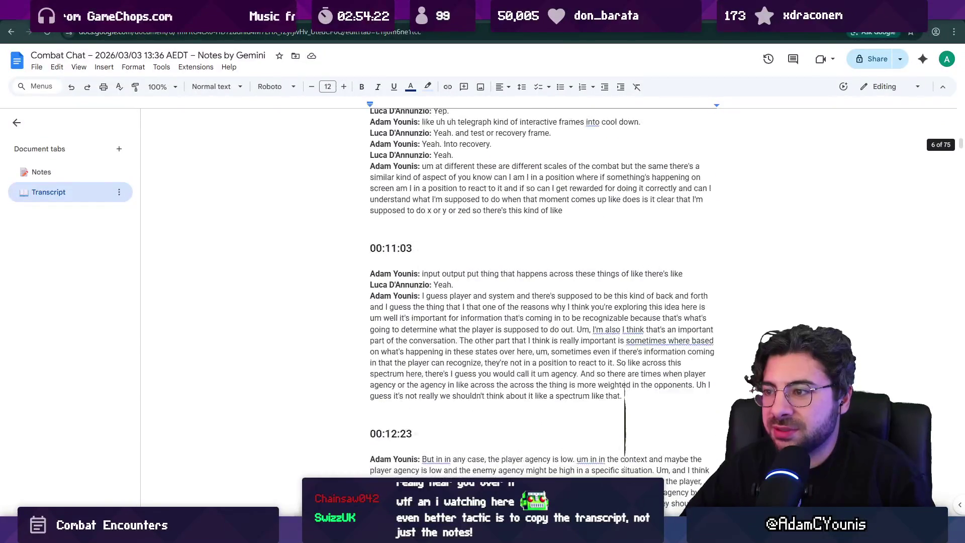
{"action": "scroll", "coordinate": [625, 424], "scroll_direction": "down", "scroll_amount": 7}
{"action": "scroll", "coordinate": [625, 422], "scroll_direction": "down", "scroll_amount": 20}
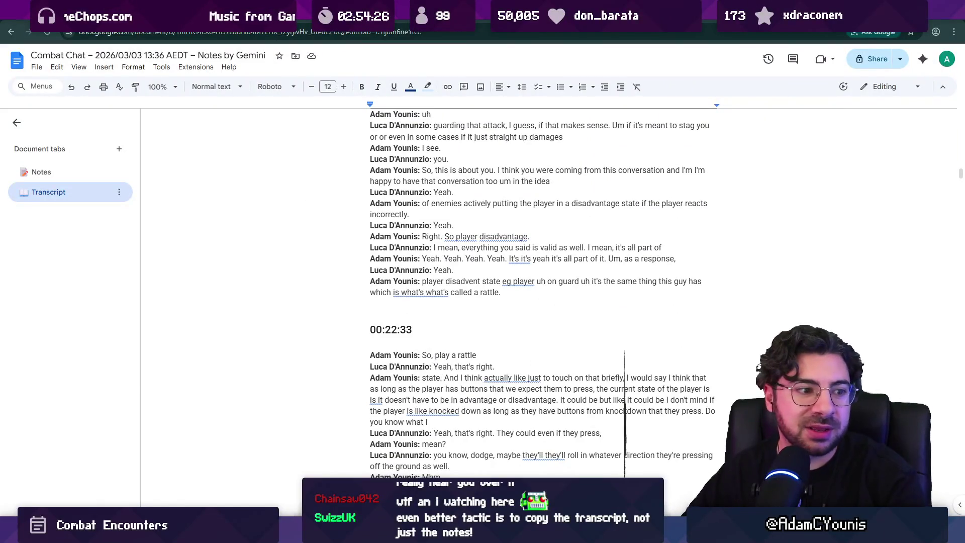
Select the entire Combat Chat transcript text, then open a new browser tab
{"action": "left_click", "coordinate": [191, 9]}
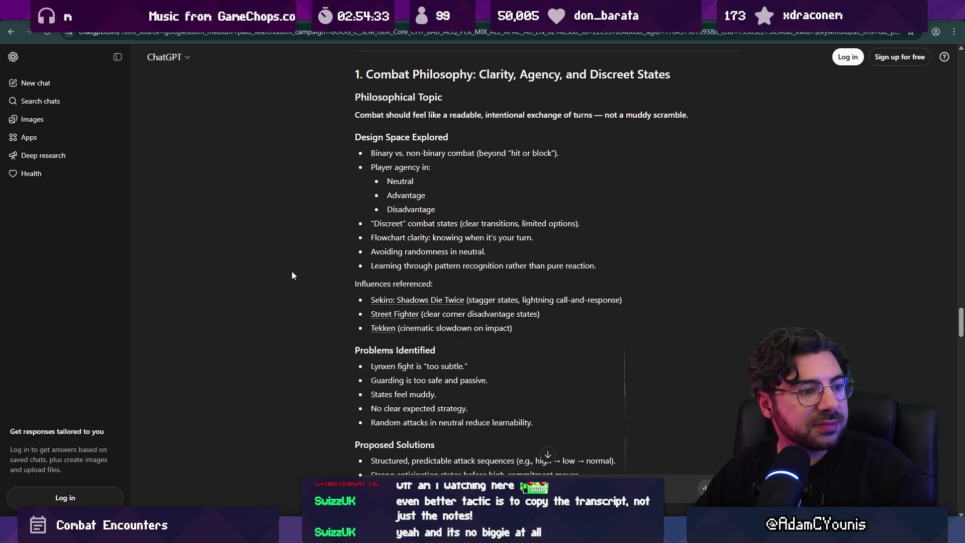
{"action": "key", "text": "ctrl+Tab"}
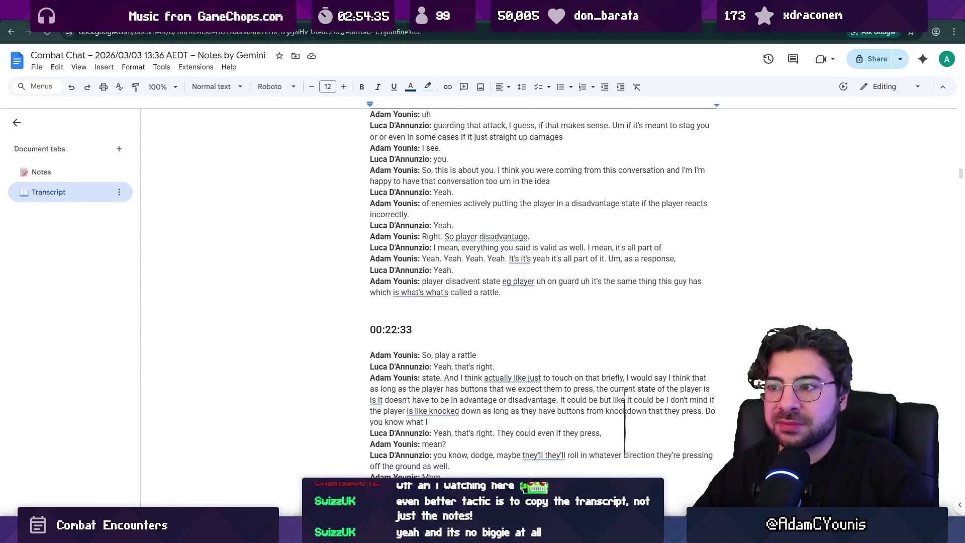
{"action": "key", "text": "ctrl+a"}
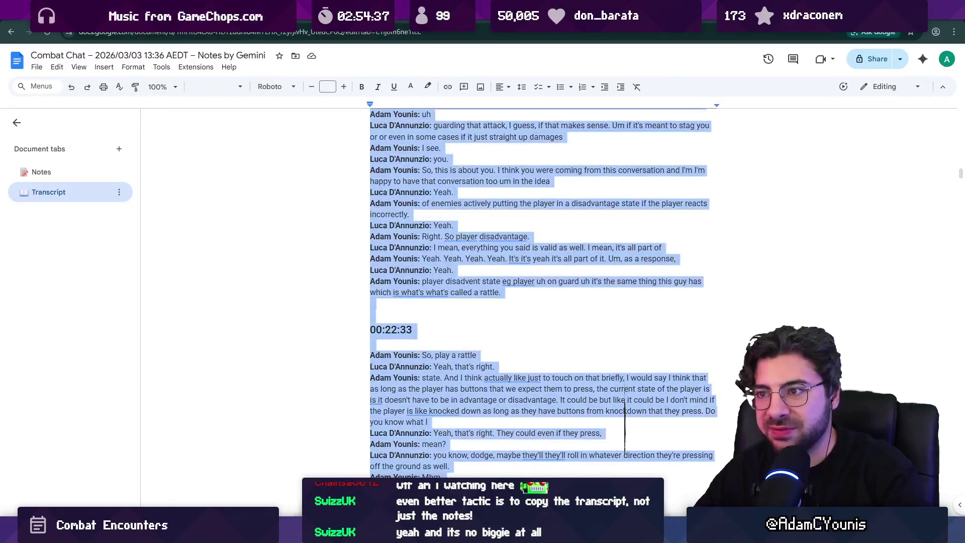
{"action": "key", "text": "ctrl+shift+Tab"}
{"action": "scroll", "coordinate": [312, 232], "scroll_direction": "down", "scroll_amount": 20}
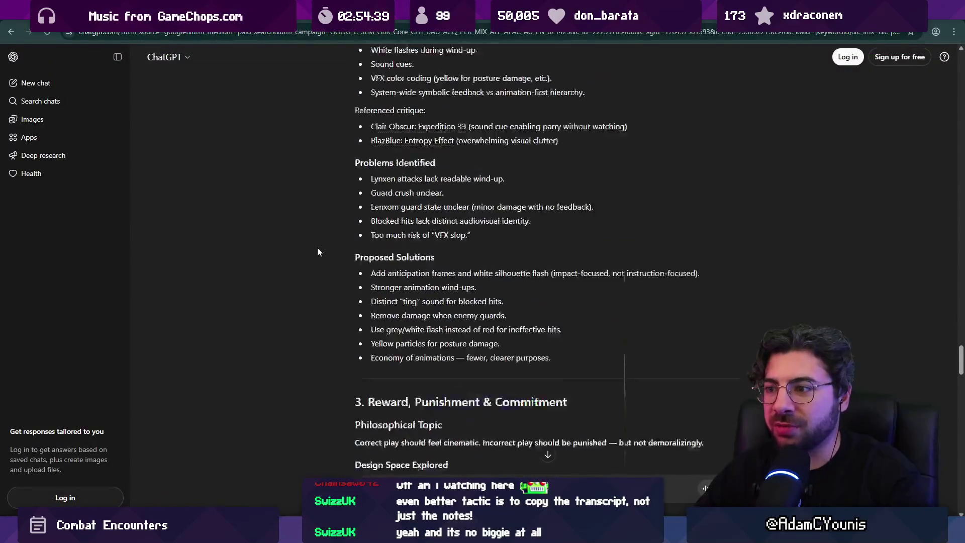
{"action": "key", "text": "ctrl+t"}
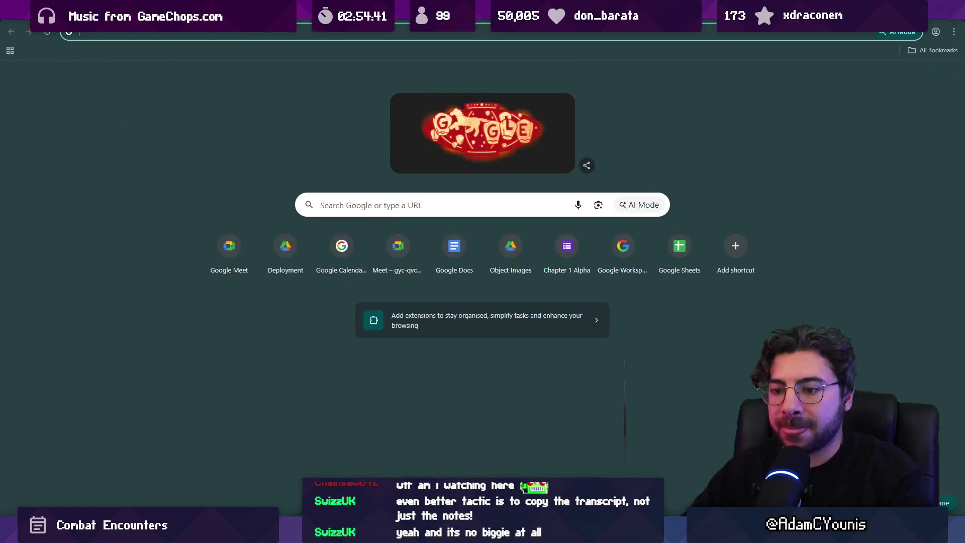
Open ChatGPT via a 'gpt' search and send the summarise prompt with the full transcript, resending after the too-long error
{"action": "type", "text": "gpt"}
{"action": "key", "text": "Return"}
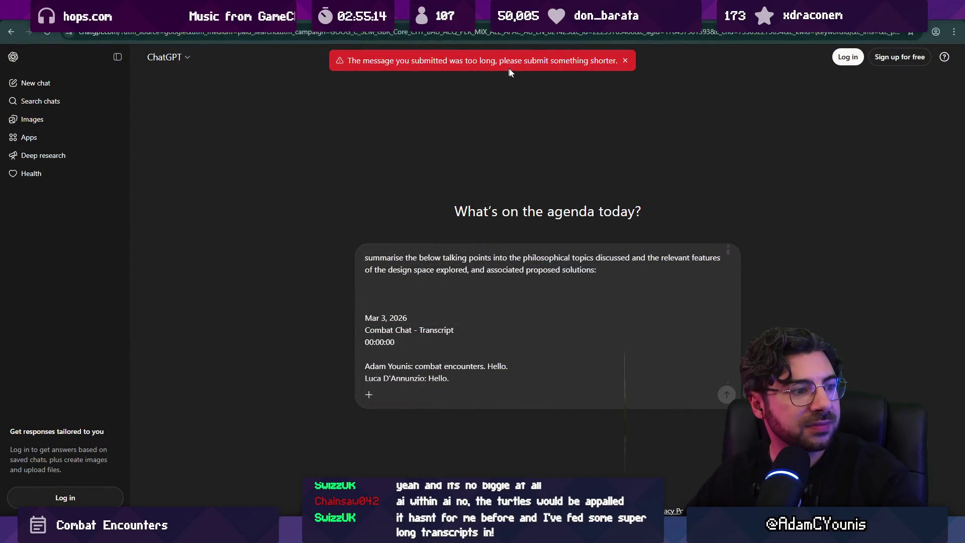
{"action": "key", "text": "Return"}
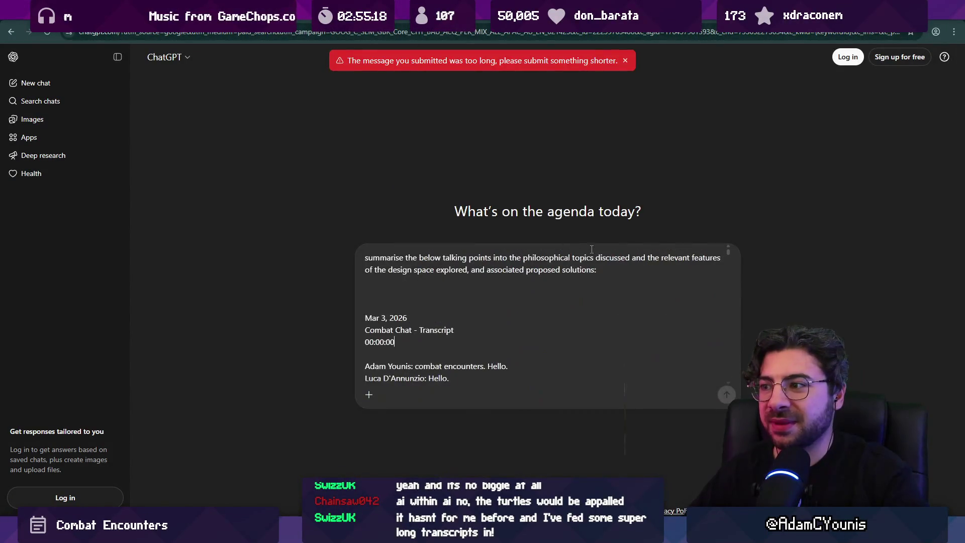
{"action": "left_click_drag", "start_coordinate": [728, 253], "coordinate": [735, 384]}
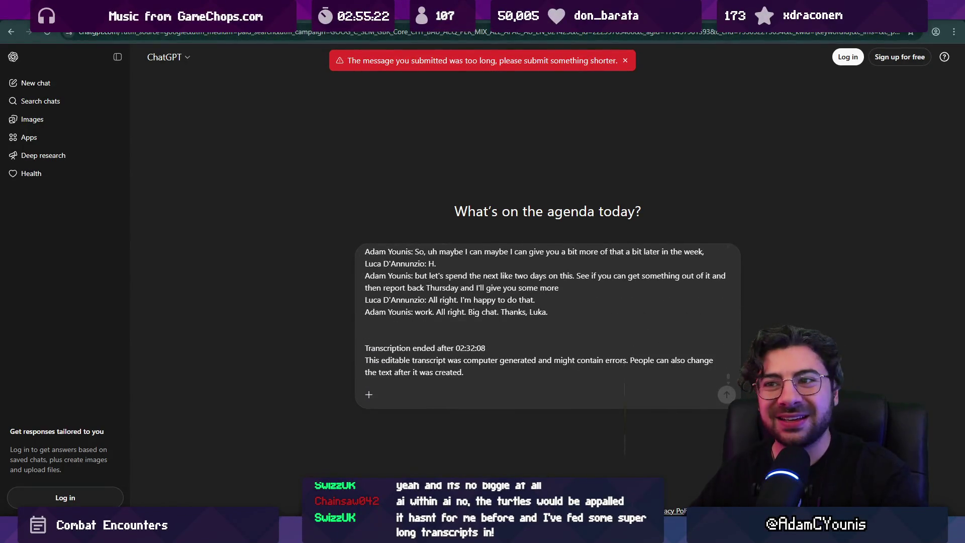
{"action": "key", "text": "Return"}
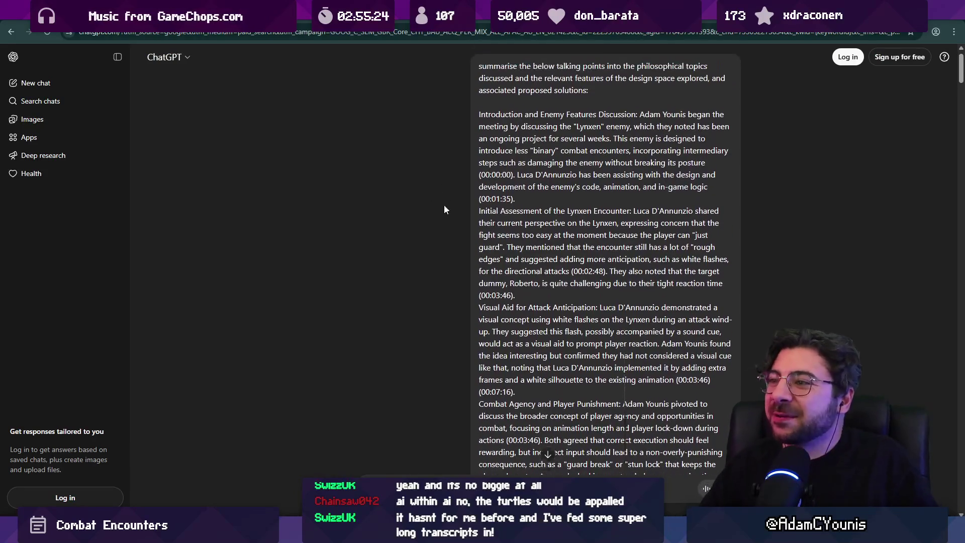
Scroll the summary from Core Philosophical Through-Line back up to section 1, Combat Philosophy
{"action": "scroll", "coordinate": [438, 186], "scroll_direction": "down", "scroll_amount": 20}
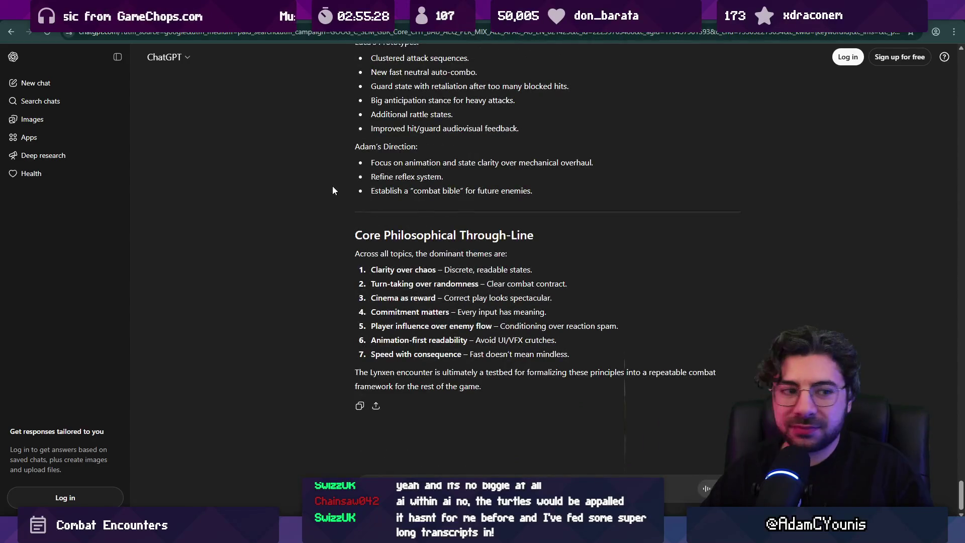
{"action": "scroll", "coordinate": [337, 189], "scroll_direction": "up", "scroll_amount": 20}
{"action": "scroll", "coordinate": [346, 190], "scroll_direction": "up", "scroll_amount": 20}
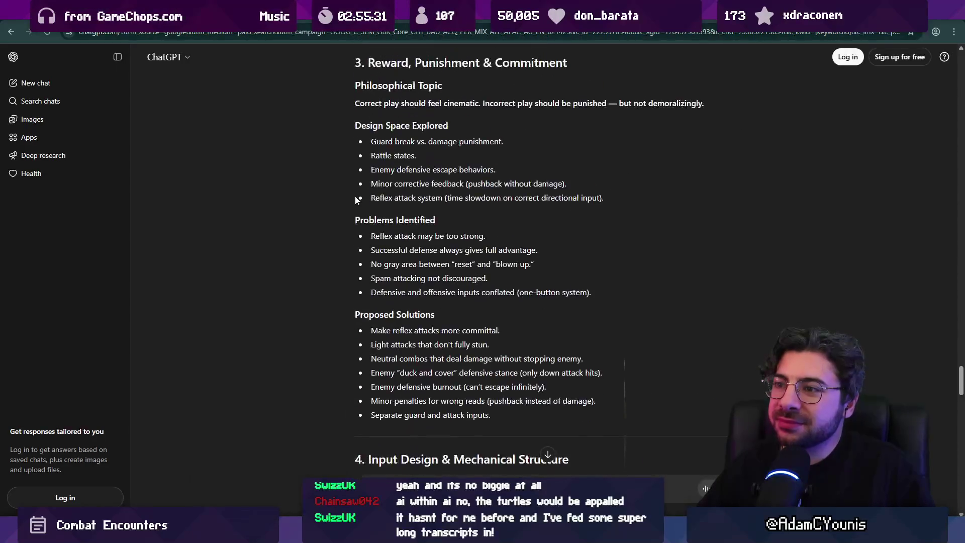
{"action": "scroll", "coordinate": [357, 214], "scroll_direction": "down", "scroll_amount": 9}
{"action": "scroll", "coordinate": [357, 212], "scroll_direction": "up", "scroll_amount": 3}
{"action": "scroll", "coordinate": [357, 212], "scroll_direction": "down", "scroll_amount": 1}
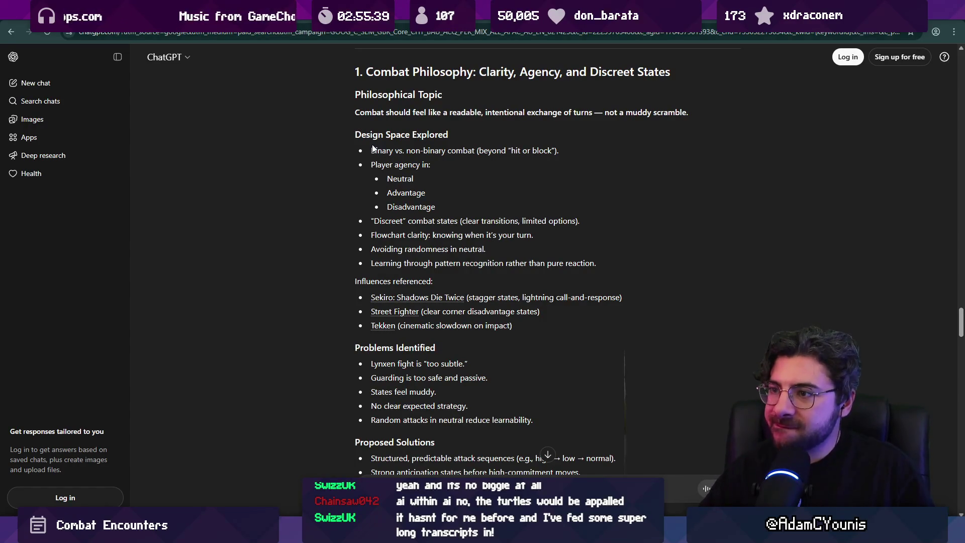
{"action": "left_click_drag", "start_coordinate": [371, 151], "coordinate": [568, 151]}
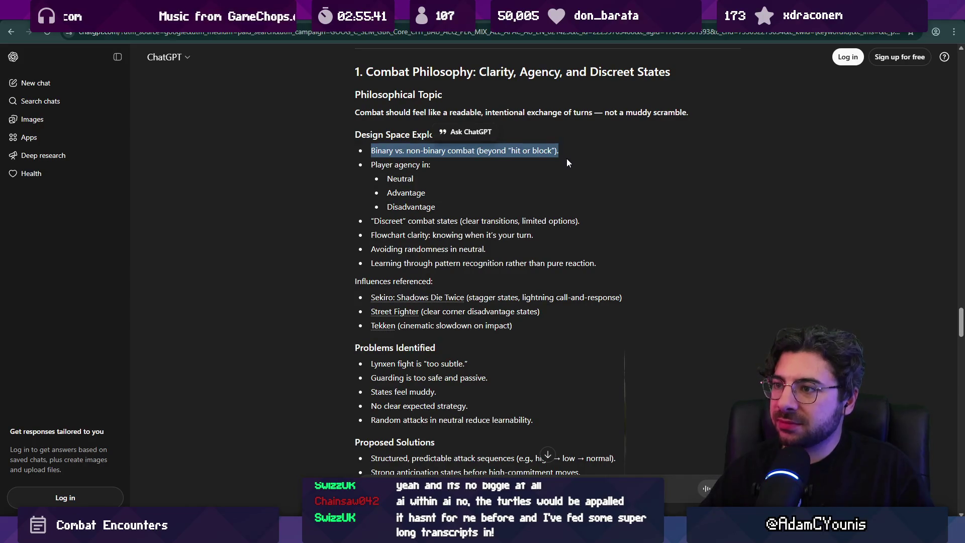
{"action": "left_click", "coordinate": [385, 151]}
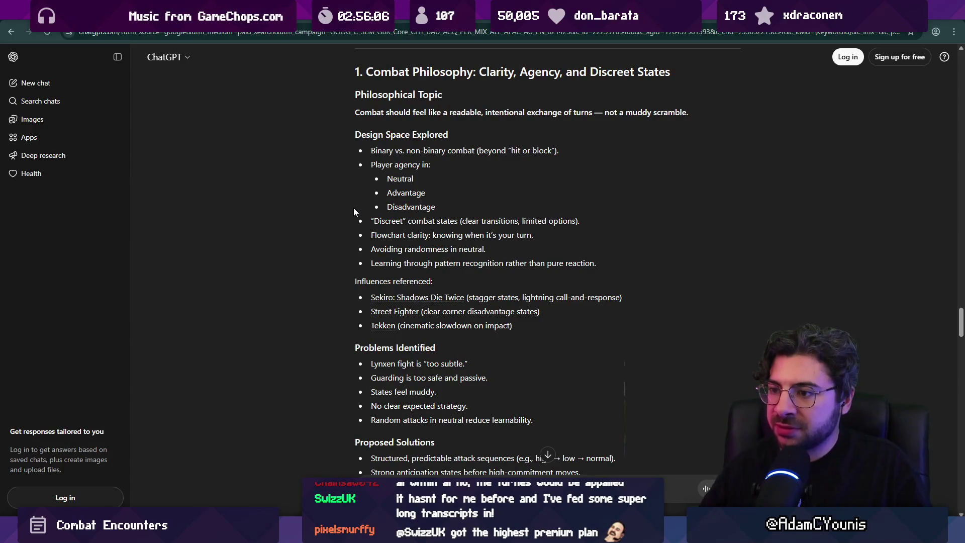
{"action": "scroll", "coordinate": [354, 208], "scroll_direction": "down", "scroll_amount": 2}
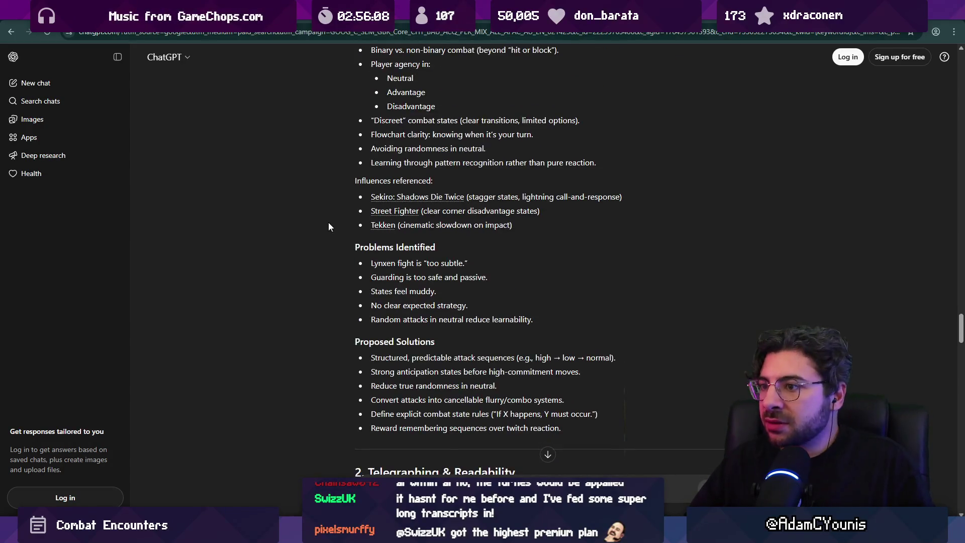
{"action": "scroll", "coordinate": [345, 216], "scroll_direction": "down", "scroll_amount": 1}
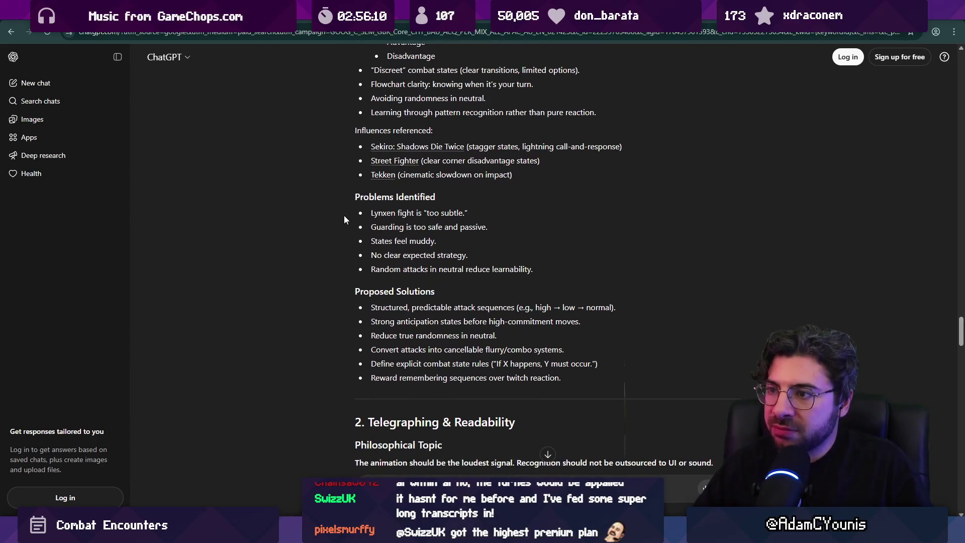
{"action": "scroll", "coordinate": [343, 212], "scroll_direction": "up", "scroll_amount": 1}
{"action": "scroll", "coordinate": [341, 213], "scroll_direction": "up", "scroll_amount": 2}
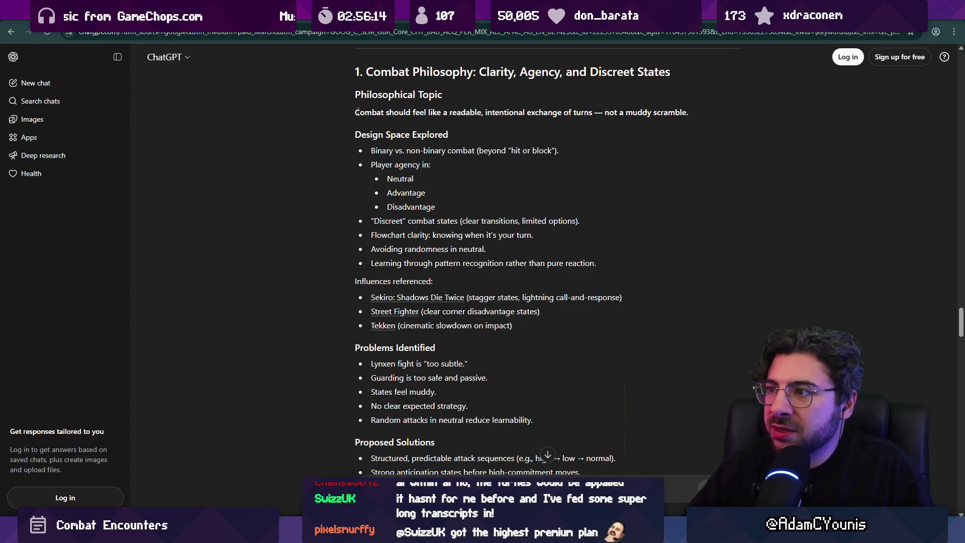
Review the Combat Philosophy section, briefly selecting the philosophy and 'Random attacks in neutral' lines
{"action": "mouse_move", "coordinate": [355, 111]}
{"action": "left_mouse_down"}
{"action": "mouse_move", "coordinate": [449, 134]}
{"action": "mouse_move", "coordinate": [692, 113]}
{"action": "left_mouse_up"}
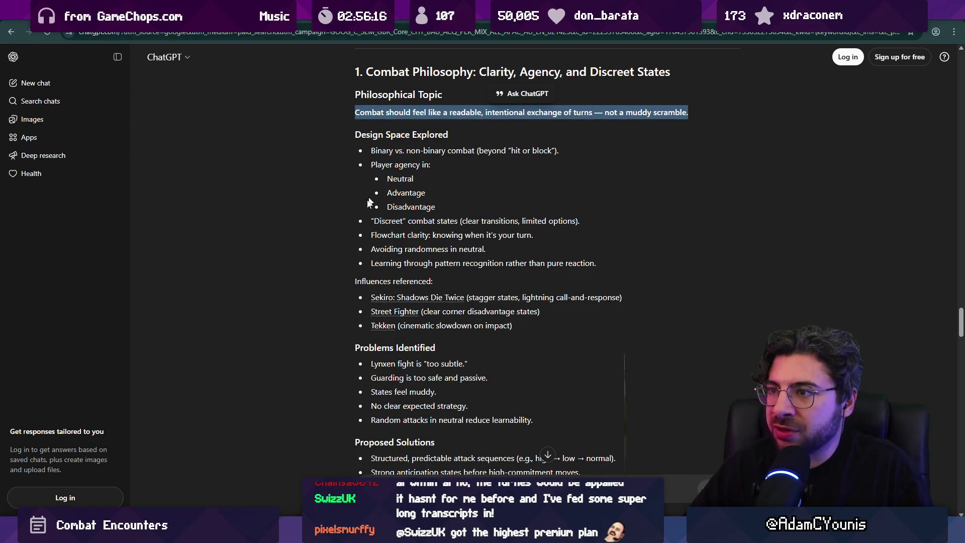
{"action": "scroll", "coordinate": [317, 211], "scroll_direction": "down", "scroll_amount": 4}
{"action": "scroll", "coordinate": [317, 211], "scroll_direction": "up", "scroll_amount": 4}
{"action": "left_click", "coordinate": [311, 212]}
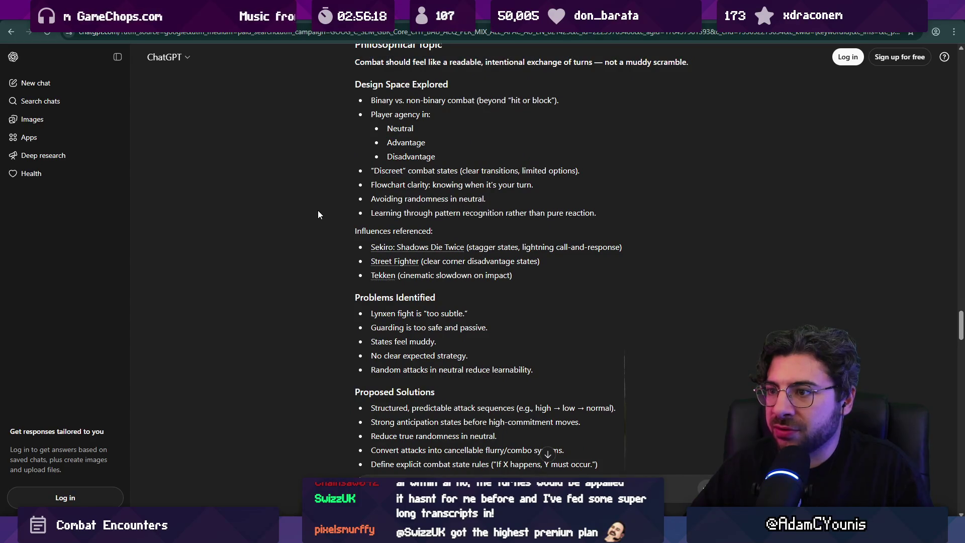
{"action": "scroll", "coordinate": [322, 211], "scroll_direction": "down", "scroll_amount": 2}
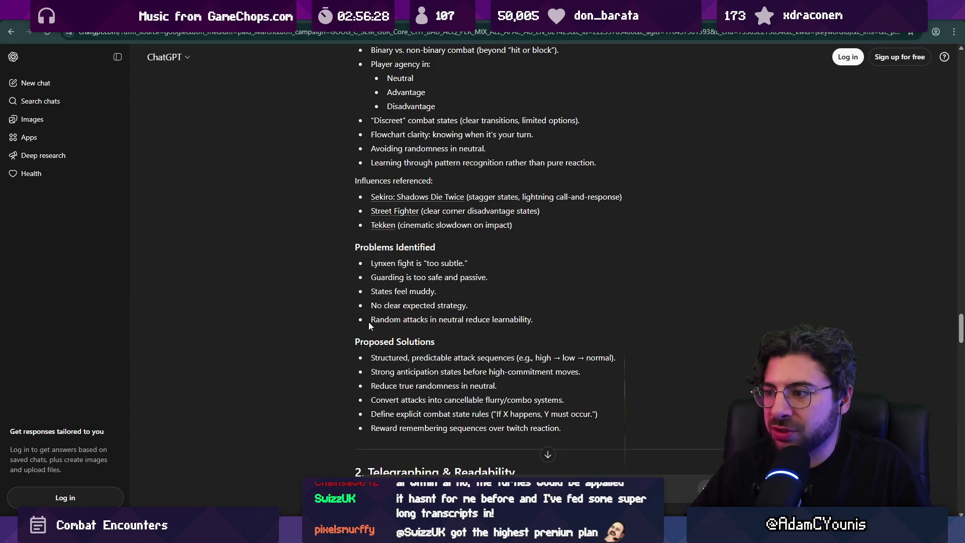
{"action": "triple_click", "coordinate": [399, 320]}
{"action": "left_click", "coordinate": [348, 314]}
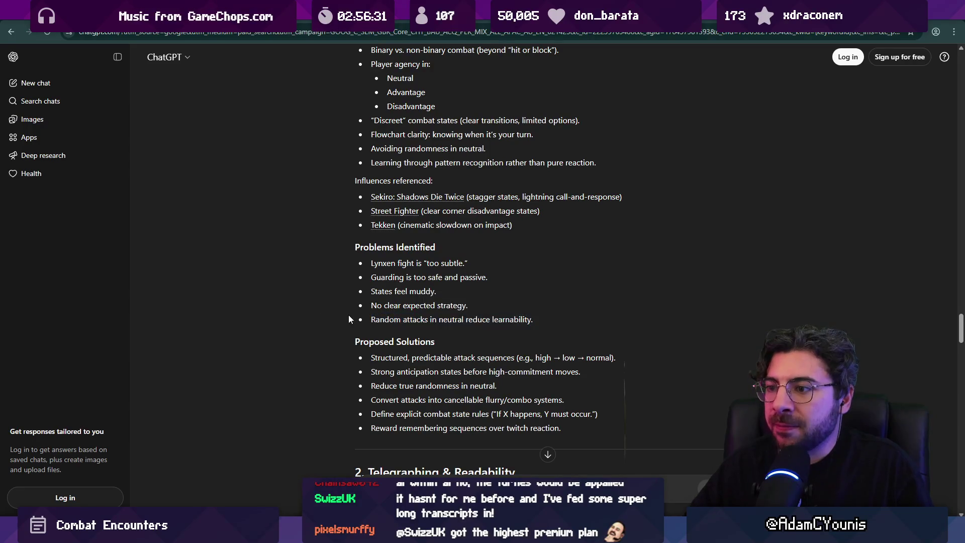
{"action": "scroll", "coordinate": [348, 317], "scroll_direction": "down", "scroll_amount": 3}
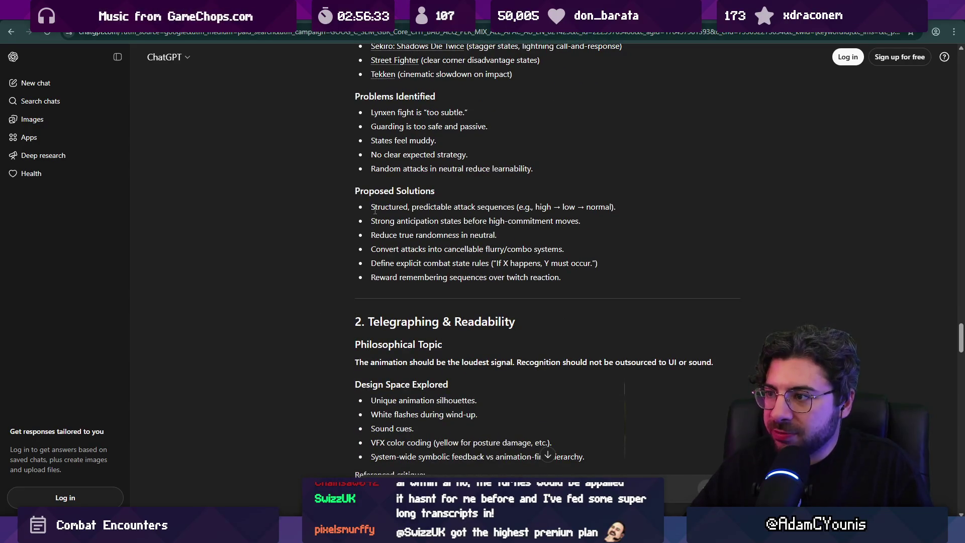
{"action": "scroll", "coordinate": [377, 227], "scroll_direction": "up", "scroll_amount": 1}
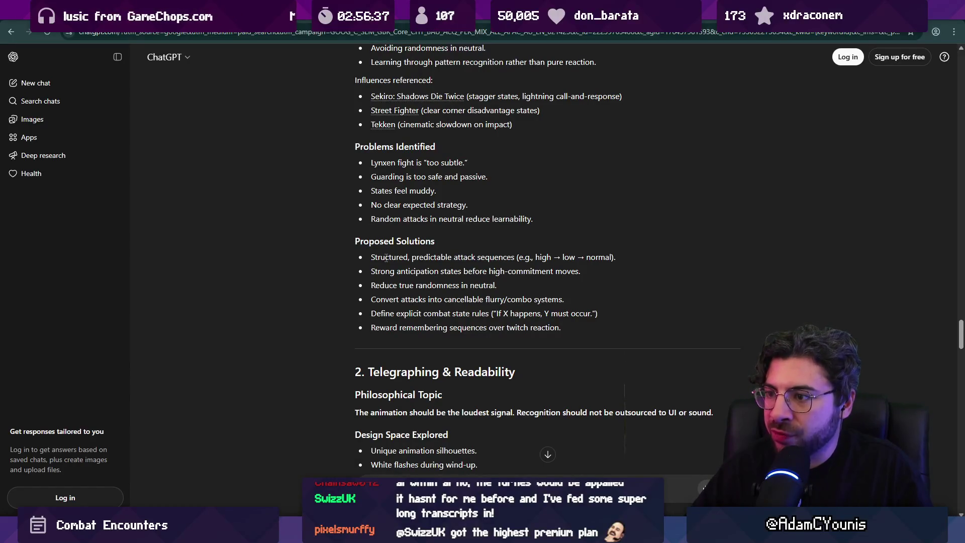
Select the Problems Identified and Proposed Solutions lines, ending at the explicit combat state rules bullet
{"action": "left_click_drag", "start_coordinate": [370, 286], "coordinate": [488, 290]}
{"action": "left_click", "coordinate": [496, 288]}
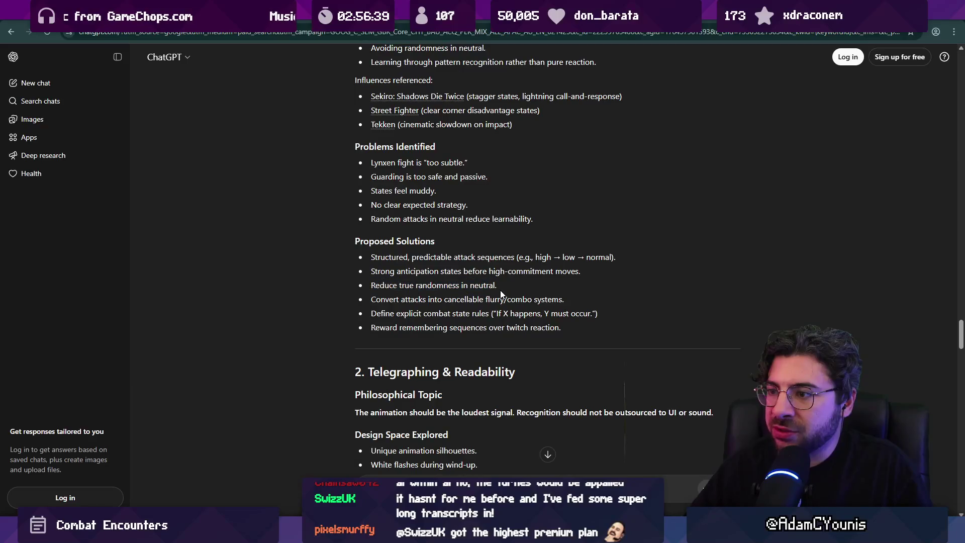
{"action": "left_click_drag", "start_coordinate": [371, 301], "coordinate": [564, 298]}
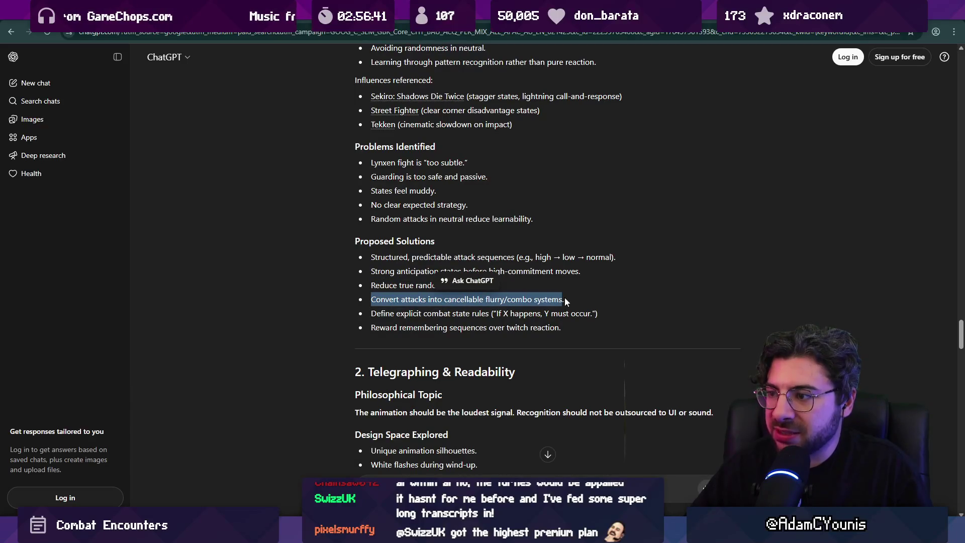
{"action": "left_click", "coordinate": [384, 308]}
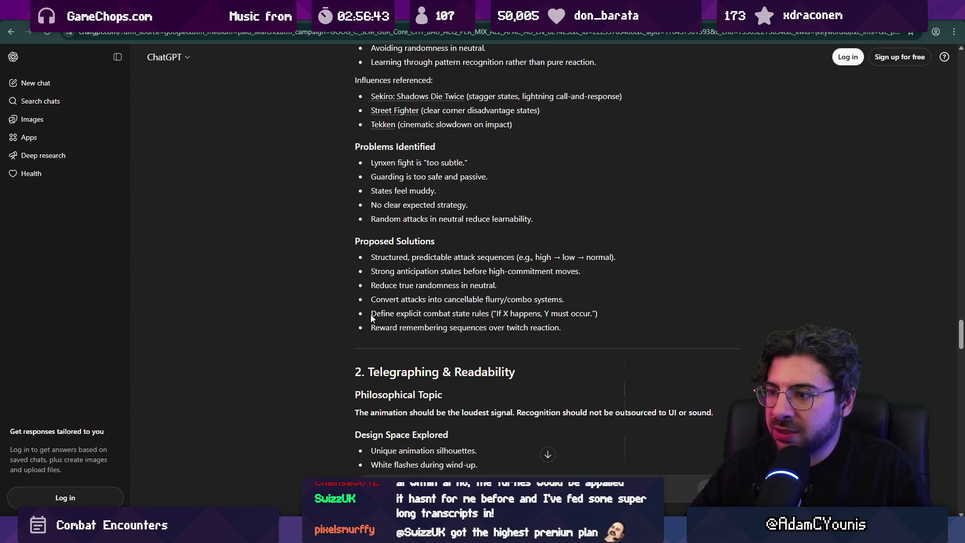
{"action": "mouse_move", "coordinate": [372, 314]}
{"action": "left_mouse_down"}
{"action": "mouse_move", "coordinate": [571, 315]}
{"action": "mouse_move", "coordinate": [575, 326]}
{"action": "left_mouse_up"}
{"action": "left_click", "coordinate": [457, 327]}
{"action": "mouse_move", "coordinate": [373, 330]}
{"action": "left_mouse_down"}
{"action": "mouse_move", "coordinate": [515, 328]}
{"action": "mouse_move", "coordinate": [344, 248]}
{"action": "mouse_move", "coordinate": [346, 150]}
{"action": "left_mouse_up"}
{"action": "left_click", "coordinate": [572, 327]}
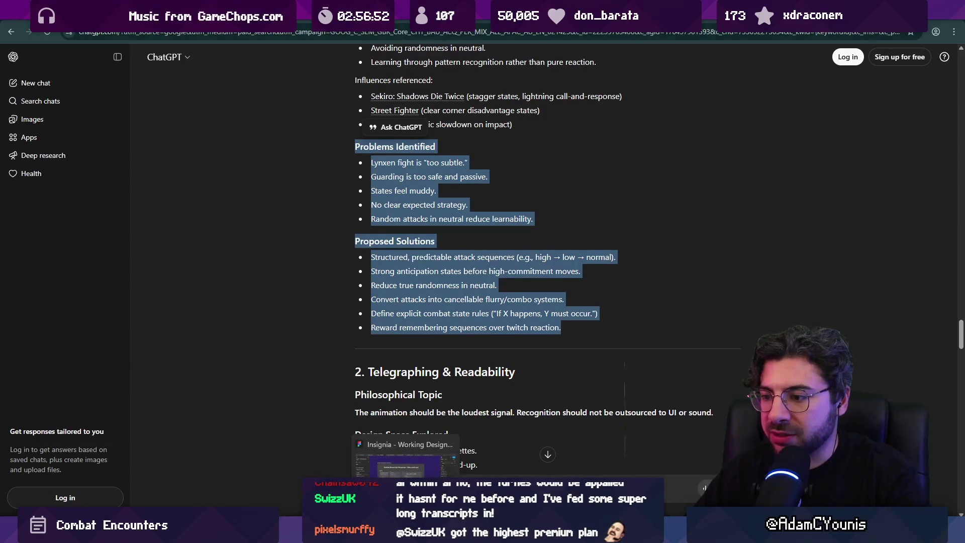
Switch to Figma and paste the summary, undoing the misplaced paste
{"action": "key", "text": "alt+Tab"}
{"action": "scroll", "coordinate": [457, 347], "scroll_direction": "up", "scroll_amount": 5}
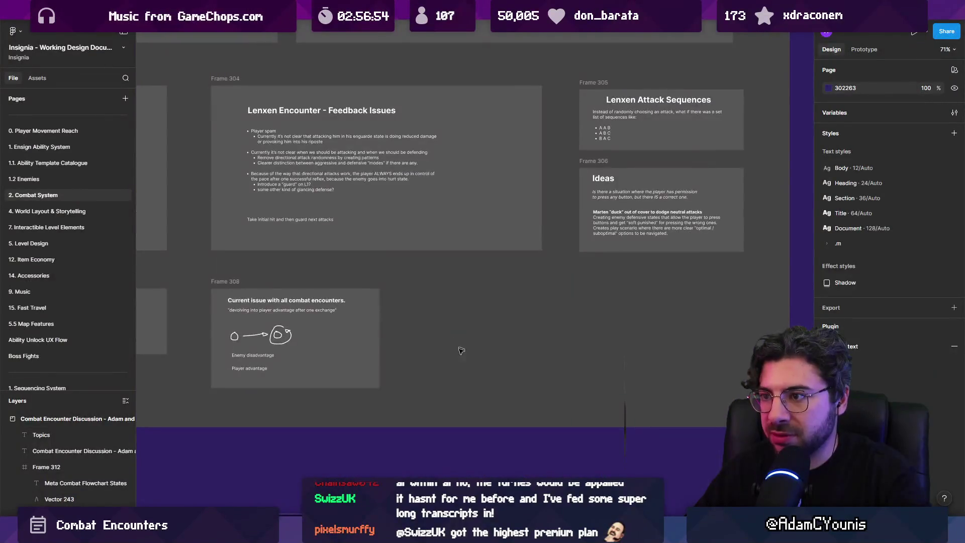
{"action": "scroll", "coordinate": [458, 348], "scroll_direction": "down", "scroll_amount": 5}
{"action": "key", "text": "ctrl+v"}
{"action": "left_click_drag", "start_coordinate": [282, 239], "coordinate": [156, 238]}
{"action": "key", "text": "ctrl+z"}
{"action": "key", "text": "ctrl+z"}
Move Frame 308 right, extend the Feedback Issues frame down, and paste the text scaled to 594×260
{"action": "scroll", "coordinate": [463, 341], "scroll_direction": "up", "scroll_amount": 4}
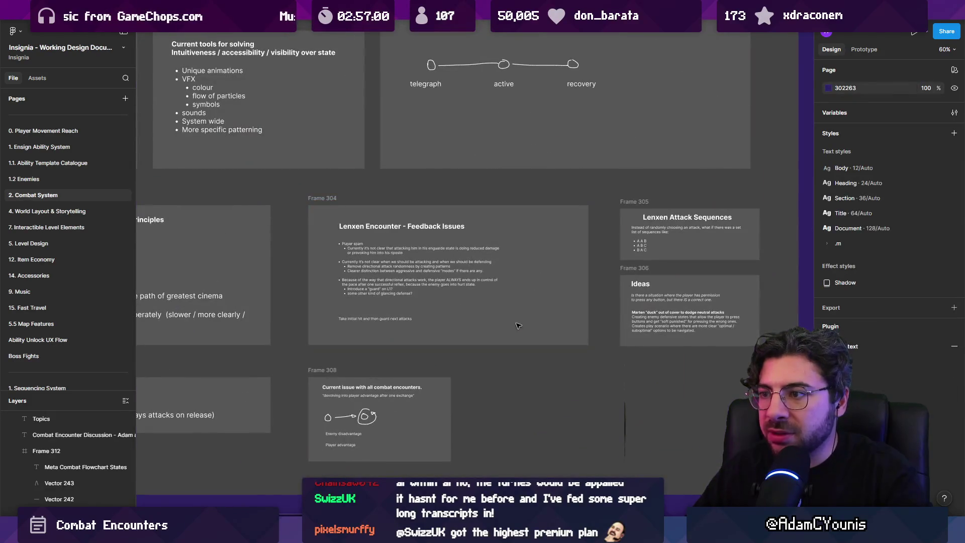
{"action": "left_click_drag", "start_coordinate": [338, 371], "coordinate": [655, 375]}
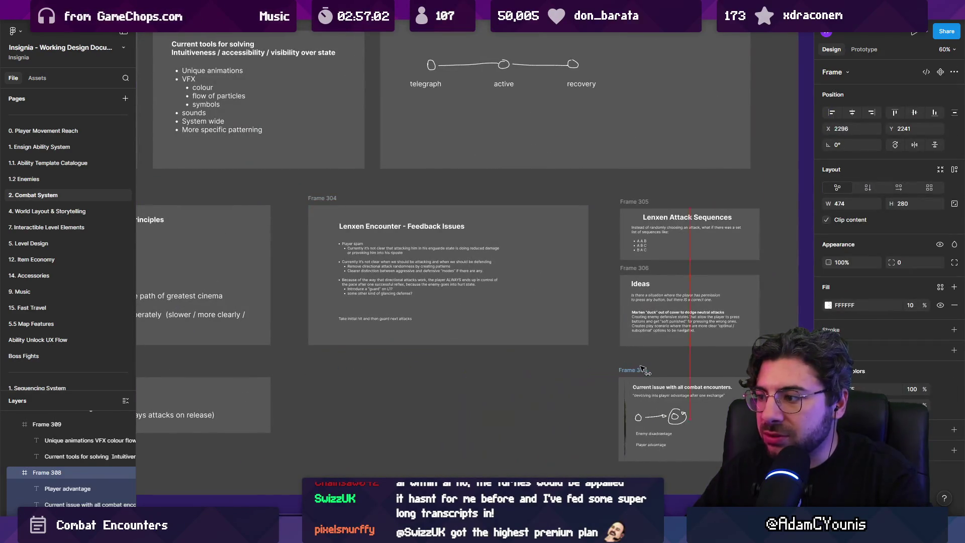
{"action": "left_click", "coordinate": [427, 334]}
{"action": "left_click_drag", "start_coordinate": [428, 365], "coordinate": [428, 465]}
{"action": "key", "text": "ctrl+v"}
{"action": "scroll", "coordinate": [422, 314], "scroll_direction": "down", "scroll_amount": 5}
{"action": "key", "text": "k"}
{"action": "mouse_move", "coordinate": [708, 148]}
{"action": "left_mouse_down"}
{"action": "mouse_move", "coordinate": [487, 236]}
{"action": "mouse_move", "coordinate": [430, 302]}
{"action": "mouse_move", "coordinate": [422, 332]}
{"action": "left_mouse_up"}
{"action": "scroll", "coordinate": [417, 331], "scroll_direction": "up", "scroll_amount": 5}
Set the pasted text's fill colour to a bright yellow-green
{"action": "key", "text": "v"}
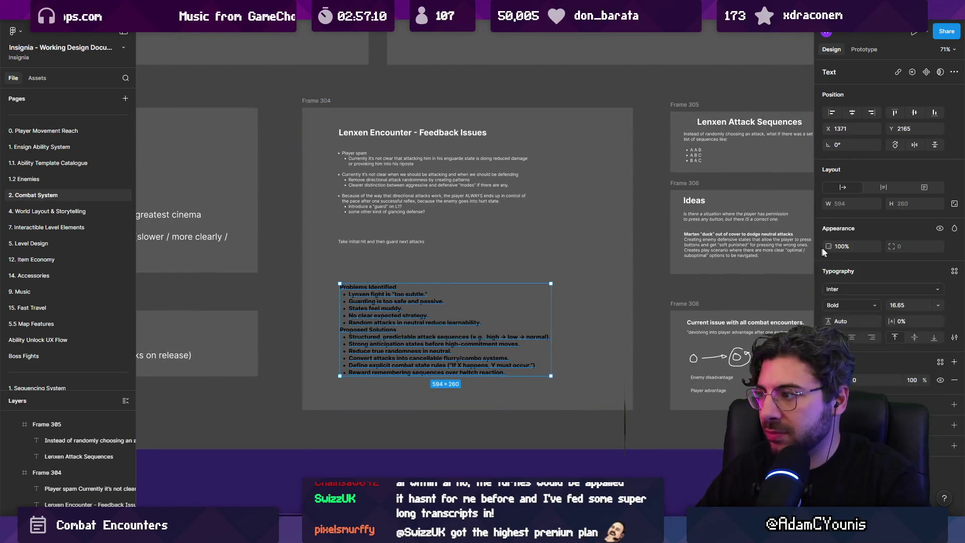
{"action": "left_click", "coordinate": [829, 380]}
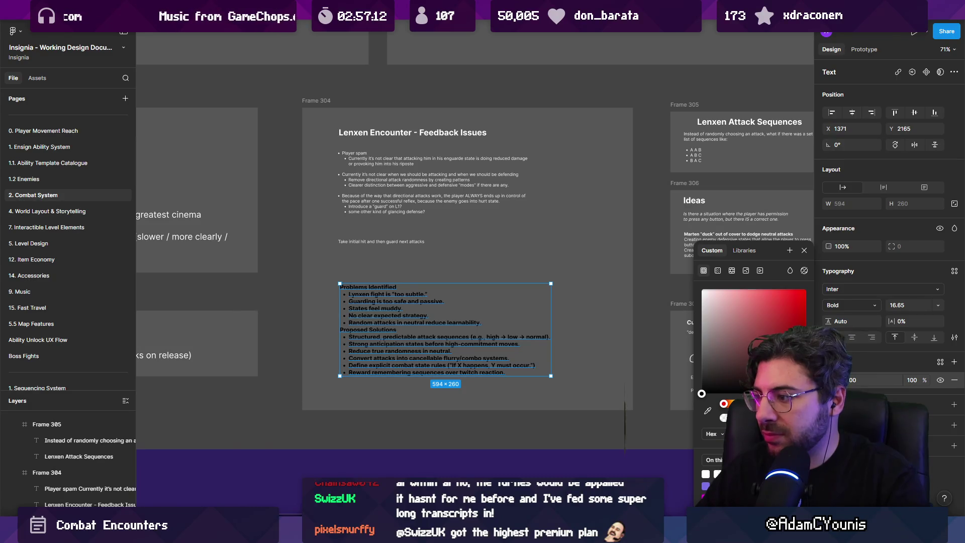
{"action": "left_click", "coordinate": [762, 404]}
{"action": "left_click_drag", "start_coordinate": [784, 312], "coordinate": [810, 270]}
{"action": "left_click", "coordinate": [703, 289]}
{"action": "left_click_drag", "start_coordinate": [716, 313], "coordinate": [702, 290]}
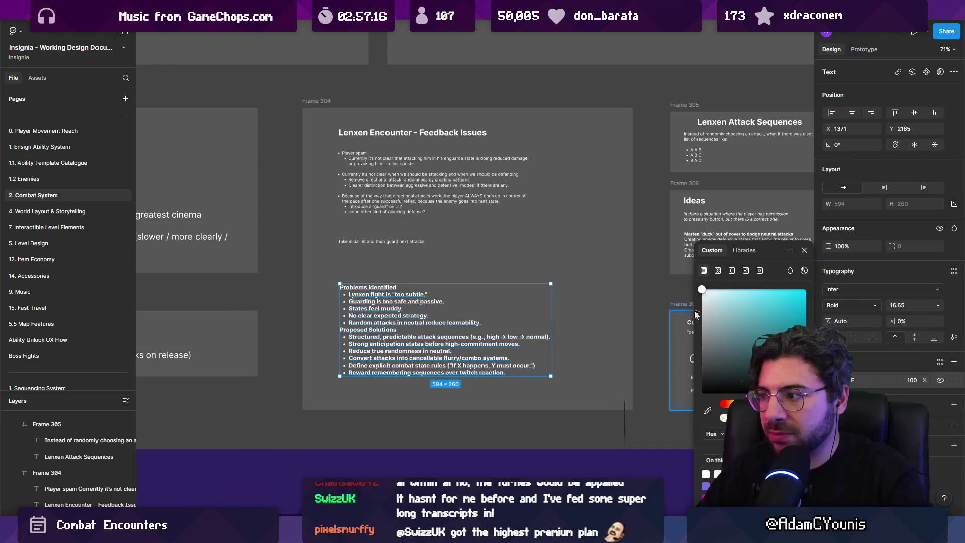
{"action": "left_click_drag", "start_coordinate": [741, 358], "coordinate": [740, 276]}
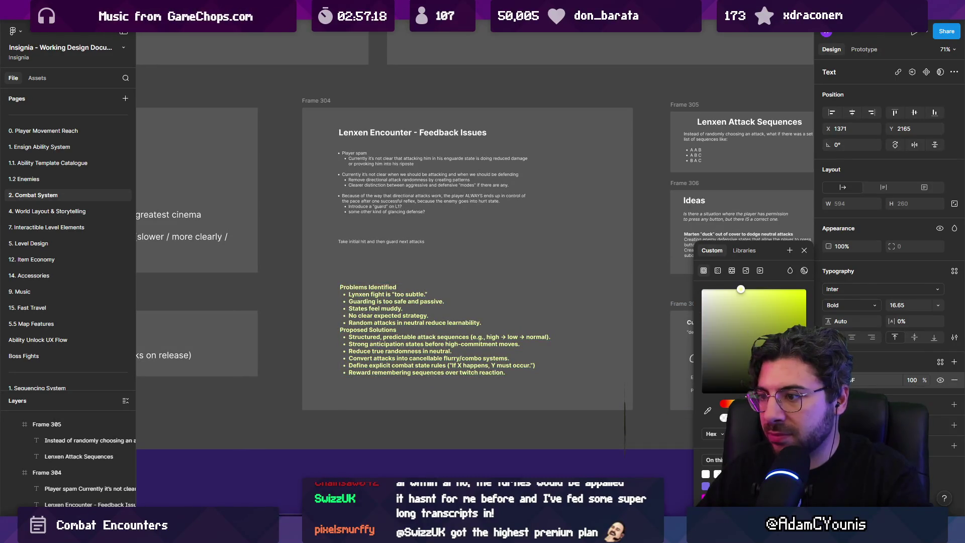
{"action": "left_click_drag", "start_coordinate": [735, 404], "coordinate": [729, 391]}
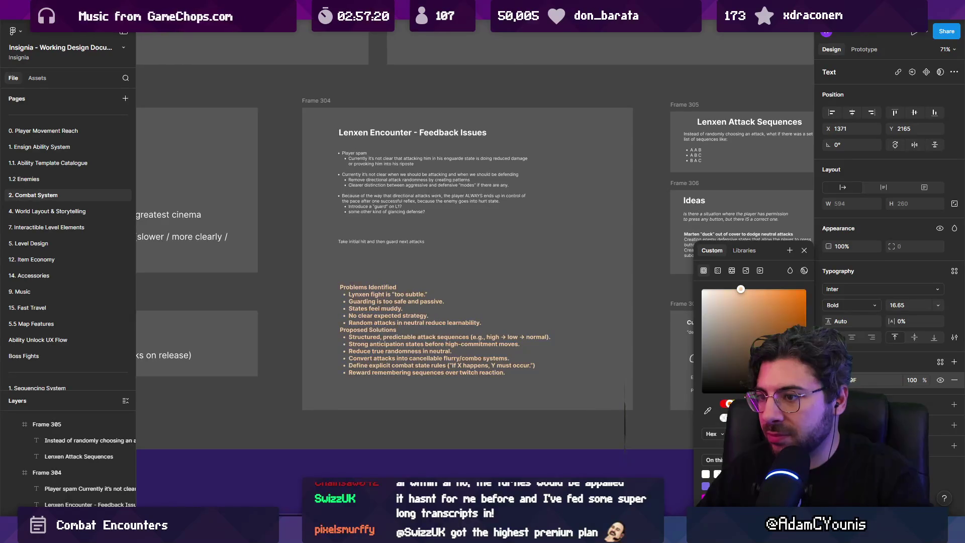
{"action": "key", "text": "ctrl+z"}
{"action": "scroll", "coordinate": [325, 325], "scroll_direction": "up", "scroll_amount": 3}
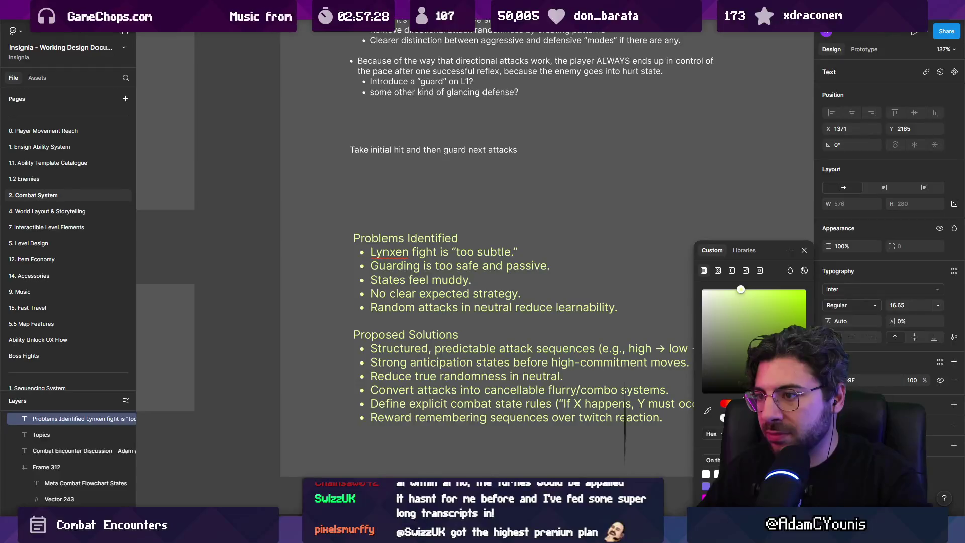
{"action": "left_click", "coordinate": [798, 297]}
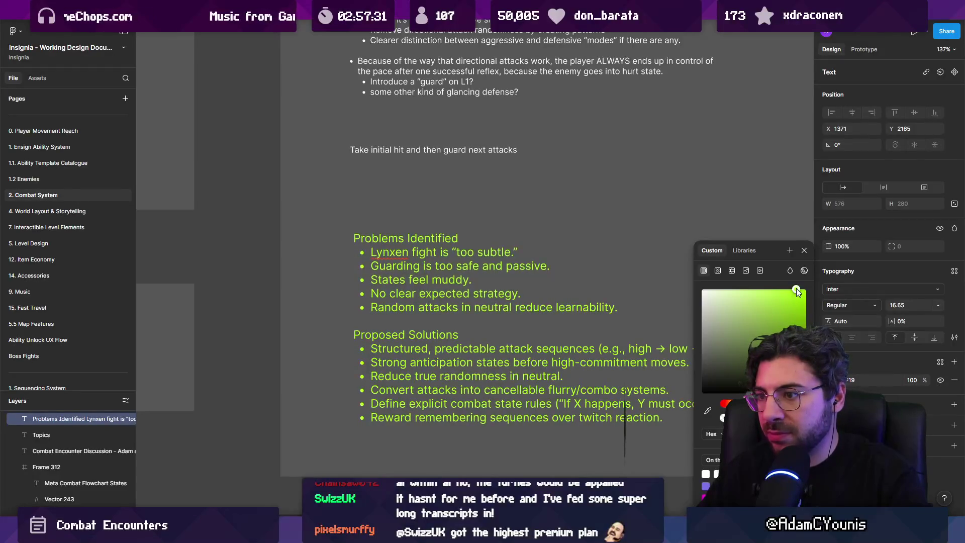
{"action": "scroll", "coordinate": [318, 286], "scroll_direction": "down", "scroll_amount": 3}
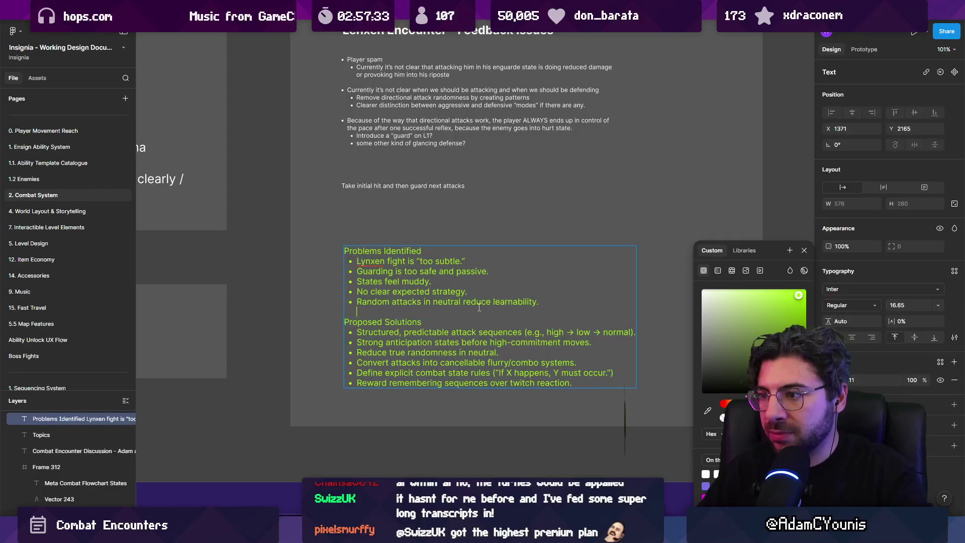
{"action": "left_click", "coordinate": [463, 295]}
Wrap the text in a black-filled auto-layout frame and add a 'Chat GPT Summary' heading line
{"action": "key", "text": "shift+a"}
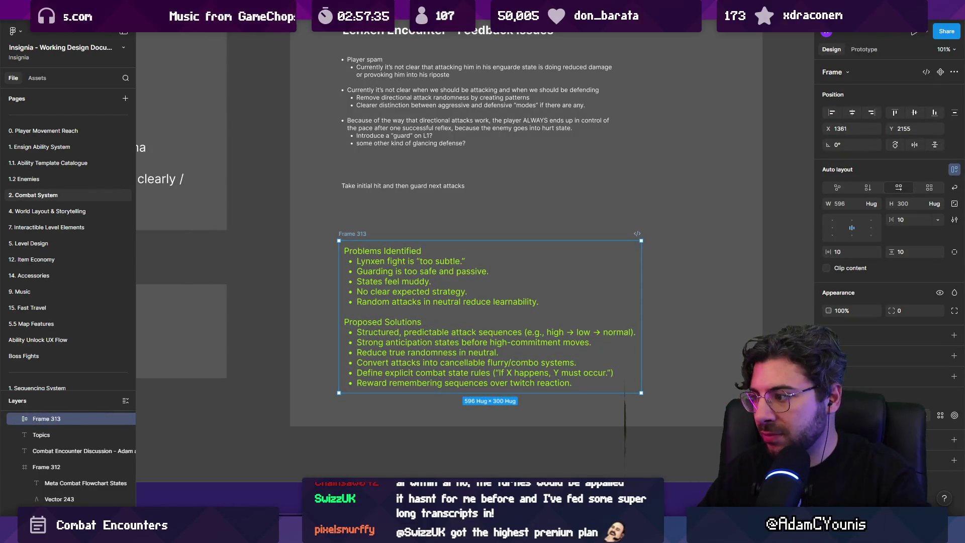
{"action": "left_click", "coordinate": [828, 354]}
{"action": "left_click", "coordinate": [703, 391]}
{"action": "double_click", "coordinate": [366, 250]}
{"action": "key", "text": "Return"}
{"action": "key", "text": "Left"}
{"action": "key", "text": "Return"}
{"action": "key", "text": "Up"}
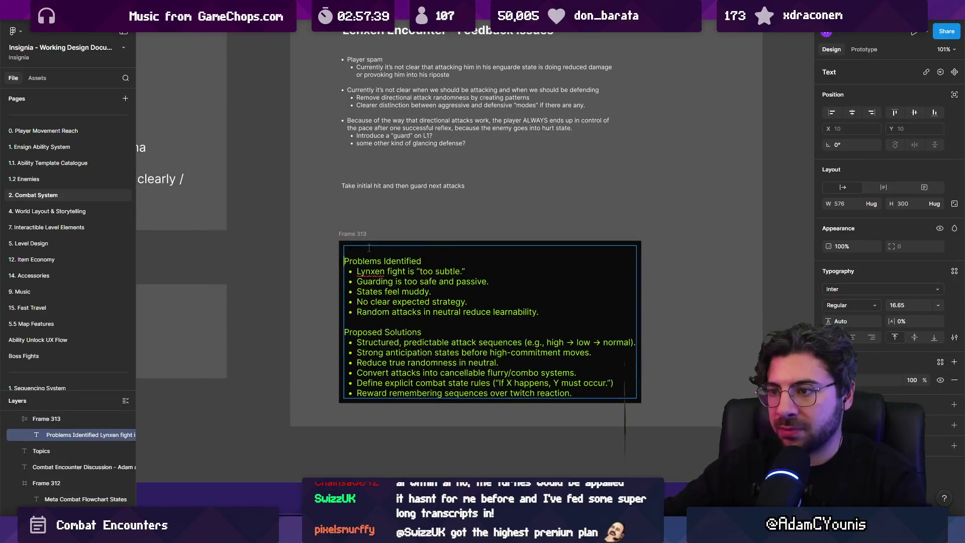
{"action": "type", "text": "Chat GP"}
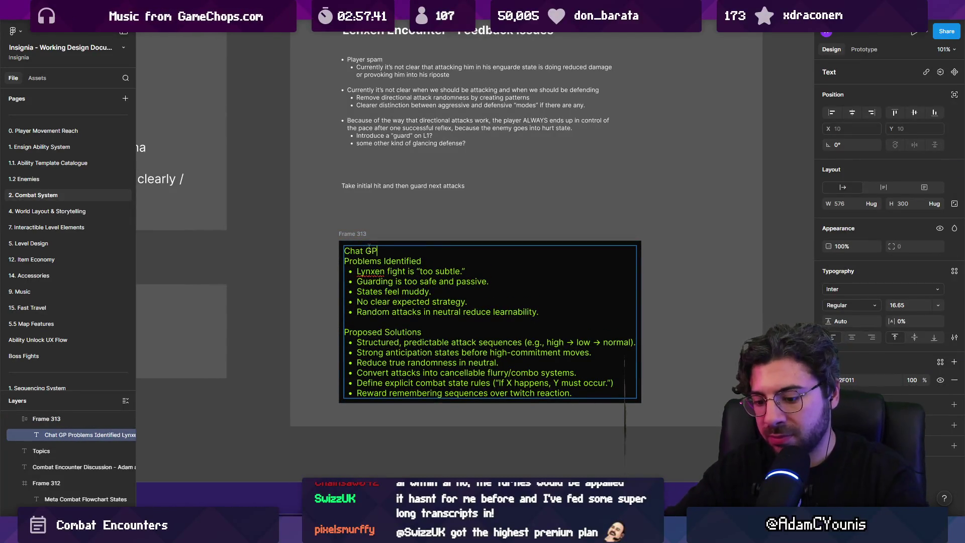
{"action": "type", "text": "T Summary"}
{"action": "key", "text": "Return"}
Make the 'Chat GPT Summary' heading bold and move the summary card up and right
{"action": "key", "text": "shift+Up"}
{"action": "key", "text": "ctrl+b"}
{"action": "key", "text": "Escape"}
{"action": "key", "text": "Escape"}
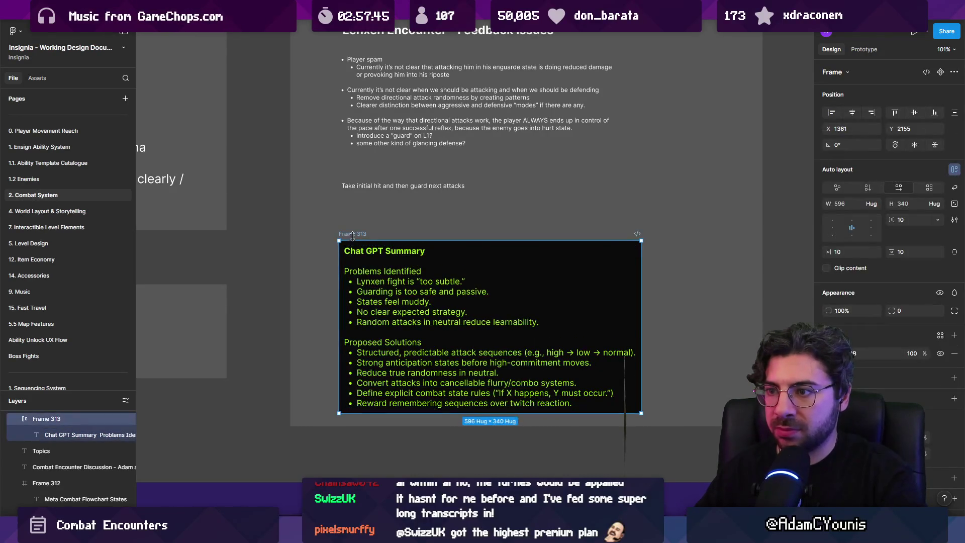
{"action": "left_click_drag", "start_coordinate": [366, 234], "coordinate": [391, 219]}
Turn the summary card's text pure green
{"action": "key", "text": "Return"}
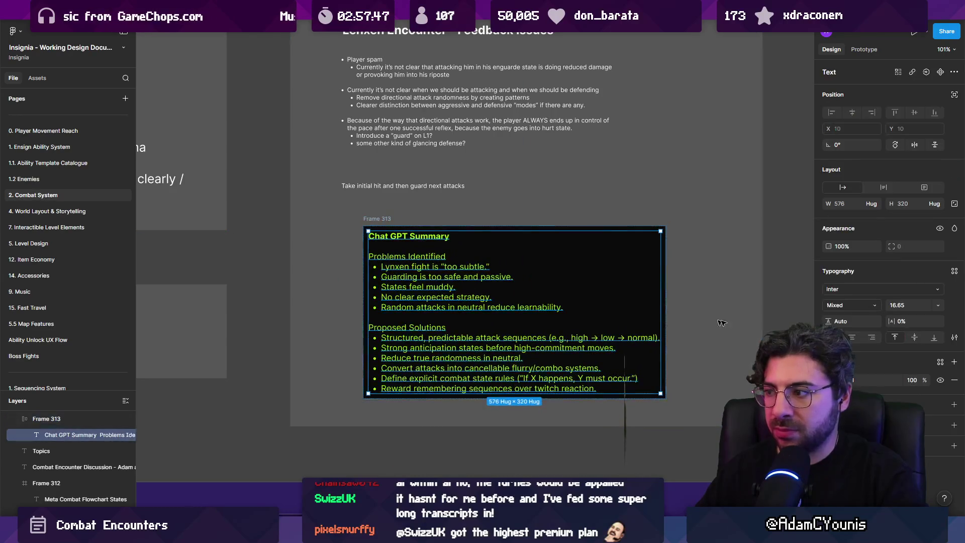
{"action": "left_click", "coordinate": [829, 380]}
{"action": "left_click_drag", "start_coordinate": [730, 404], "coordinate": [739, 403]}
Give the summary card 30 horizontal and 30 vertical padding
{"action": "key", "text": "shift+Return"}
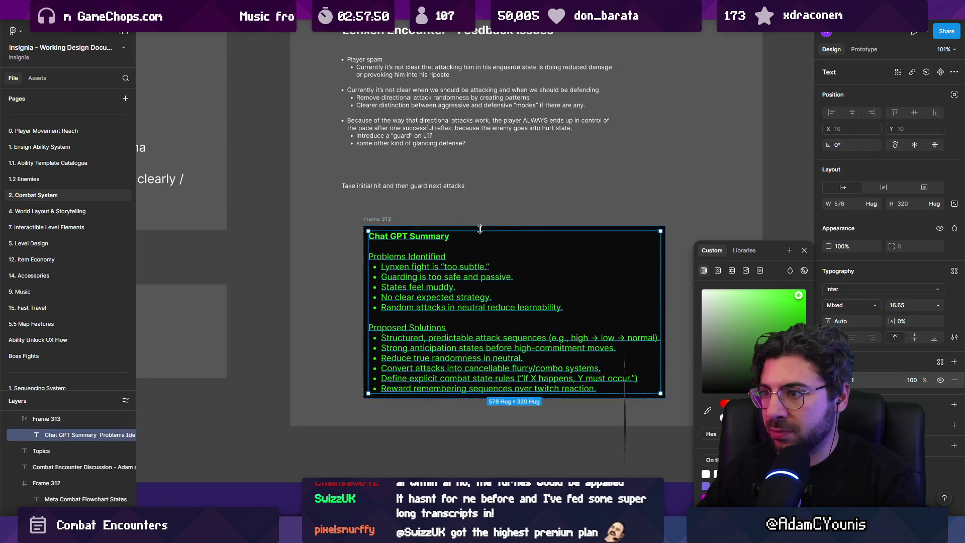
{"action": "left_click", "coordinate": [858, 247]}
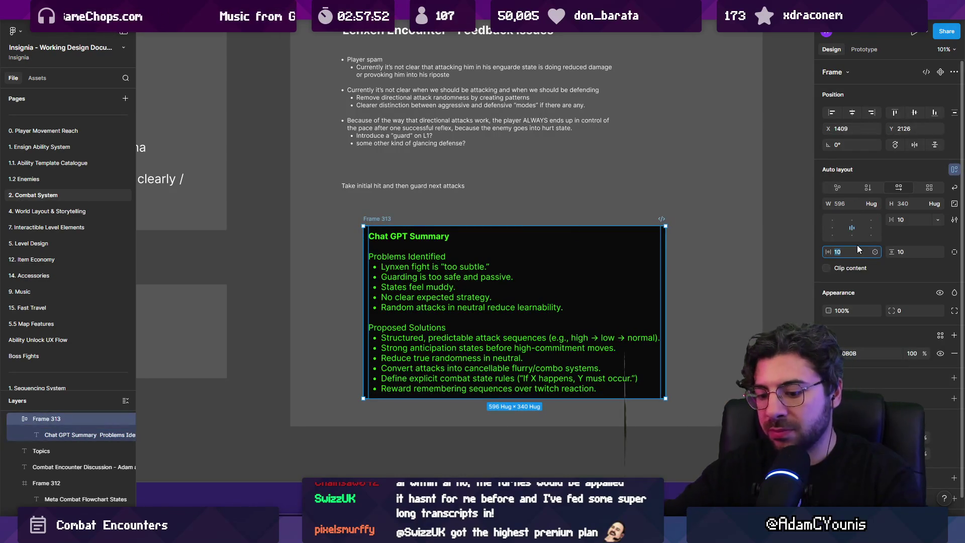
{"action": "type", "text": "30"}
{"action": "key", "text": "Return"}
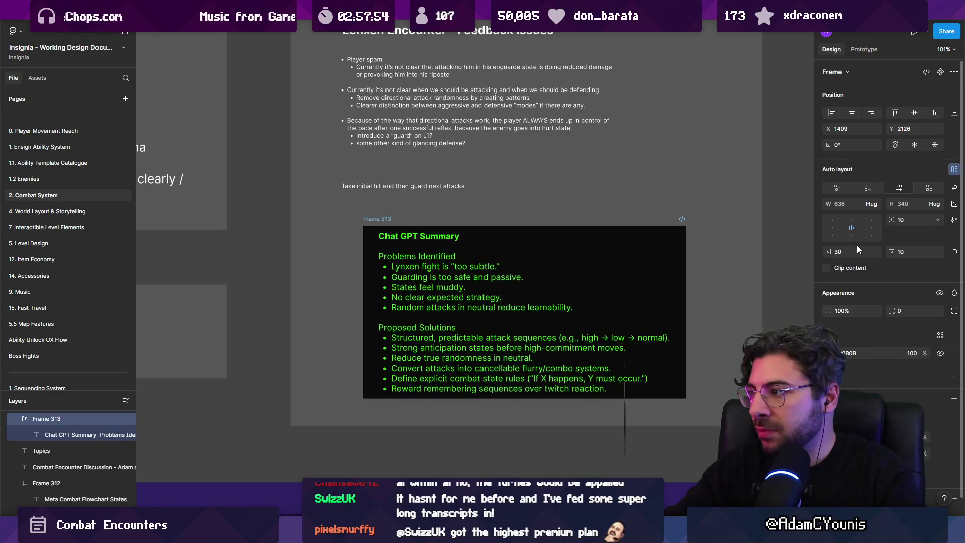
{"action": "left_click", "coordinate": [920, 256]}
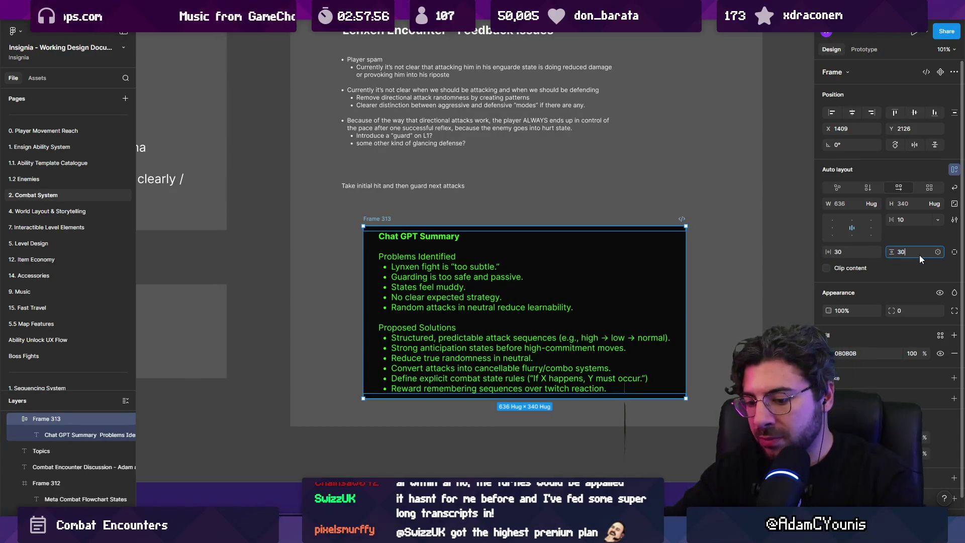
{"action": "type", "text": "30"}
{"action": "key", "text": "Return"}
{"action": "key", "text": "Escape"}
Set the summary card's corner radius to 15
{"action": "left_click", "coordinate": [376, 217]}
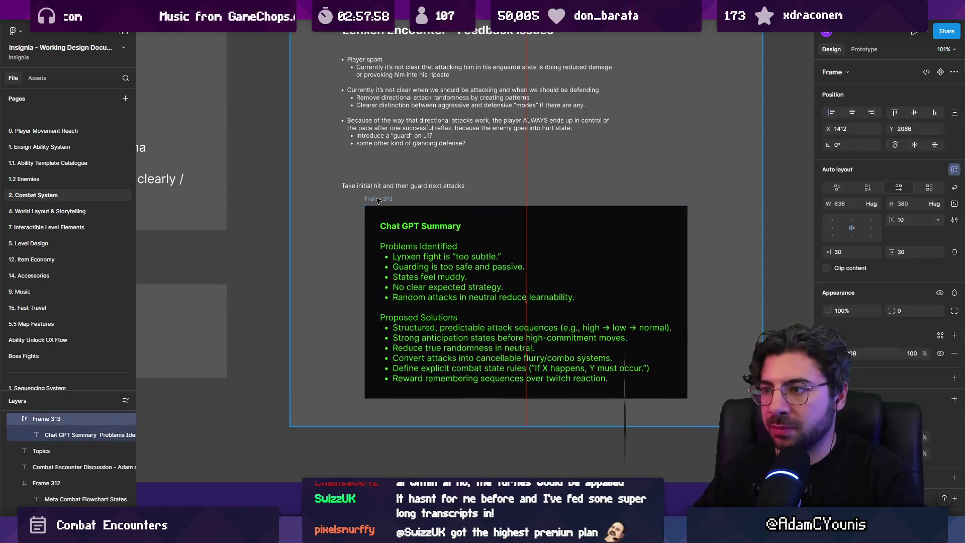
{"action": "scroll", "coordinate": [439, 104], "scroll_direction": "down", "scroll_amount": 2}
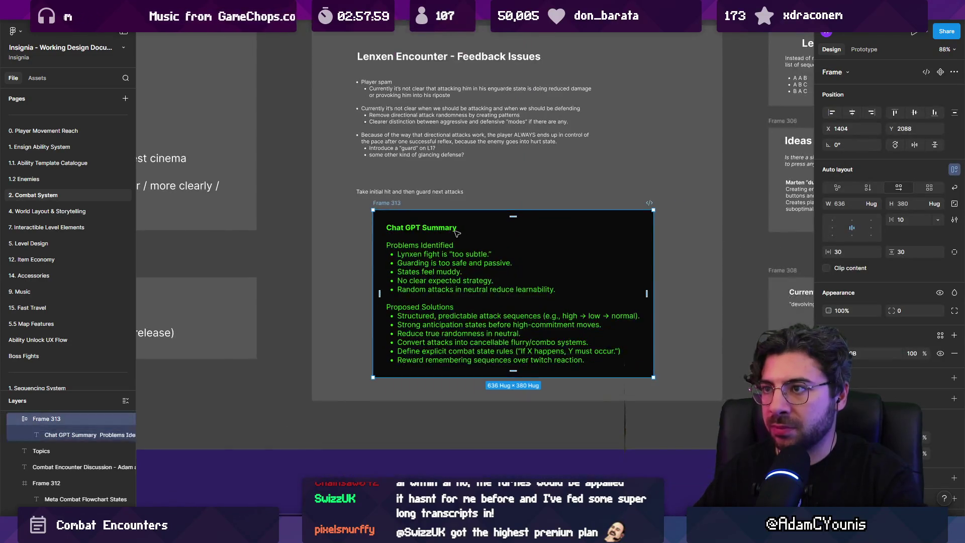
{"action": "left_click", "coordinate": [900, 306]}
{"action": "type", "text": "15"}
{"action": "key", "text": "Return"}
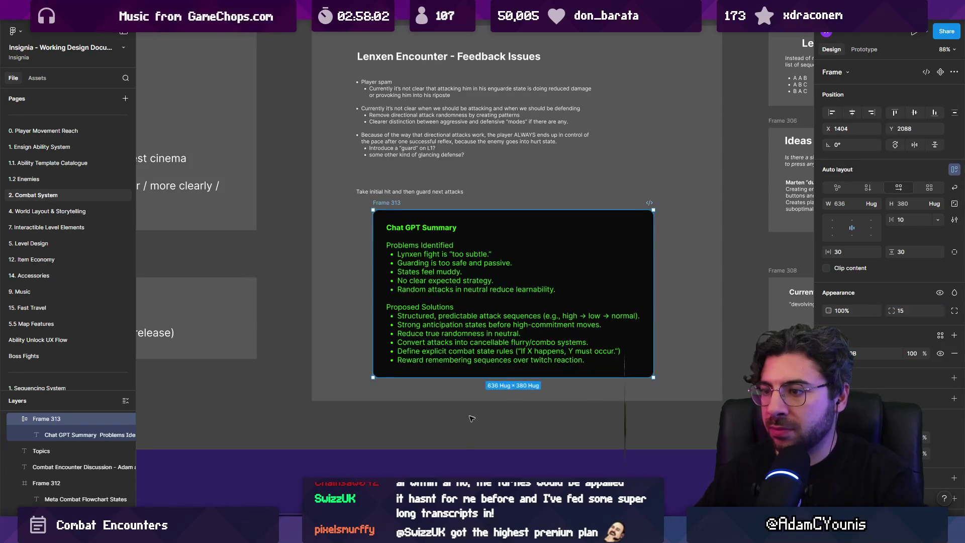
{"action": "left_click", "coordinate": [471, 418]}
{"action": "scroll", "coordinate": [473, 322], "scroll_direction": "up", "scroll_amount": 2}
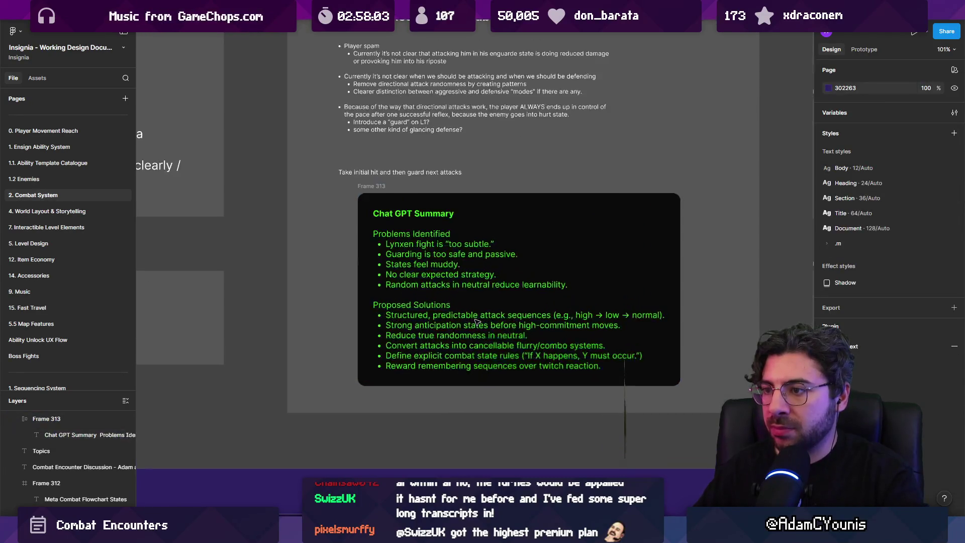
Lower Frame 313's fill opacity from 100% to 44%
{"action": "left_click", "coordinate": [596, 209]}
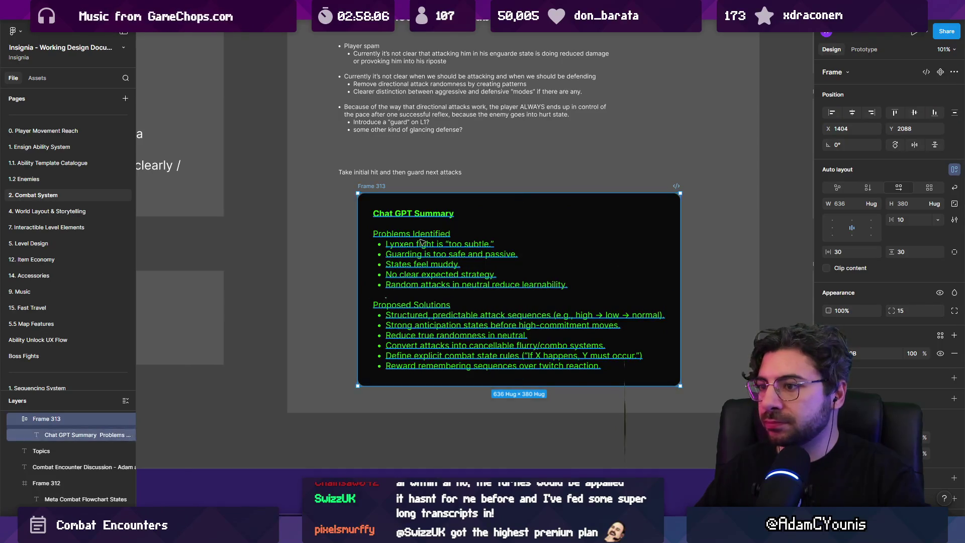
{"action": "key", "text": "Escape"}
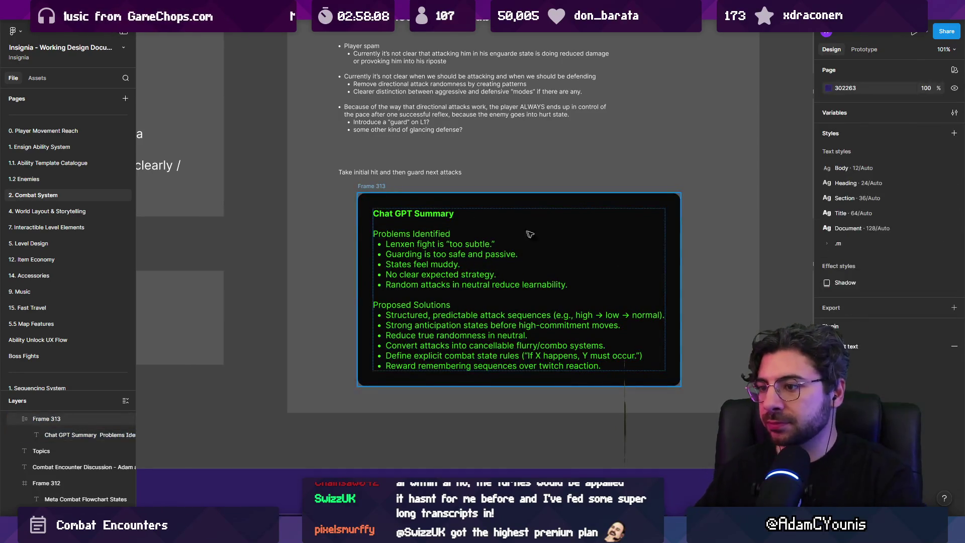
{"action": "left_click", "coordinate": [530, 233]}
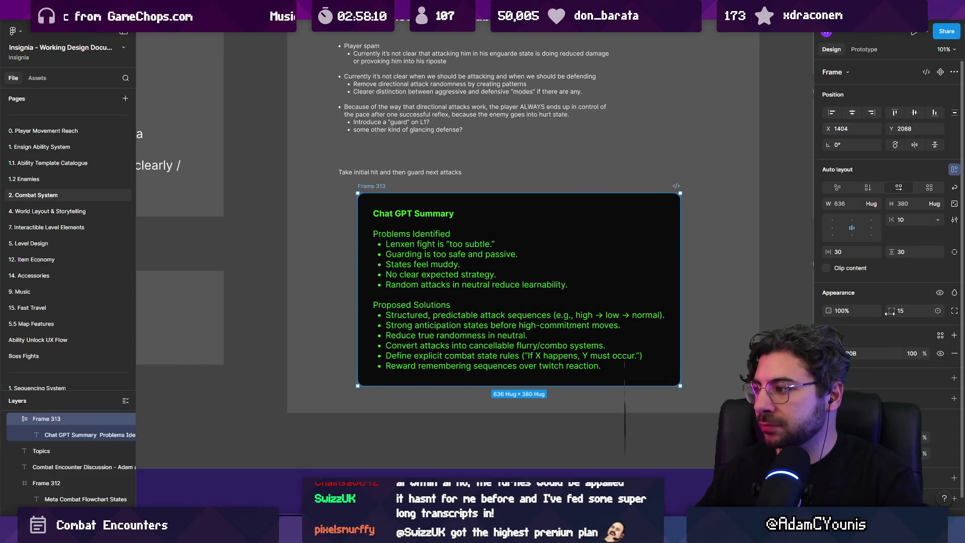
{"action": "left_click_drag", "start_coordinate": [924, 354], "coordinate": [709, 343]}
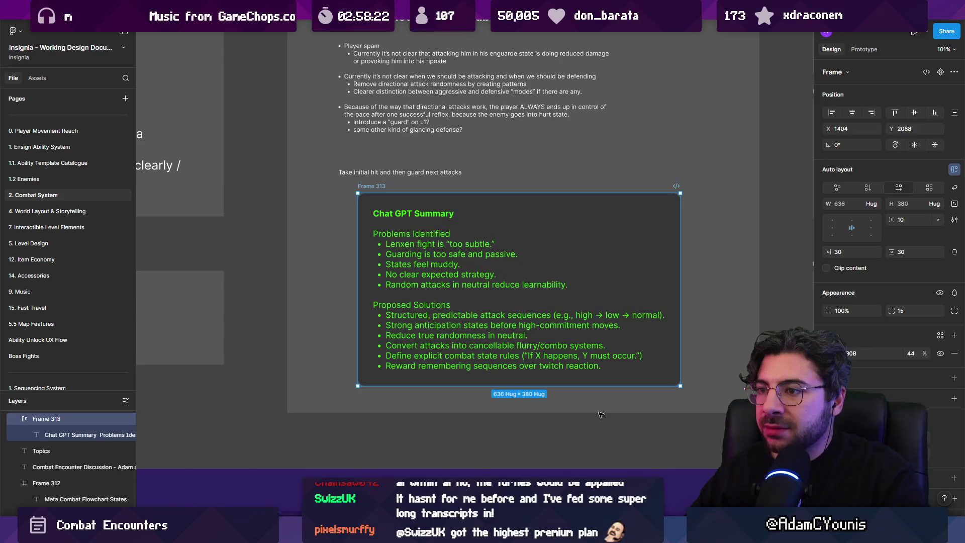
In ChatGPT, highlight the sentence about animation being the loudest signal
{"action": "mouse_move", "coordinate": [680, 531]}
{"action": "left_click", "coordinate": [680, 478]}
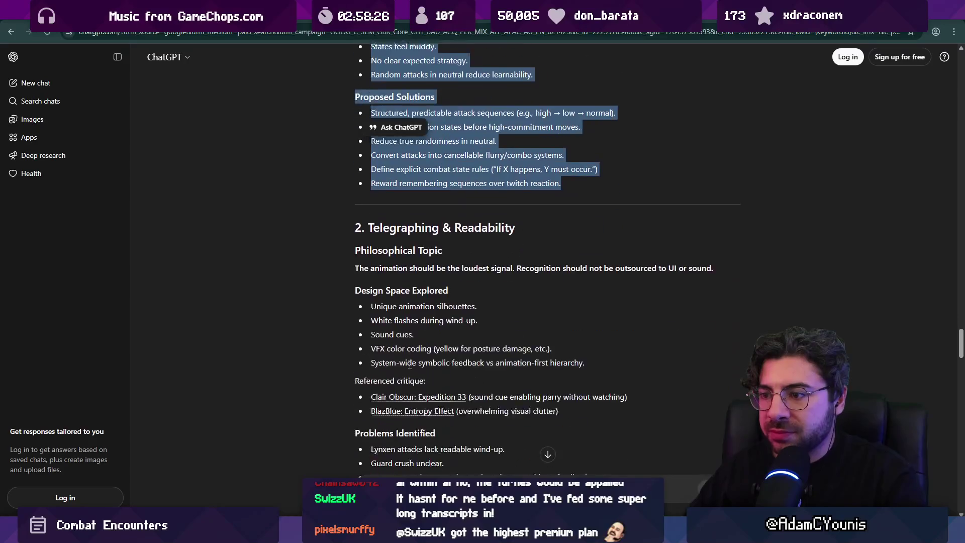
{"action": "left_click", "coordinate": [336, 300]}
{"action": "scroll", "coordinate": [332, 305], "scroll_direction": "down", "scroll_amount": 3}
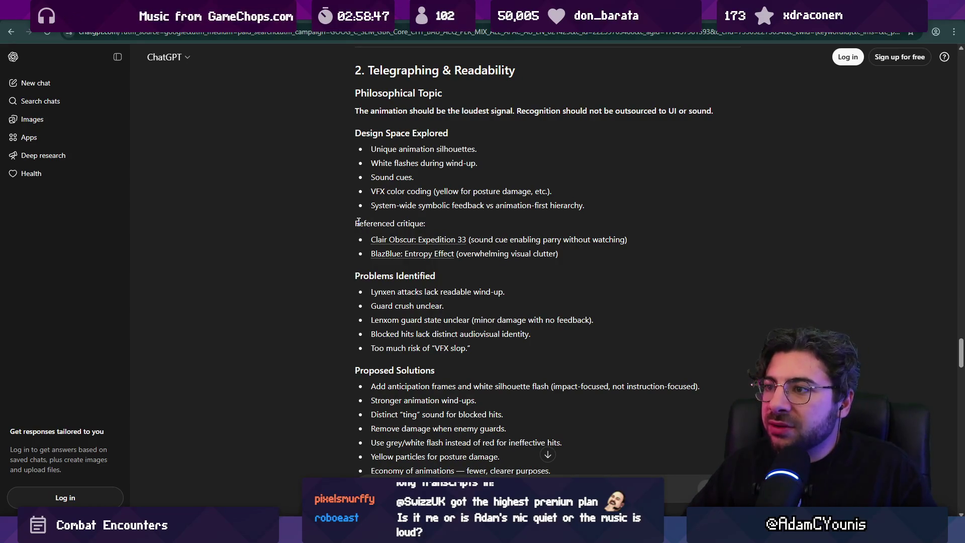
{"action": "scroll", "coordinate": [359, 221], "scroll_direction": "up", "scroll_amount": 1}
{"action": "left_click_drag", "start_coordinate": [357, 164], "coordinate": [721, 164]}
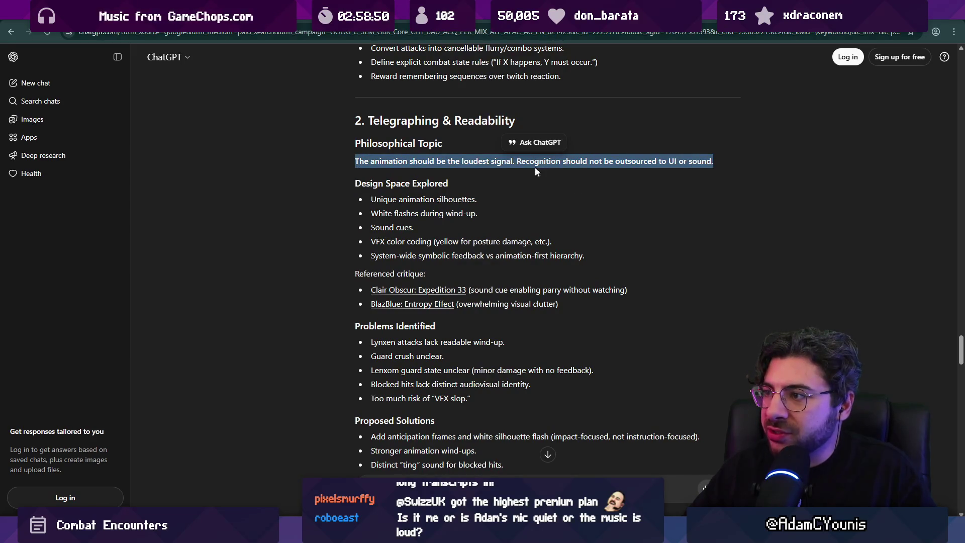
{"action": "left_click", "coordinate": [496, 185]}
Highlight the Lynxen wind-up problem and blocked-hits audiovisual bullet, then zoom out the Figma board
{"action": "scroll", "coordinate": [377, 177], "scroll_direction": "down", "scroll_amount": 1}
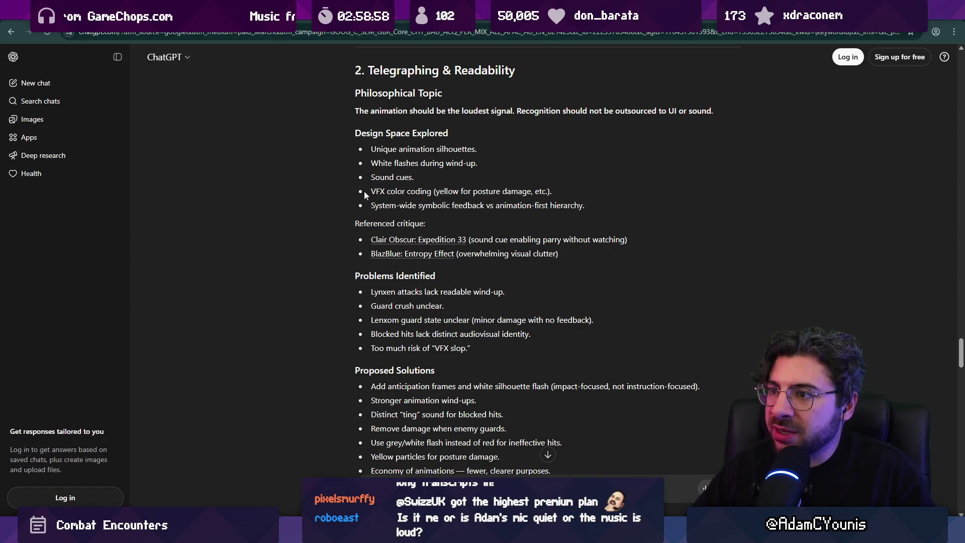
{"action": "scroll", "coordinate": [364, 195], "scroll_direction": "down", "scroll_amount": 2}
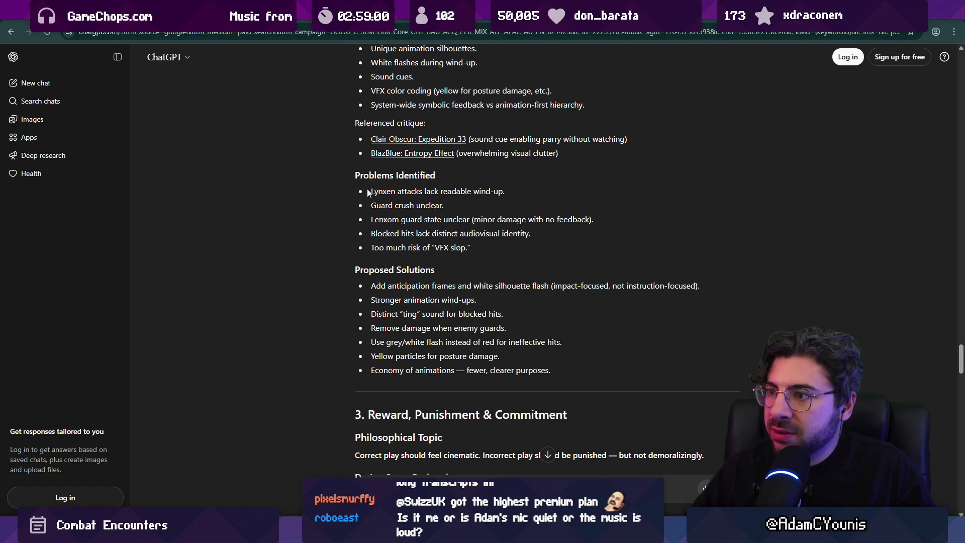
{"action": "left_click_drag", "start_coordinate": [368, 193], "coordinate": [505, 192]}
{"action": "left_click", "coordinate": [431, 202]}
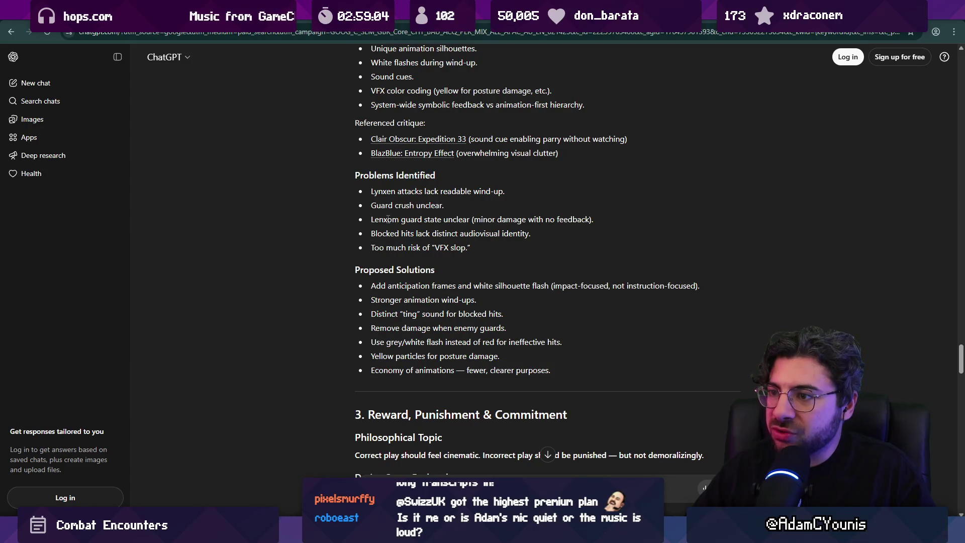
{"action": "scroll", "coordinate": [381, 217], "scroll_direction": "down", "scroll_amount": 1}
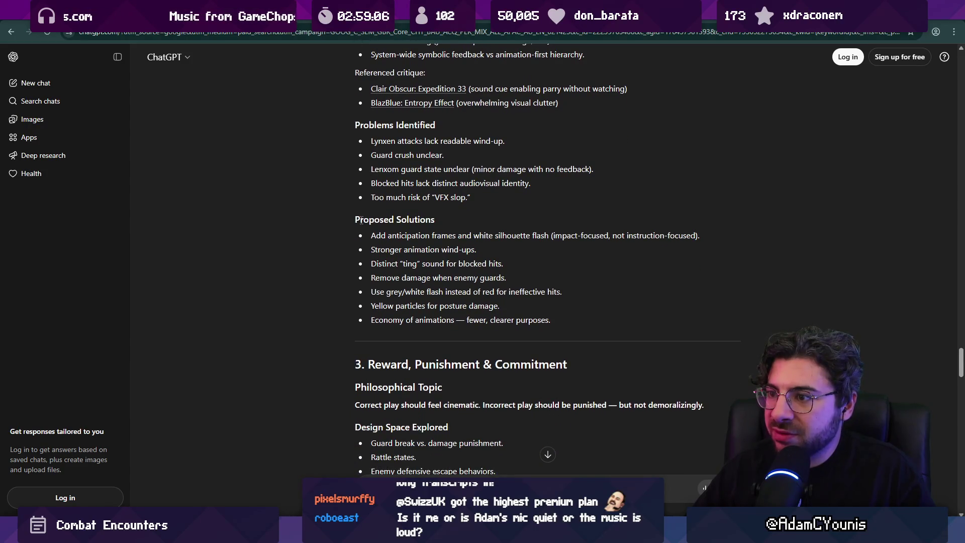
{"action": "scroll", "coordinate": [361, 220], "scroll_direction": "down", "scroll_amount": 3}
{"action": "scroll", "coordinate": [361, 219], "scroll_direction": "up", "scroll_amount": 3}
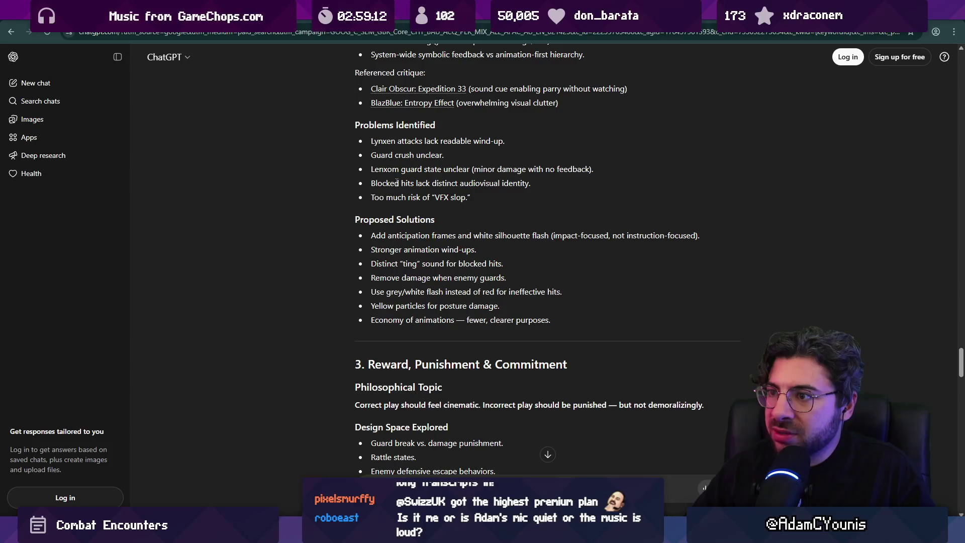
{"action": "scroll", "coordinate": [449, 195], "scroll_direction": "up", "scroll_amount": 1}
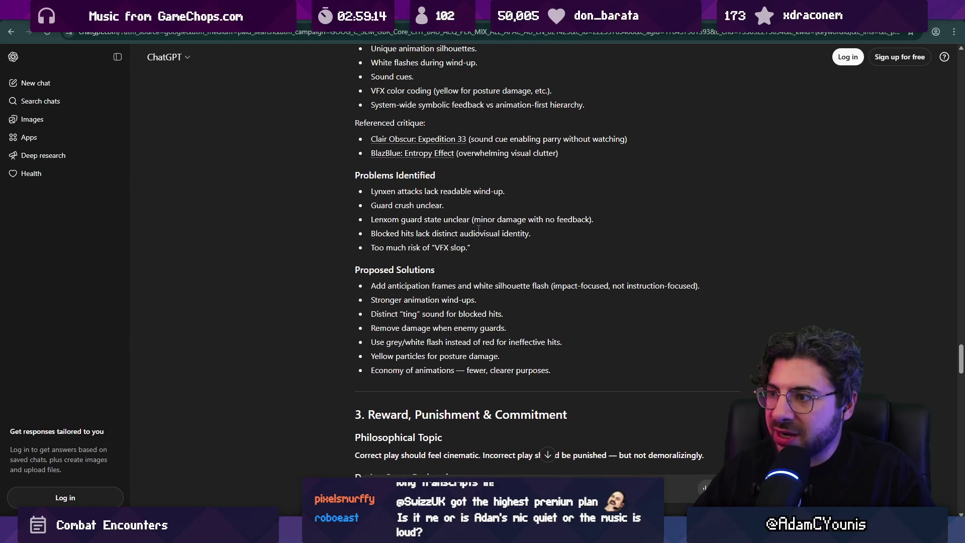
{"action": "triple_click", "coordinate": [373, 237]}
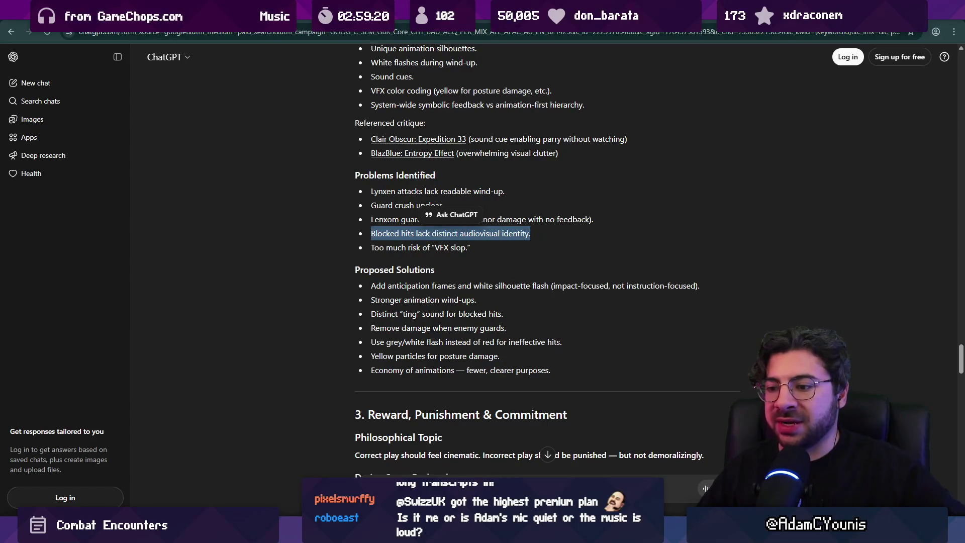
{"action": "key", "text": "alt+Tab"}
{"action": "key", "text": "shift+1"}
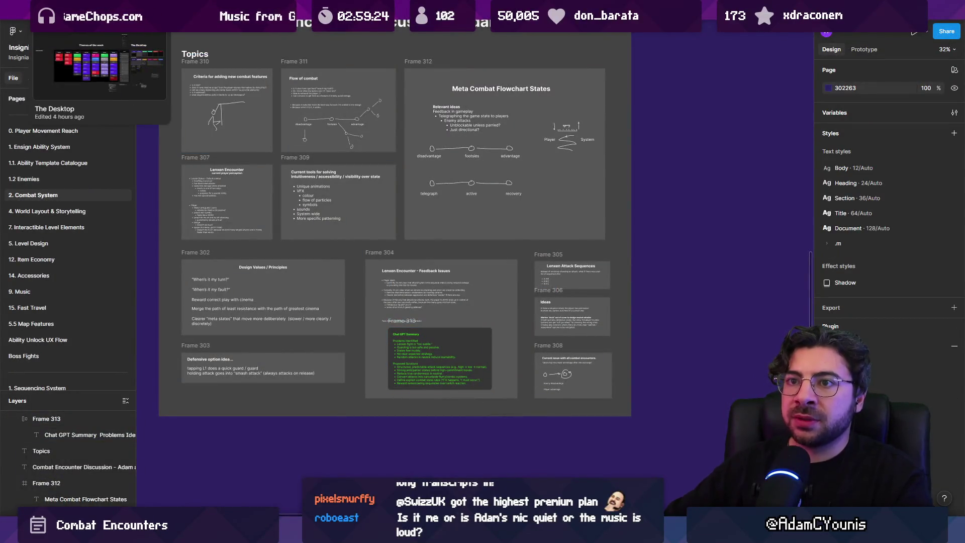
Bring a copy of the Demo Fixes task card from The Desktop file into the Insignia file
{"action": "key", "text": "ctrl+Tab"}
{"action": "scroll", "coordinate": [317, 150], "scroll_direction": "down", "scroll_amount": 10}
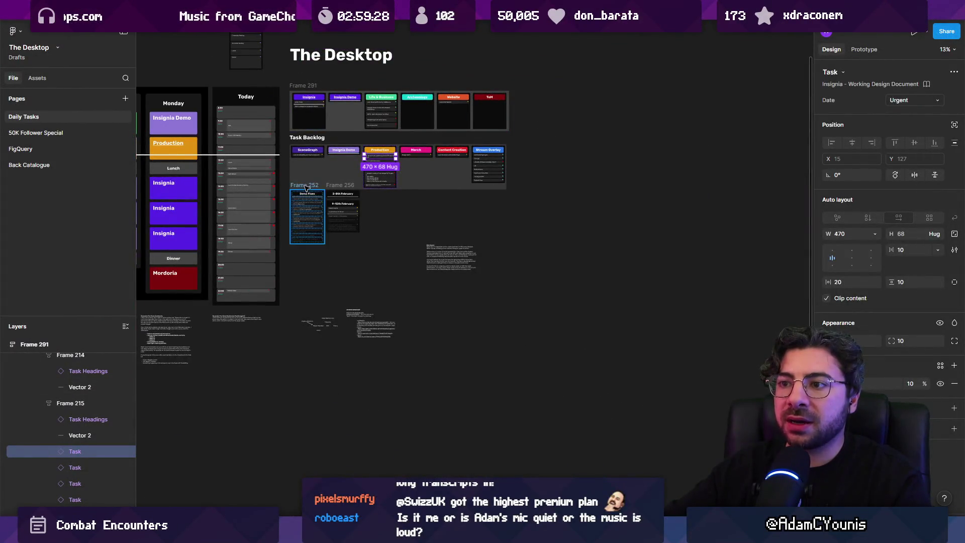
{"action": "scroll", "coordinate": [293, 196], "scroll_direction": "up", "scroll_amount": 5}
{"action": "left_click", "coordinate": [293, 198]}
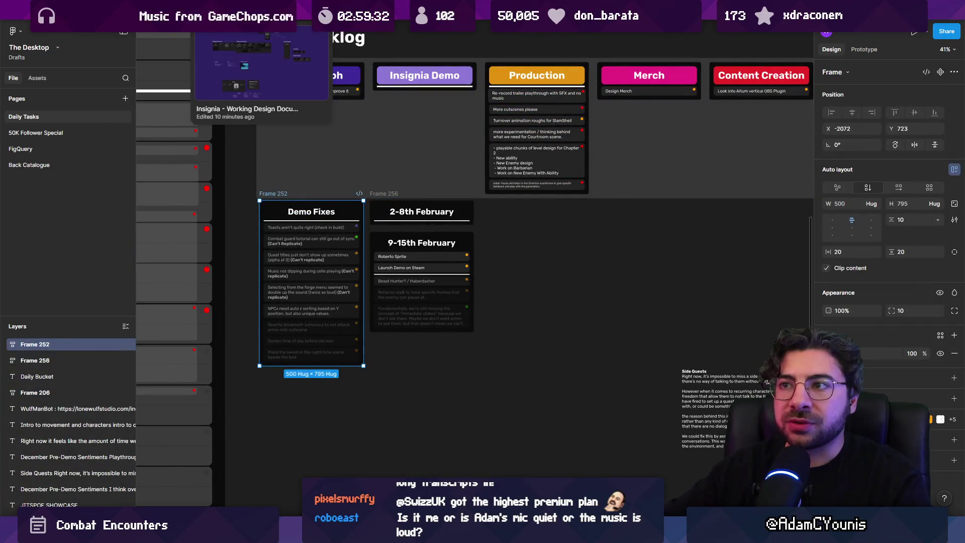
{"action": "left_click", "coordinate": [280, 10]}
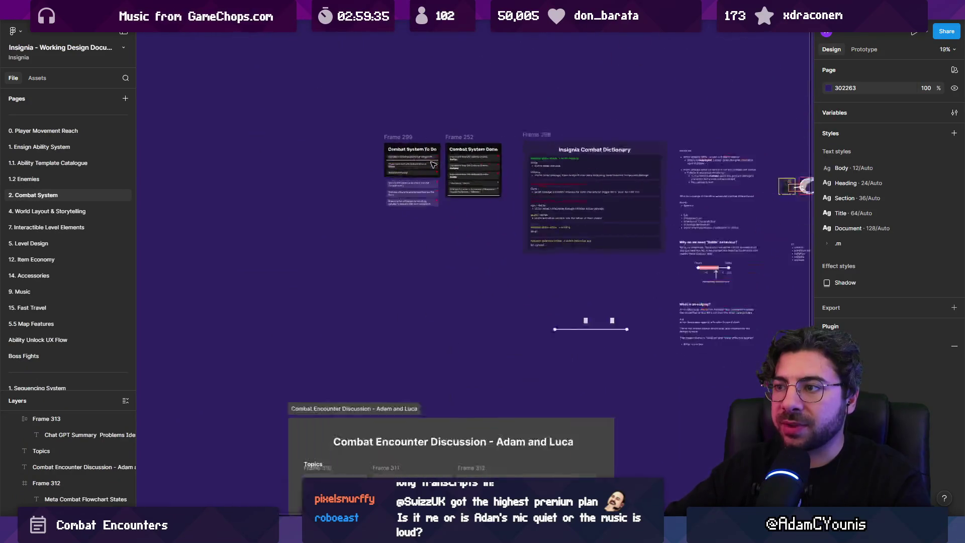
{"action": "scroll", "coordinate": [571, 343], "scroll_direction": "down", "scroll_amount": 5}
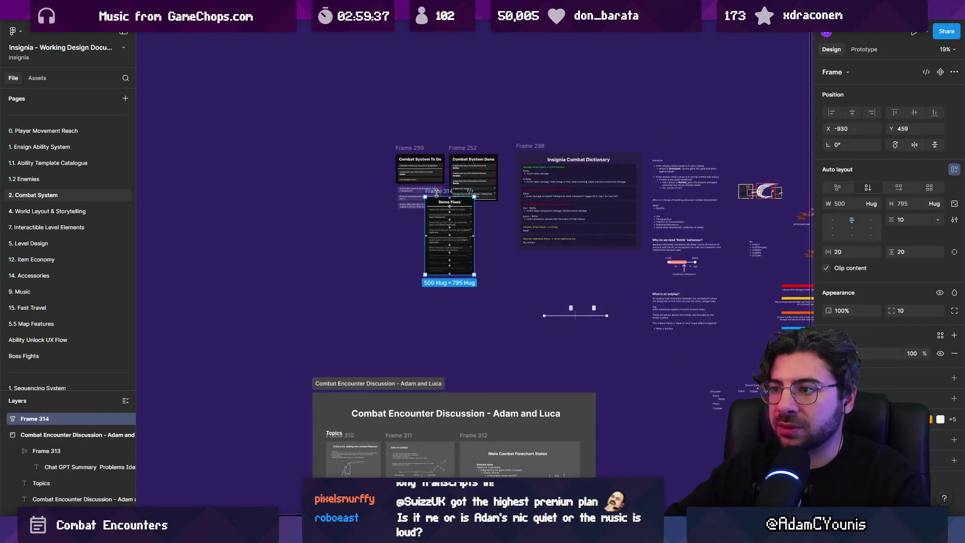
{"action": "scroll", "coordinate": [571, 343], "scroll_direction": "up", "scroll_amount": 5}
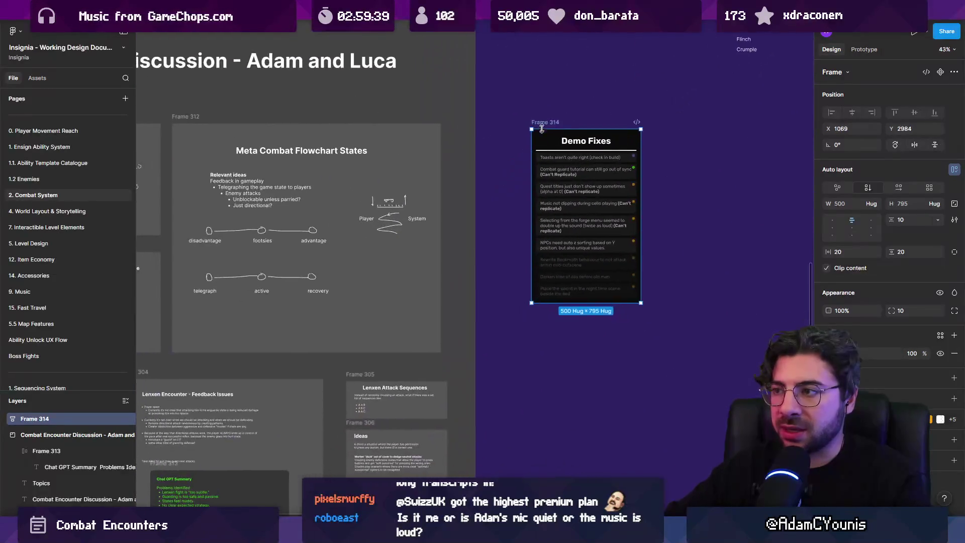
Retitle the copied card 'Combat Updates' and delete every task row except the first
{"action": "double_click", "coordinate": [532, 179]}
{"action": "type", "text": "Comn"}
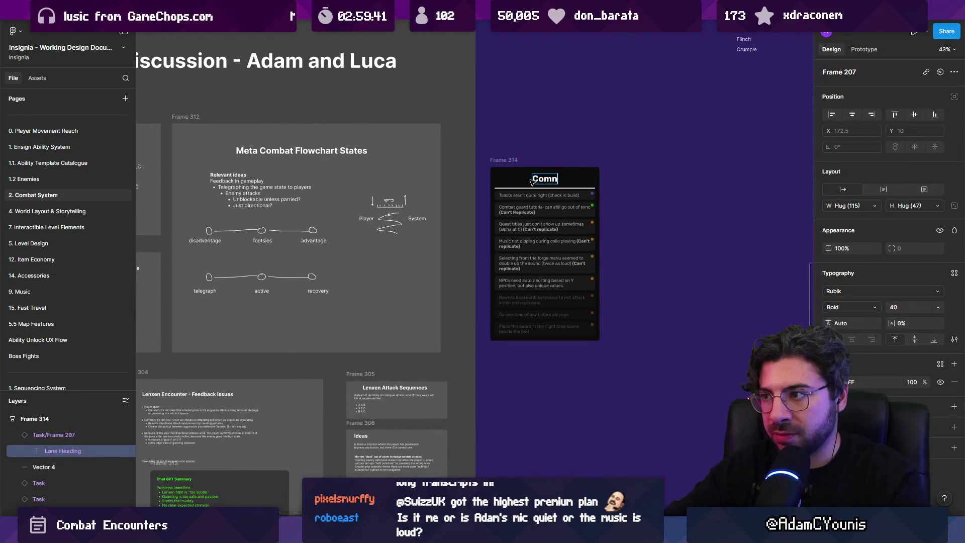
{"action": "key", "text": "BackSpace"}
{"action": "type", "text": "bat"}
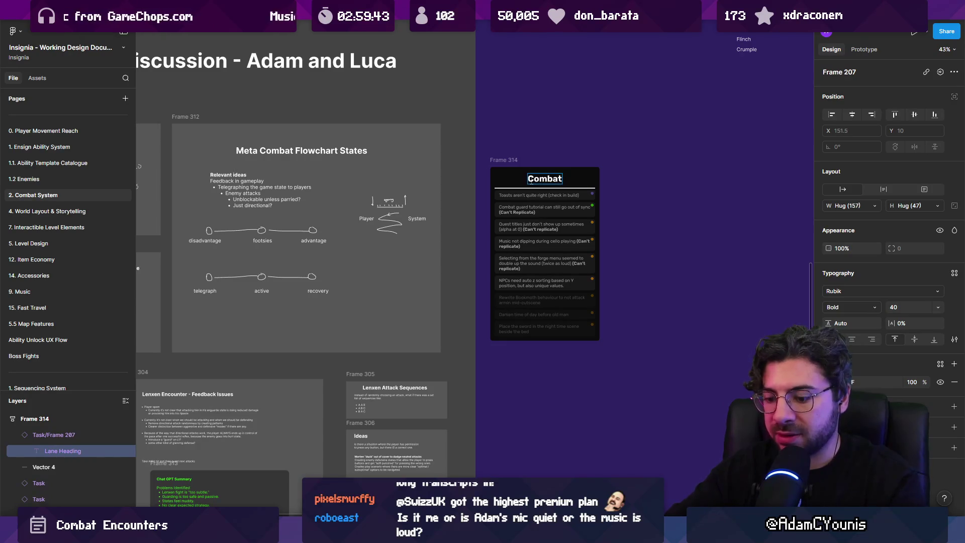
{"action": "type", "text": " Updates"}
{"action": "key", "text": "Escape"}
{"action": "left_click_drag", "start_coordinate": [540, 202], "coordinate": [557, 337]}
{"action": "key", "text": "Delete"}
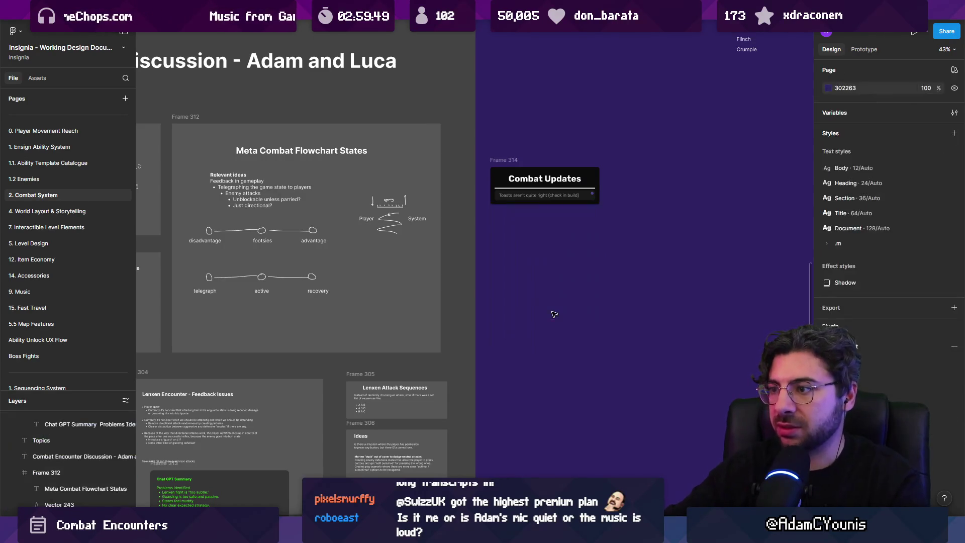
{"action": "left_click", "coordinate": [506, 180]}
{"action": "key", "text": "shift+2"}
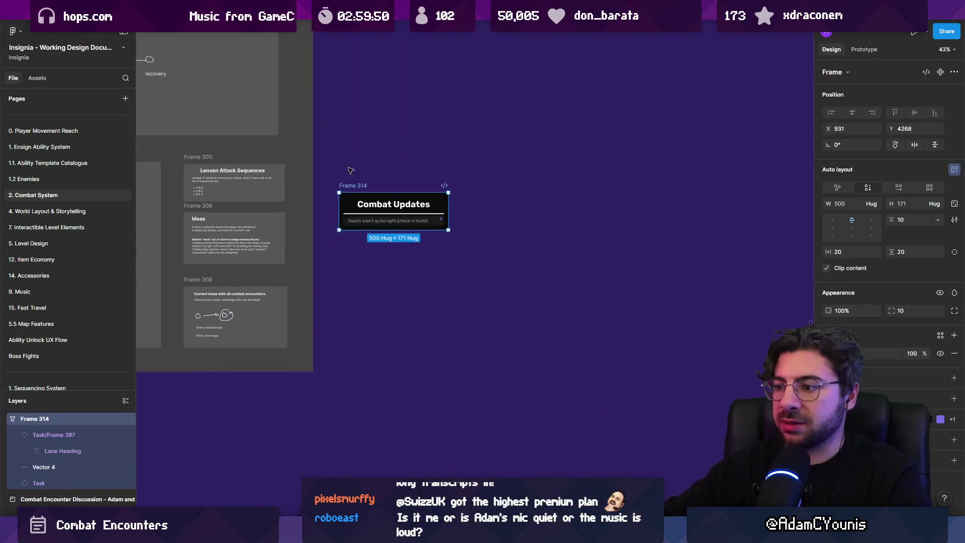
Start the remaining task row's text with 'Need clearer'
{"action": "double_click", "coordinate": [332, 266]}
{"action": "type", "text": "Need"}
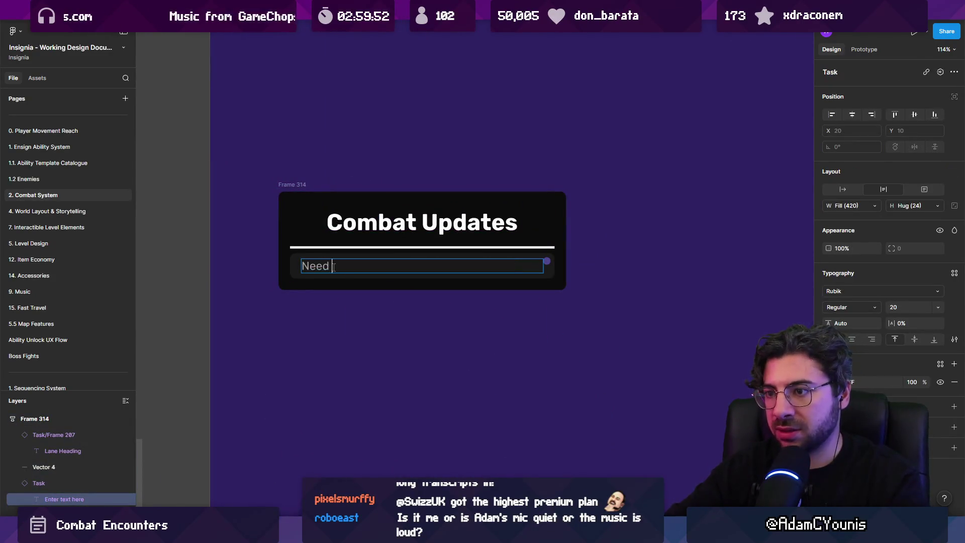
{"action": "key", "text": "ctrl+a"}
{"action": "key", "text": "Right"}
{"action": "type", "text": "clearer"}
{"action": "key", "text": "Escape"}
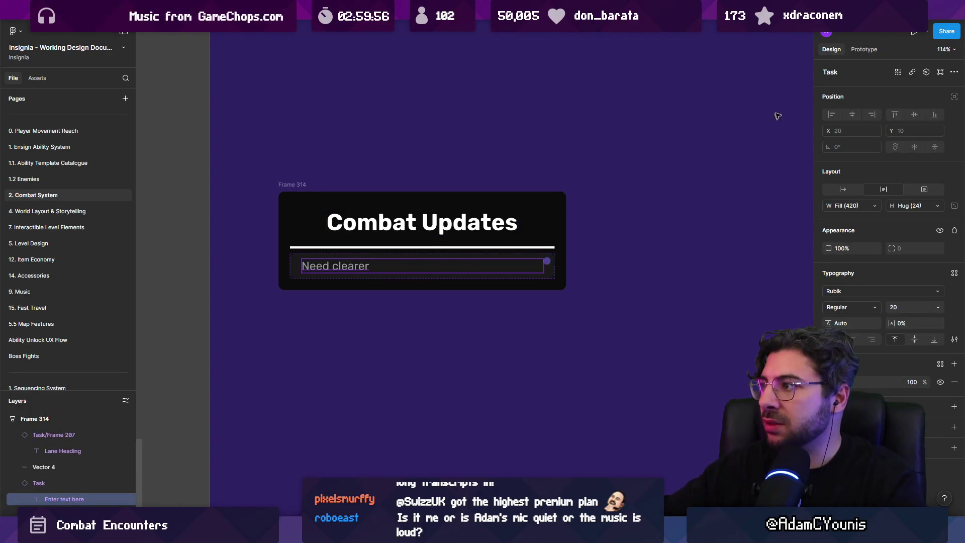
{"action": "key", "text": "Escape"}
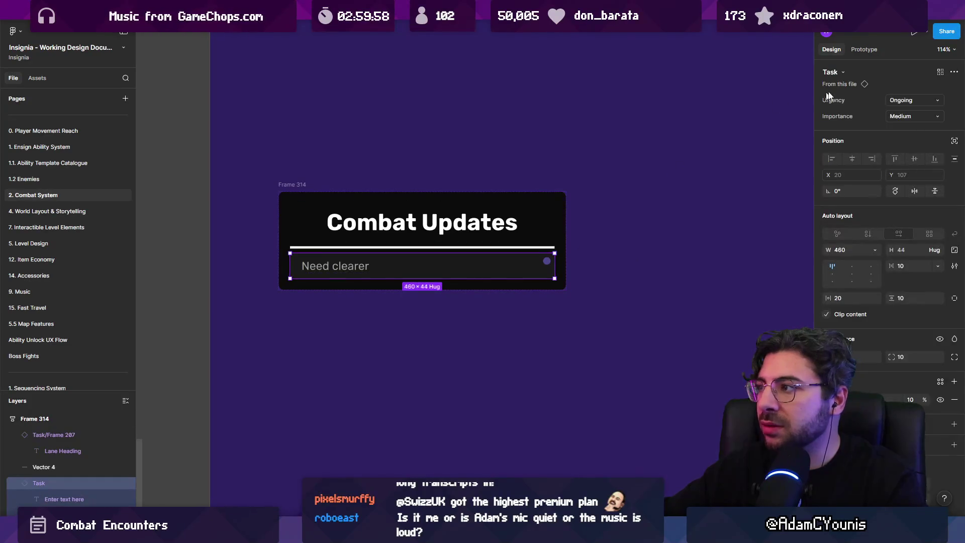
Set the task's urgency to Try and Get to It
{"action": "left_click", "coordinate": [913, 100]}
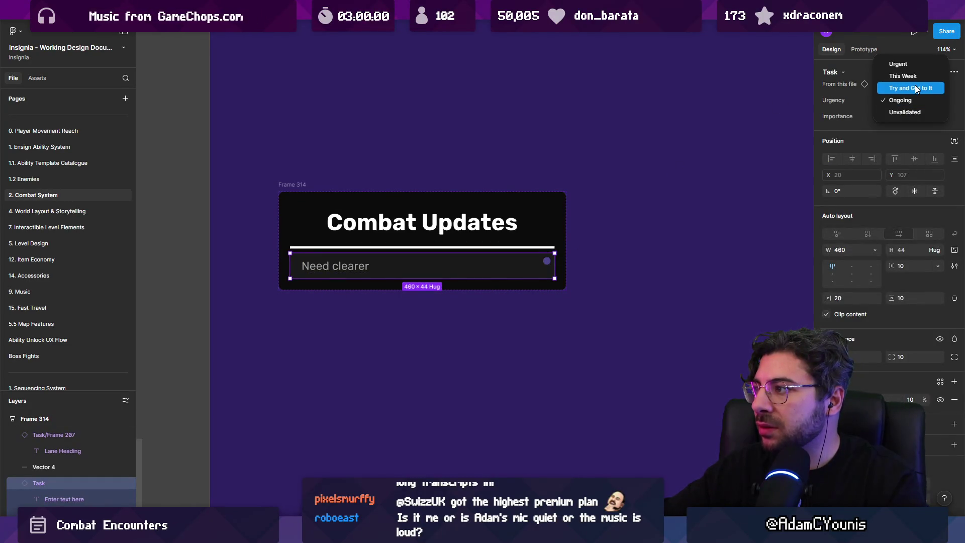
{"action": "left_click", "coordinate": [916, 88]}
{"action": "left_click", "coordinate": [905, 100]}
{"action": "left_click", "coordinate": [905, 102]}
Complete the task as clearer feedback on “guarded hit”, blocked hits, both visual and sonic
{"action": "double_click", "coordinate": [375, 274]}
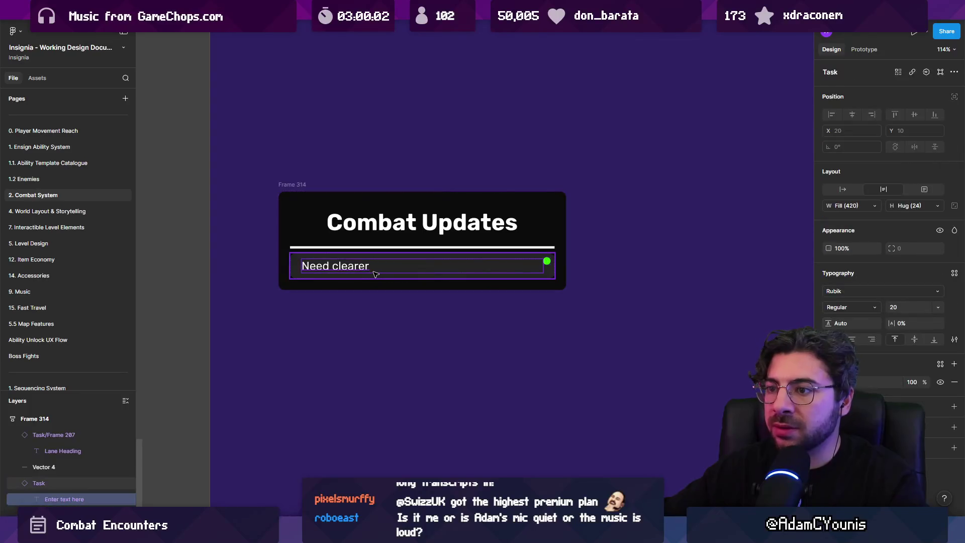
{"action": "double_click", "coordinate": [362, 269]}
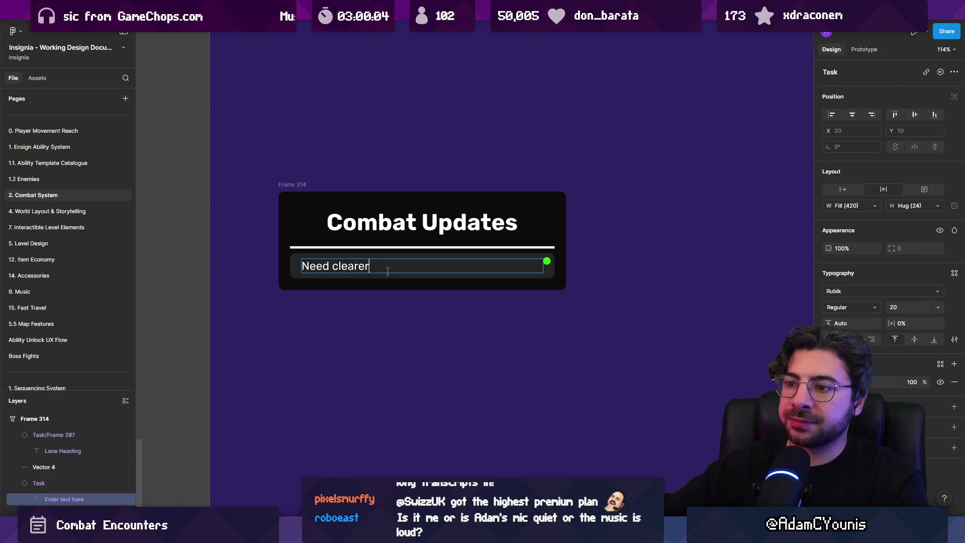
{"action": "type", "text": "feedback on “guarded hit”"}
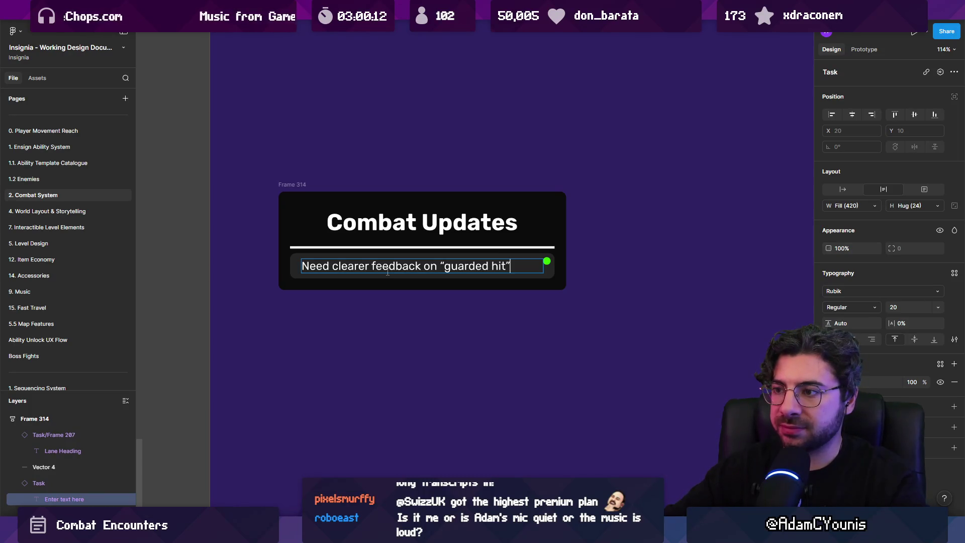
{"action": "type", "text": " (armin h"}
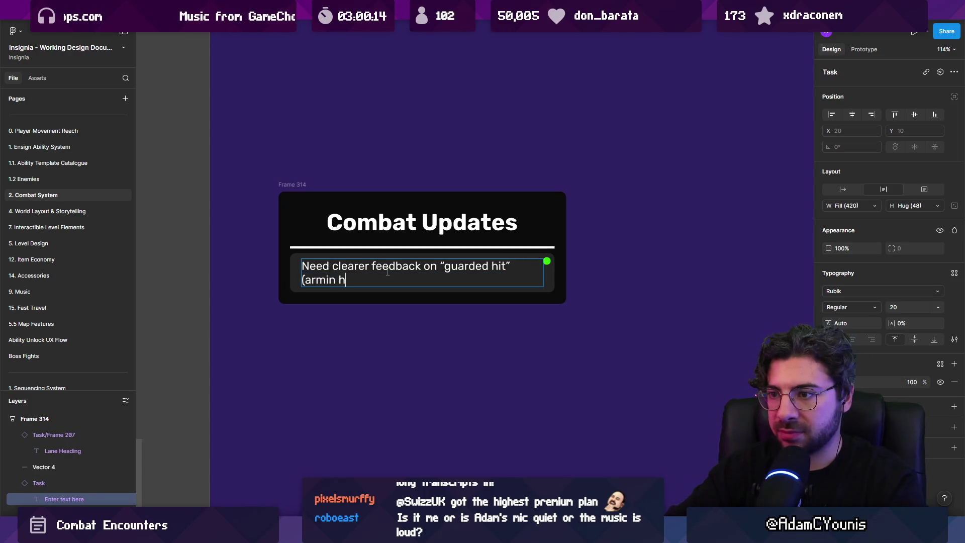
{"action": "type", "text": "itting enemies or bar"}
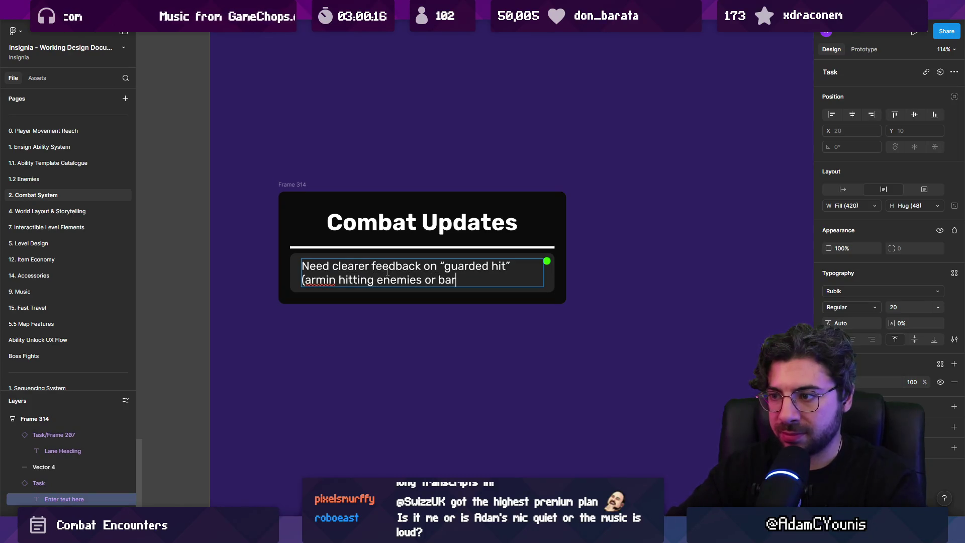
{"action": "type", "text": "ricades that we"}
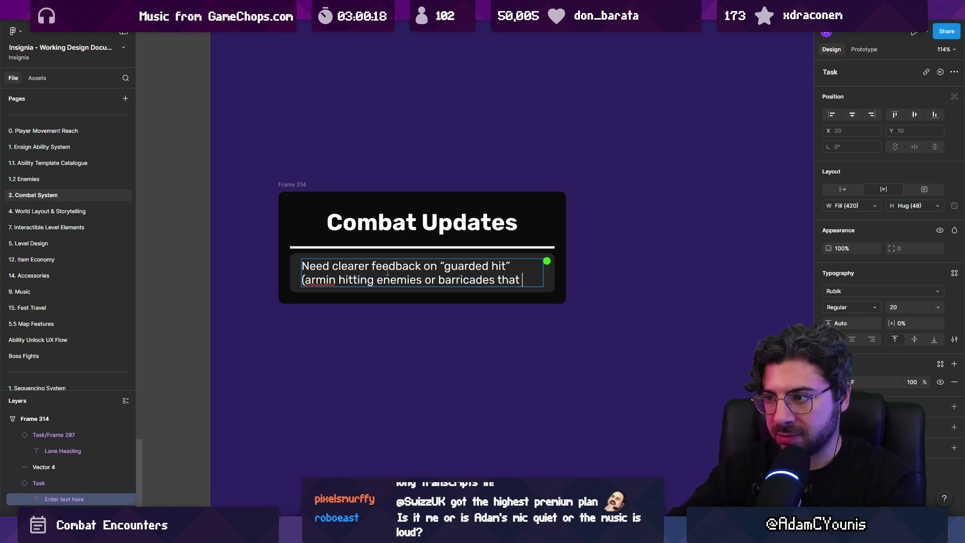
{"action": "type", "text": "re blocked"}
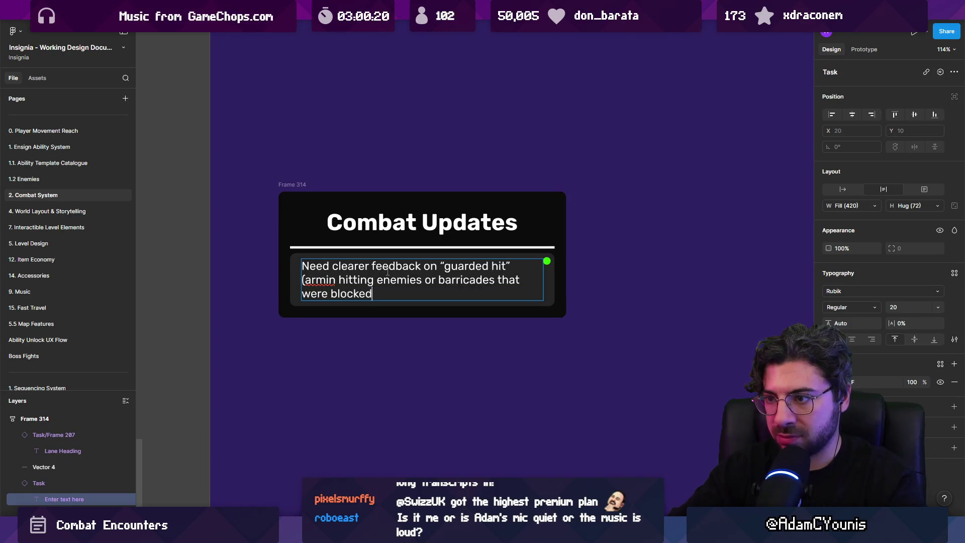
{"action": "key", "text": "Up"}
{"action": "key", "text": "Up"}
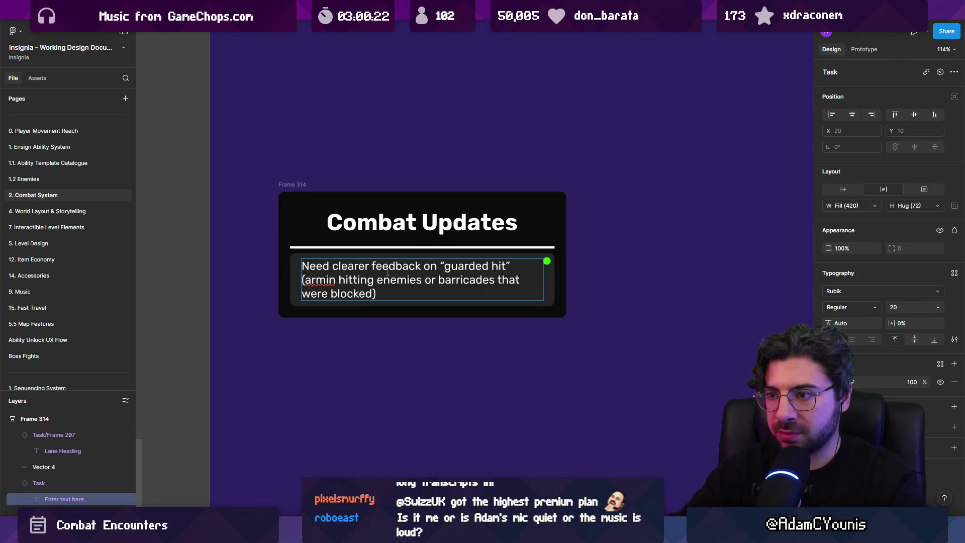
{"action": "type", "text": ". Both "}
{"action": "type", "text": "vid"}
{"action": "type", "text": "ual and sonic"}
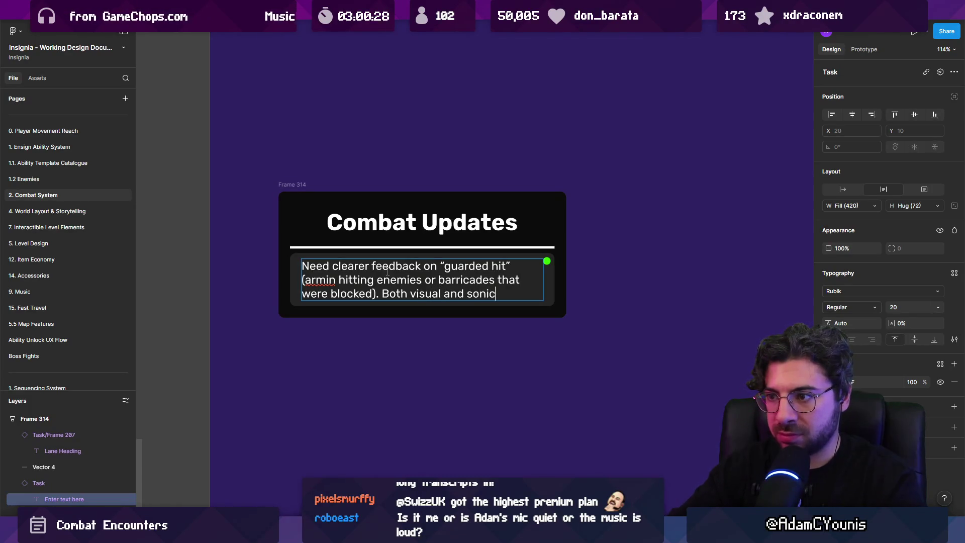
{"action": "key", "text": "Escape"}
Make the task's first line bold
{"action": "scroll", "coordinate": [388, 272], "scroll_direction": "down", "scroll_amount": 5}
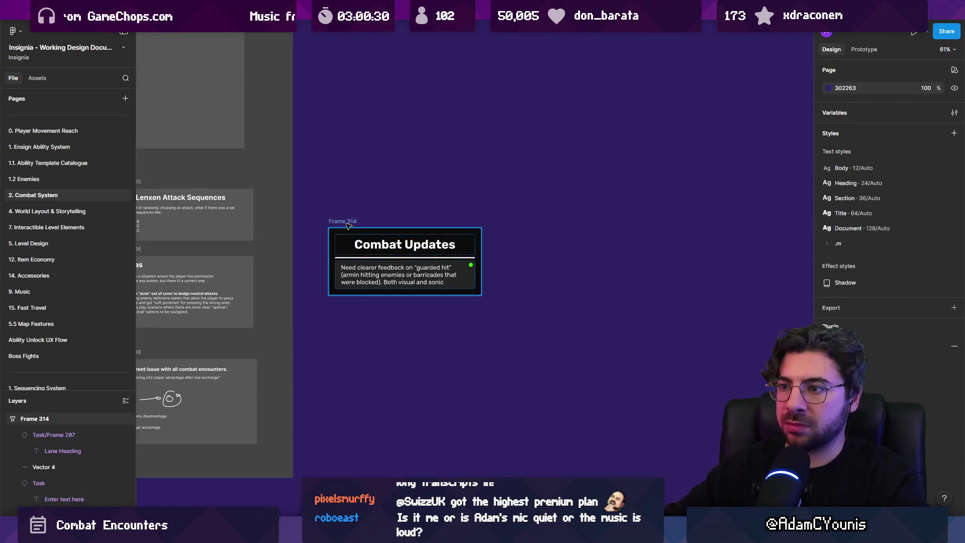
{"action": "left_click", "coordinate": [433, 352]}
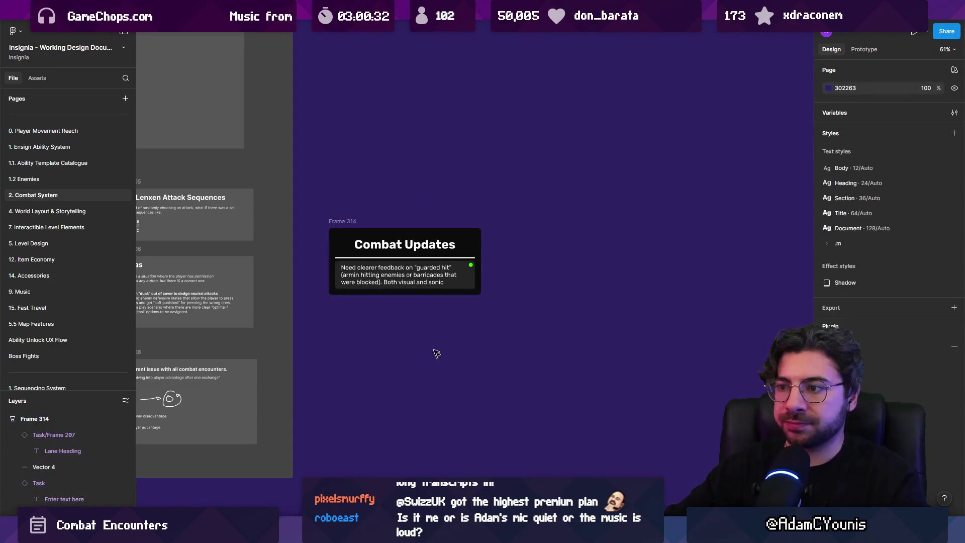
{"action": "double_click", "coordinate": [402, 274]}
{"action": "key", "text": "shift+2"}
{"action": "key", "text": "ctrl+b"}
{"action": "scroll", "coordinate": [316, 297], "scroll_direction": "down", "scroll_amount": 3}
{"action": "left_click", "coordinate": [316, 297]}
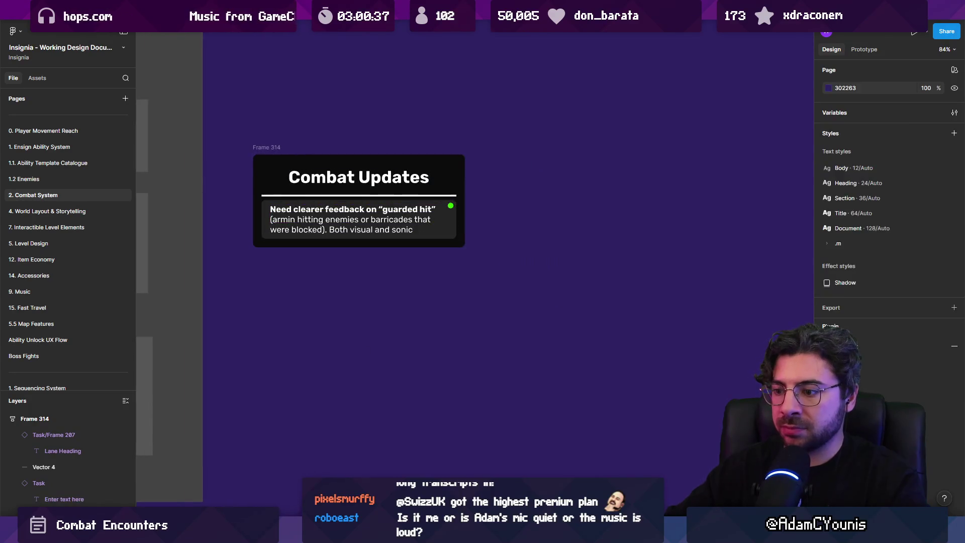
{"action": "key", "text": "alt+Tab"}
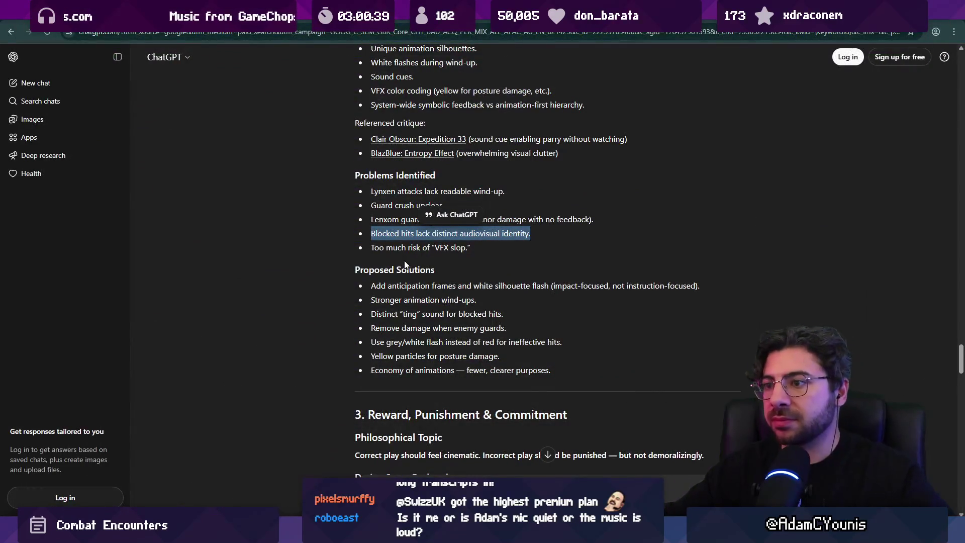
Select the 'Remove damage when enemy guards.' solution line in ChatGPT
{"action": "left_click", "coordinate": [336, 247]}
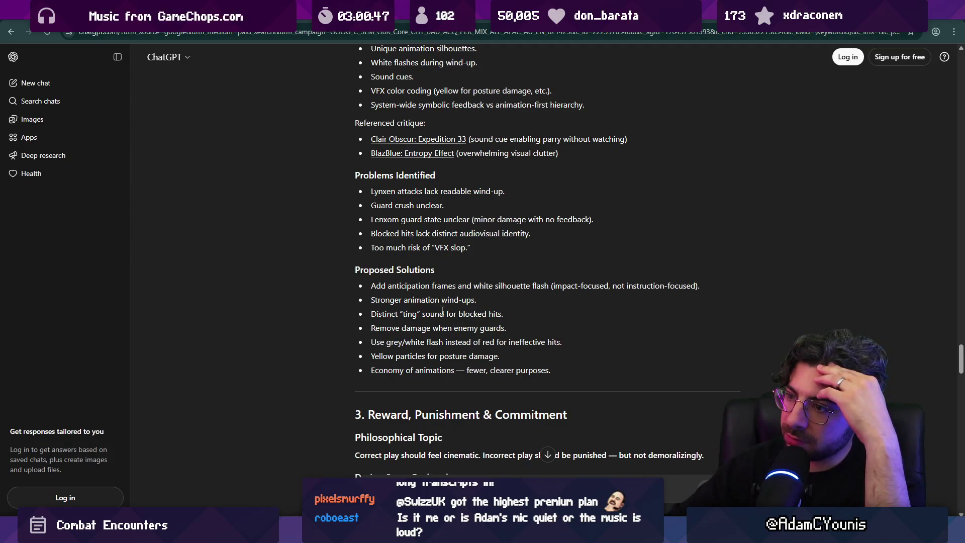
{"action": "triple_click", "coordinate": [451, 331]}
{"action": "triple_click", "coordinate": [357, 328]}
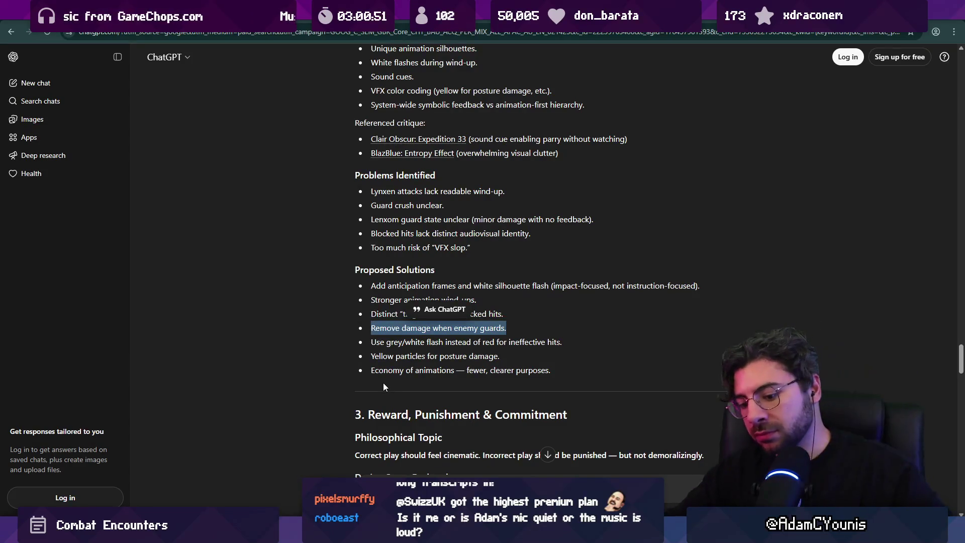
{"action": "key", "text": "alt+Tab"}
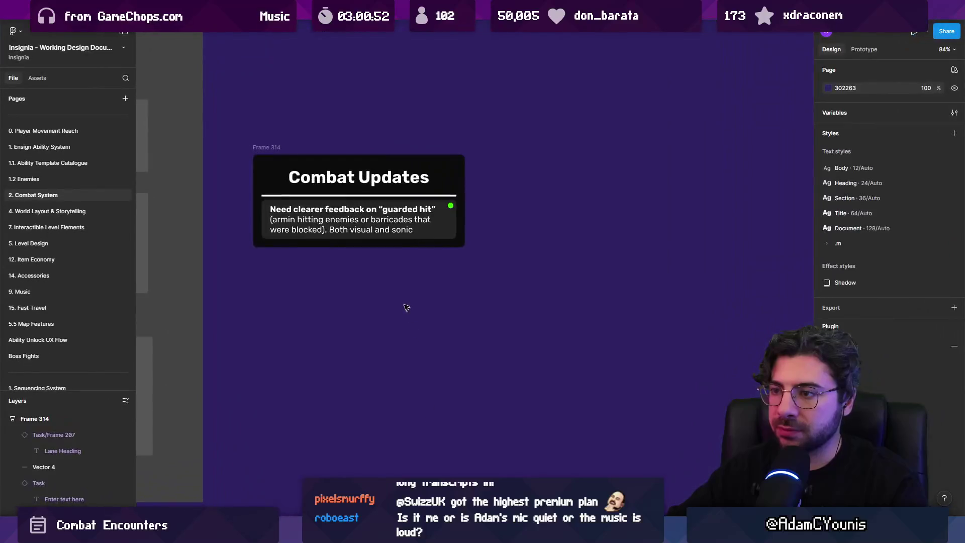
Duplicate the task card with the Remove damage text, then undo and delete the duplicate
{"action": "left_click", "coordinate": [385, 233]}
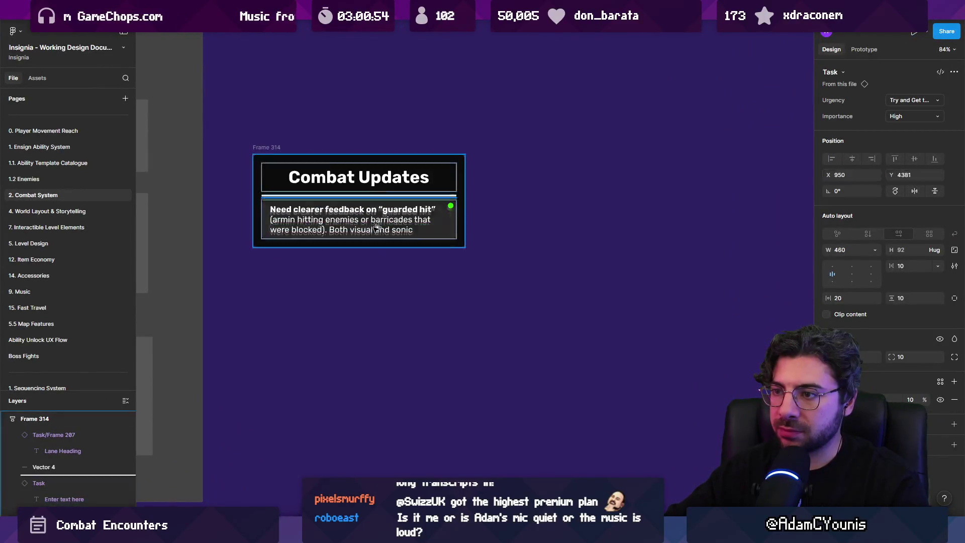
{"action": "key", "text": "ctrl+d"}
{"action": "key", "text": "Return"}
{"action": "key", "text": "Return"}
{"action": "key", "text": "ctrl+v"}
{"action": "key", "text": "ctrl+z"}
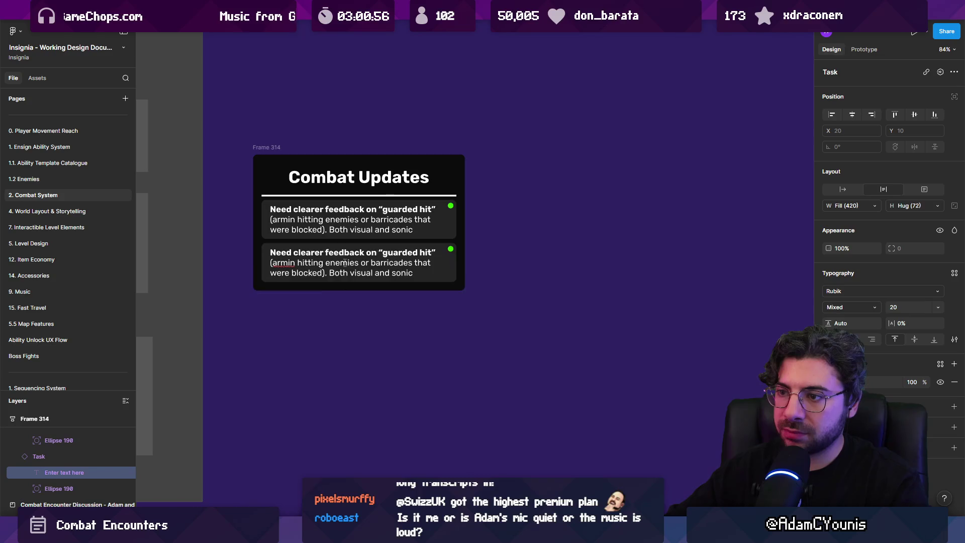
{"action": "key", "text": "Escape"}
{"action": "key", "text": "Delete"}
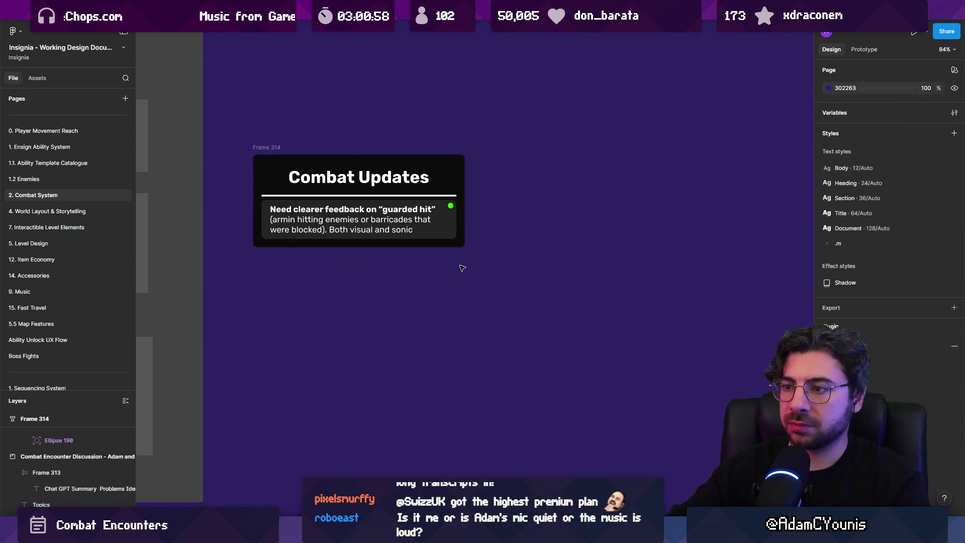
{"action": "key", "text": "alt+Tab"}
{"action": "key", "text": "alt+Tab"}
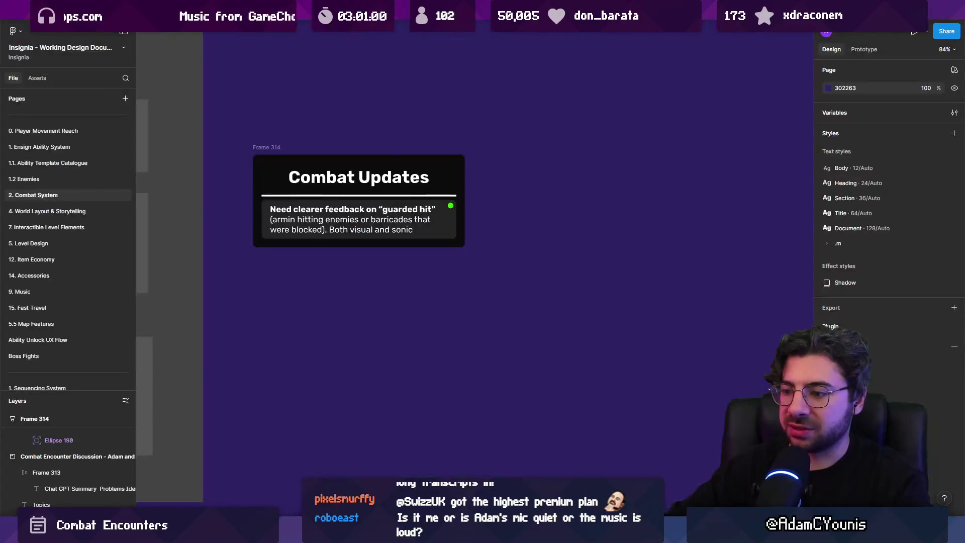
{"action": "key", "text": "alt+Tab"}
{"action": "left_click", "coordinate": [337, 347]}
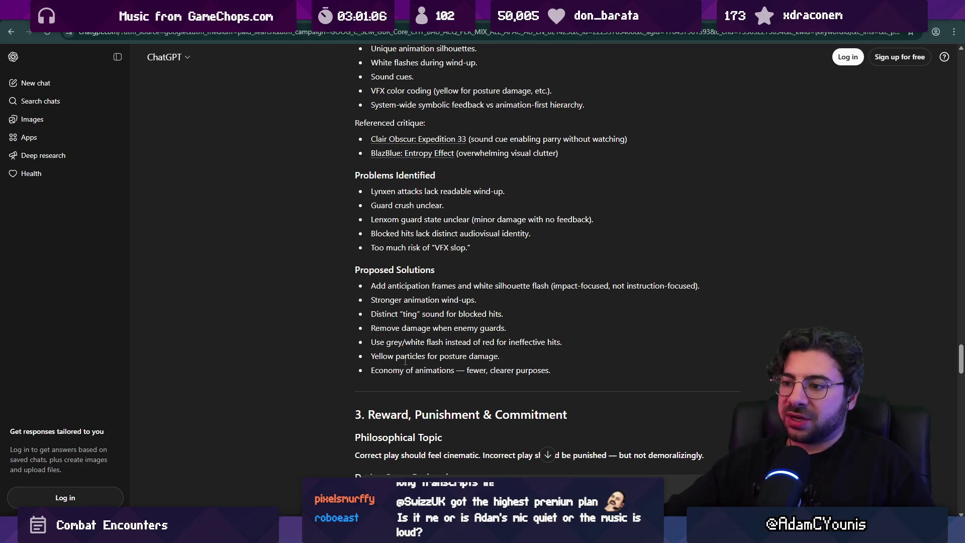
Scroll the summary to section 4, highlighting the no-gray-area and 'Spam attacking not discouraged.' lines
{"action": "scroll", "coordinate": [406, 361], "scroll_direction": "down", "scroll_amount": 3}
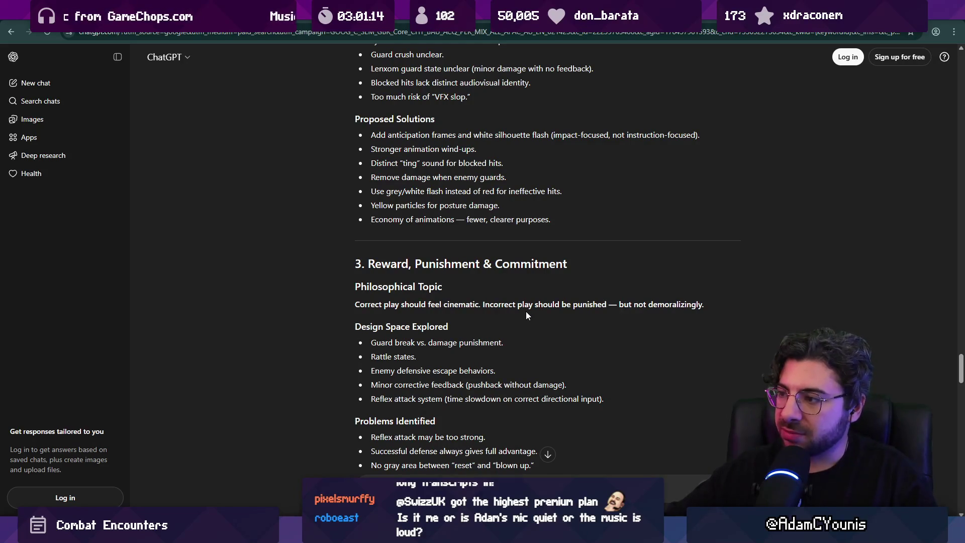
{"action": "scroll", "coordinate": [523, 311], "scroll_direction": "down", "scroll_amount": 2}
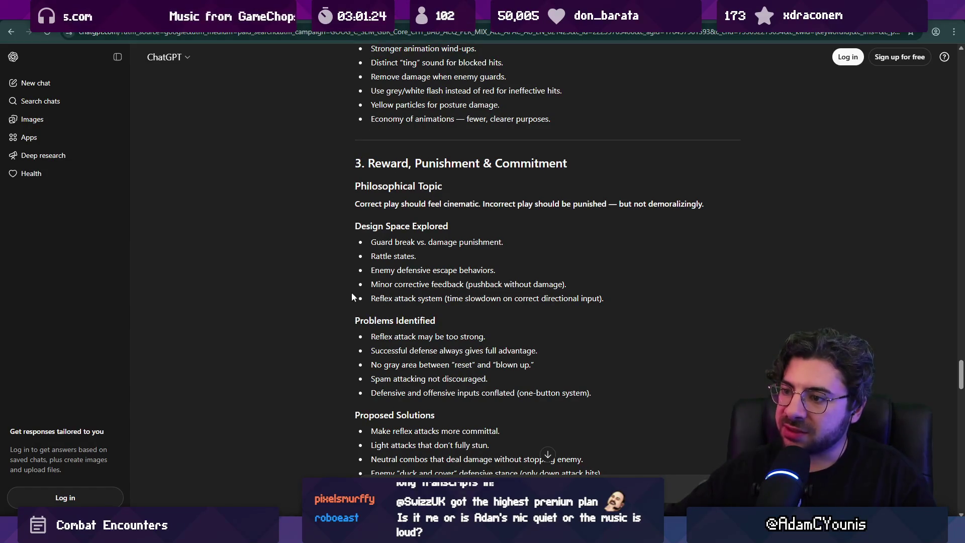
{"action": "scroll", "coordinate": [352, 293], "scroll_direction": "down", "scroll_amount": 2}
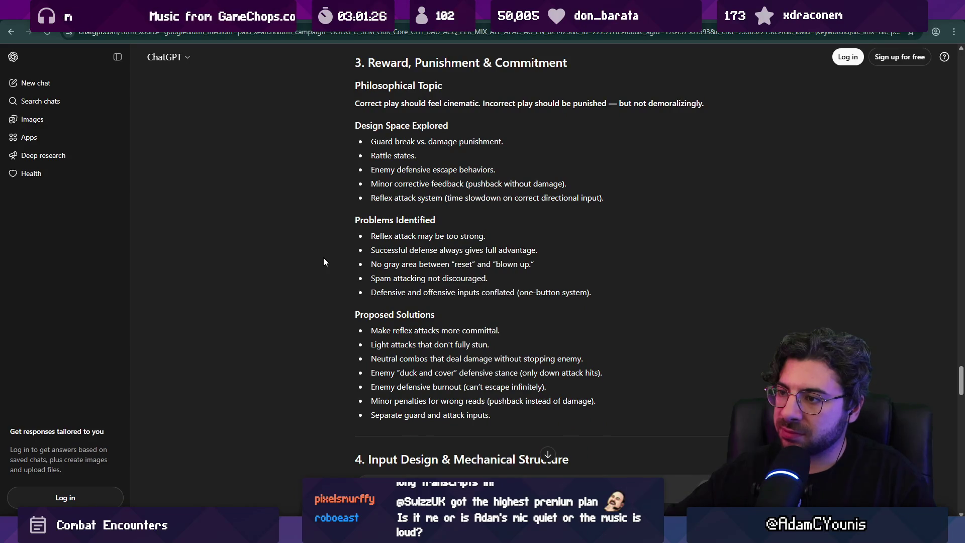
{"action": "left_click_drag", "start_coordinate": [372, 264], "coordinate": [534, 264]}
{"action": "left_click", "coordinate": [542, 264]}
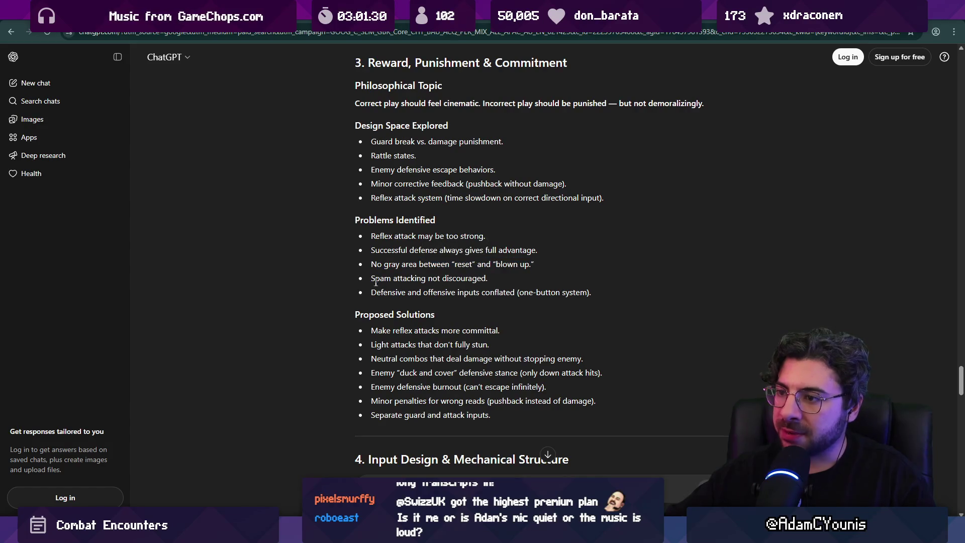
{"action": "left_click_drag", "start_coordinate": [374, 280], "coordinate": [487, 279]}
{"action": "left_click", "coordinate": [489, 282]}
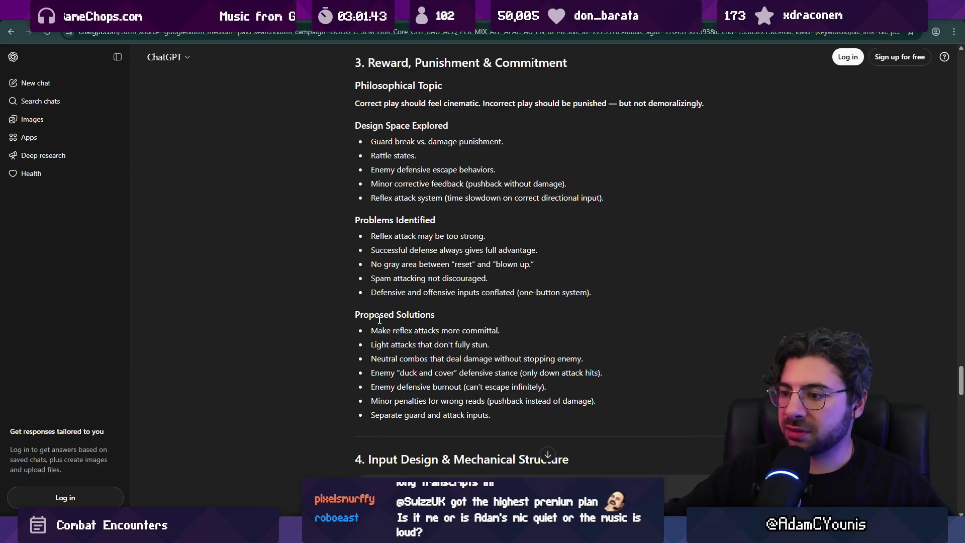
{"action": "scroll", "coordinate": [352, 320], "scroll_direction": "down", "scroll_amount": 5}
{"action": "scroll", "coordinate": [337, 321], "scroll_direction": "down", "scroll_amount": 3}
{"action": "scroll", "coordinate": [337, 321], "scroll_direction": "up", "scroll_amount": 1}
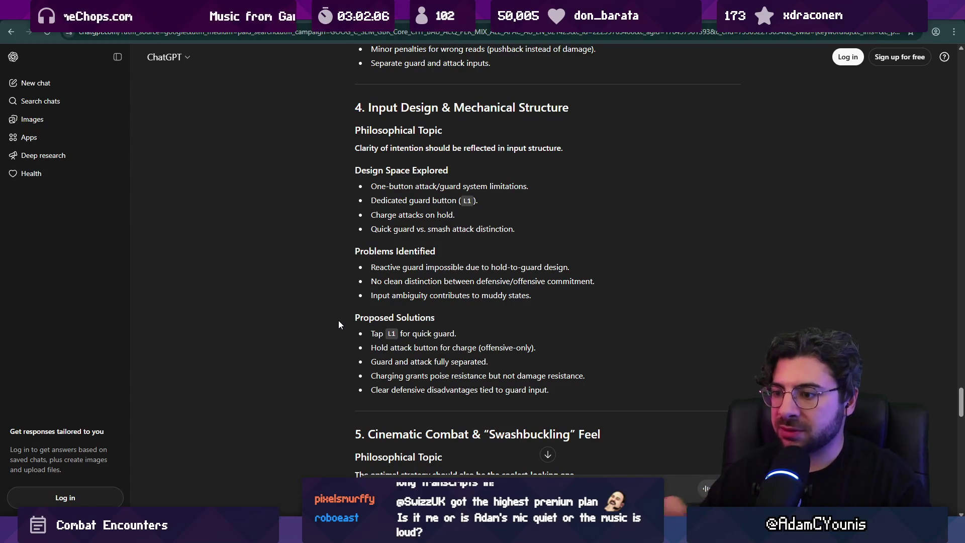
{"action": "scroll", "coordinate": [342, 316], "scroll_direction": "down", "scroll_amount": 4}
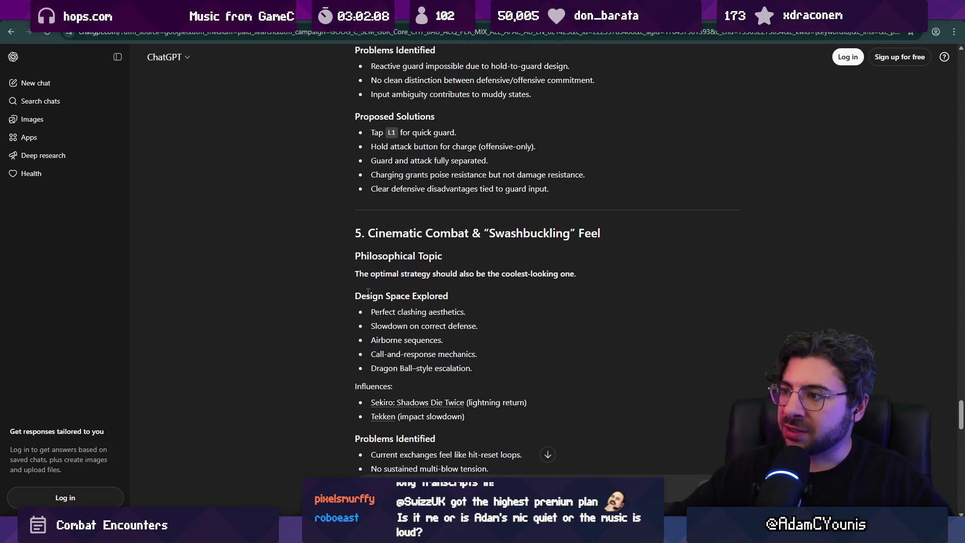
{"action": "scroll", "coordinate": [350, 270], "scroll_direction": "down", "scroll_amount": 1}
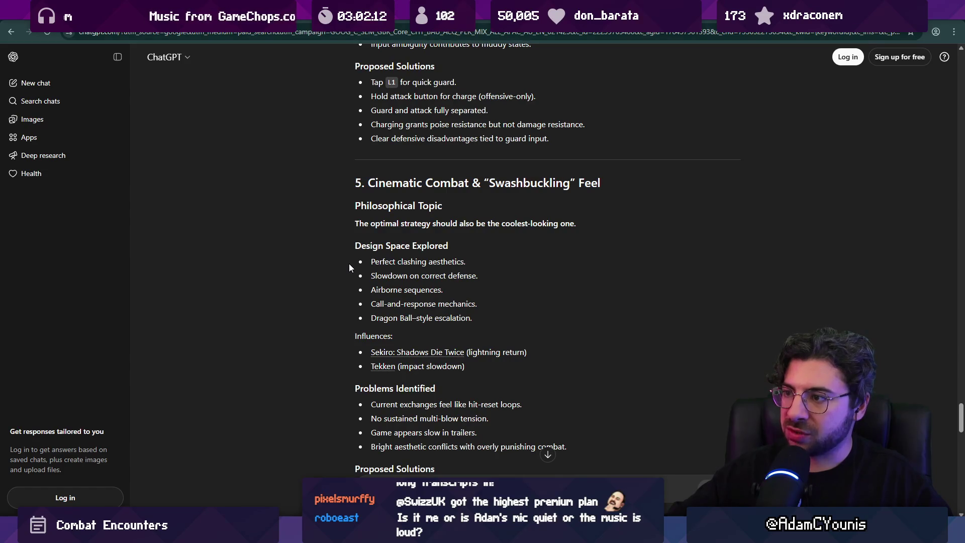
{"action": "scroll", "coordinate": [349, 263], "scroll_direction": "down", "scroll_amount": 1}
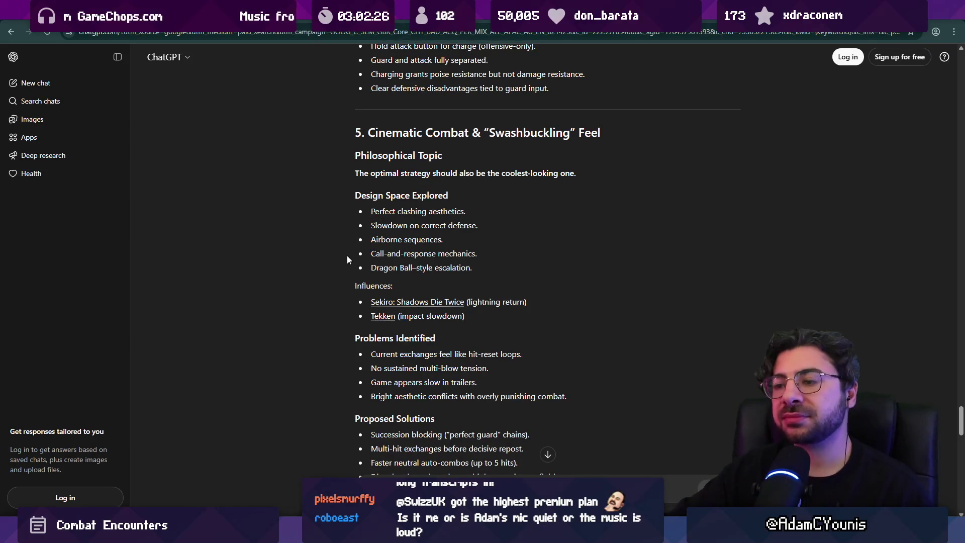
{"action": "scroll", "coordinate": [345, 254], "scroll_direction": "down", "scroll_amount": 1}
{"action": "scroll", "coordinate": [343, 254], "scroll_direction": "down", "scroll_amount": 1}
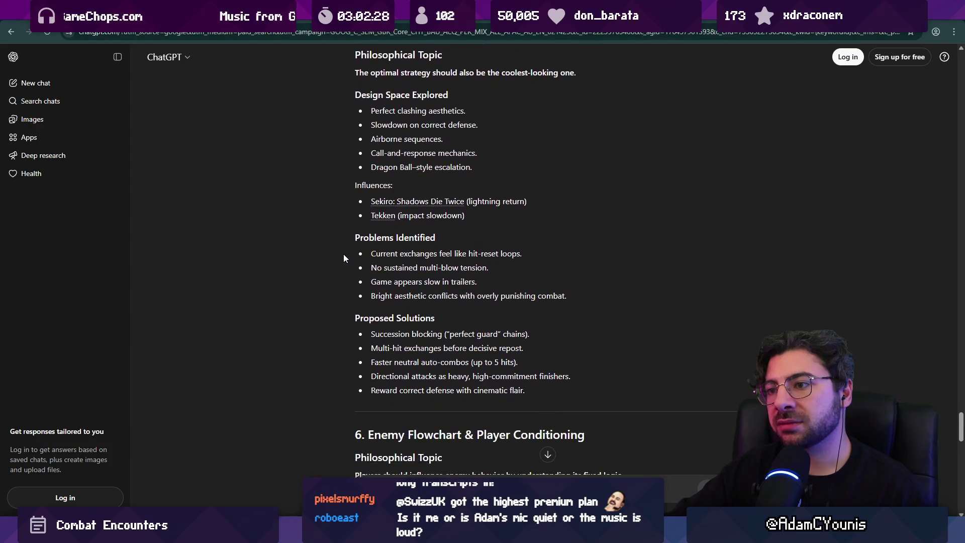
{"action": "scroll", "coordinate": [344, 258], "scroll_direction": "down", "scroll_amount": 1}
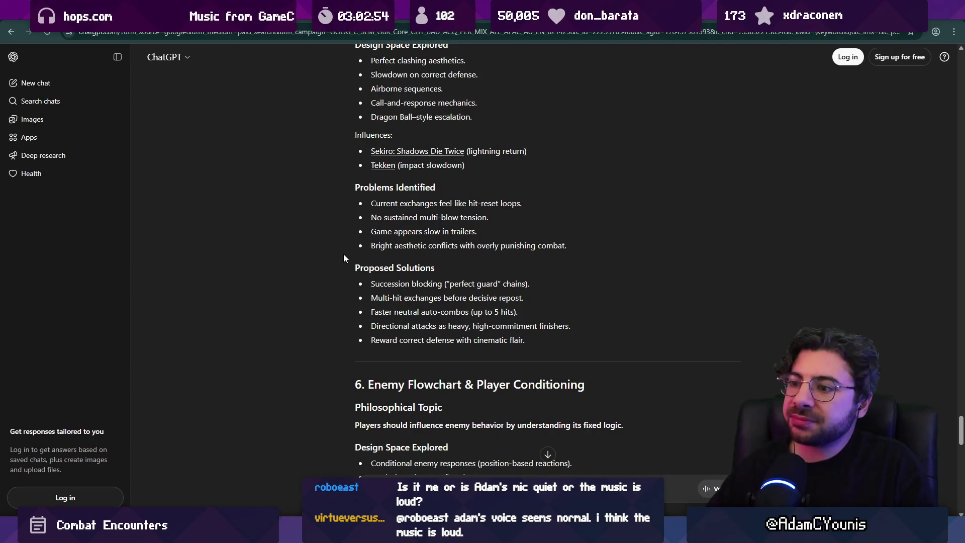
{"action": "key", "text": "alt+Tab"}
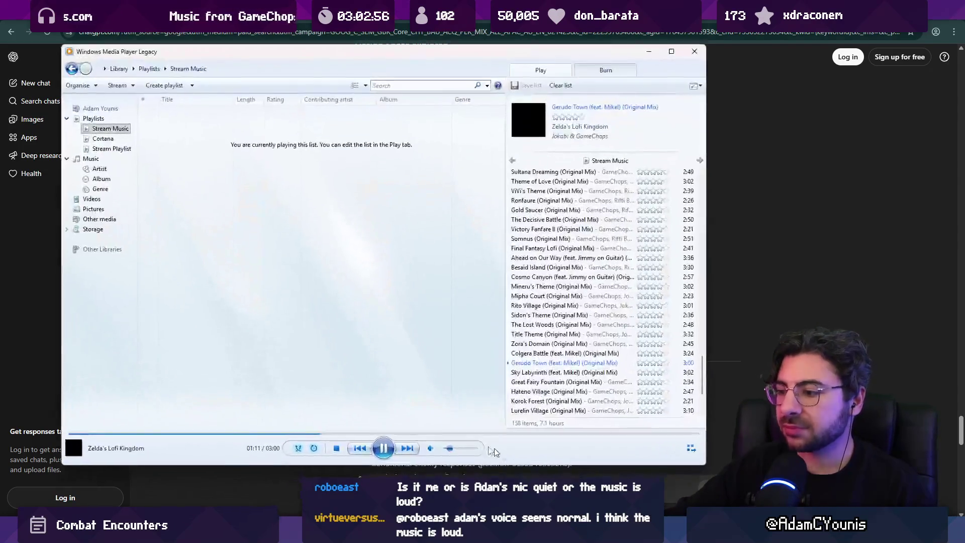
{"action": "mouse_move", "coordinate": [449, 451]}
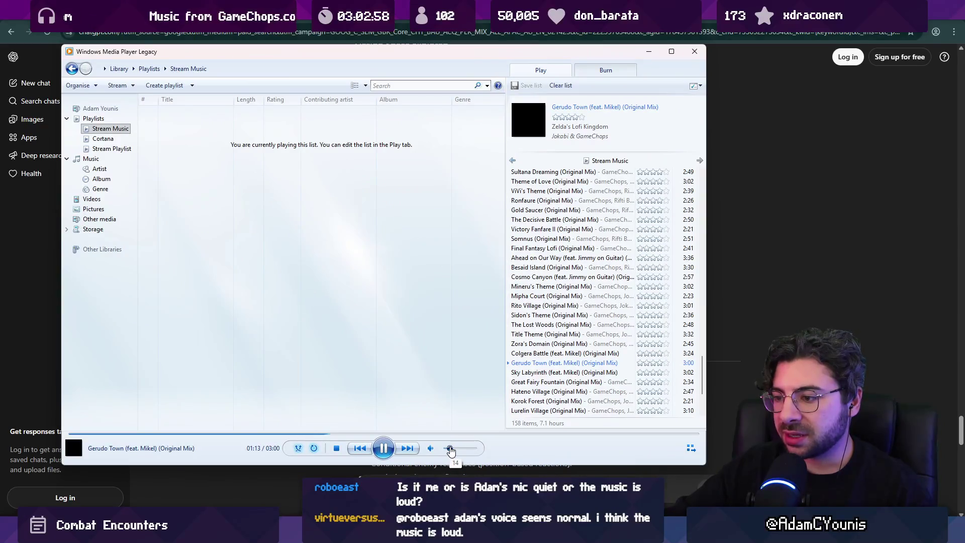
{"action": "key", "text": "alt+Tab"}
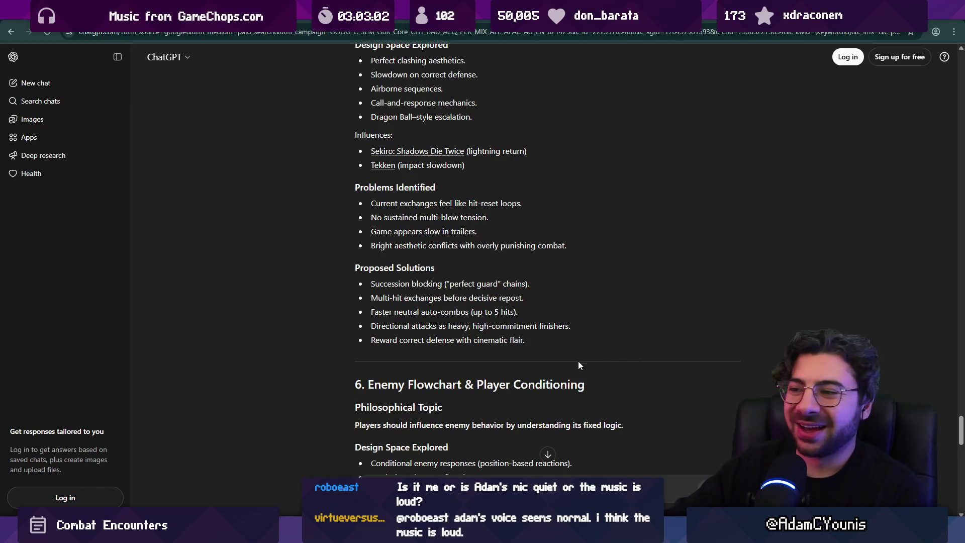
Scroll further down the ChatGPT combat summary, briefly highlighting a line
{"action": "scroll", "coordinate": [331, 260], "scroll_direction": "down", "scroll_amount": 1}
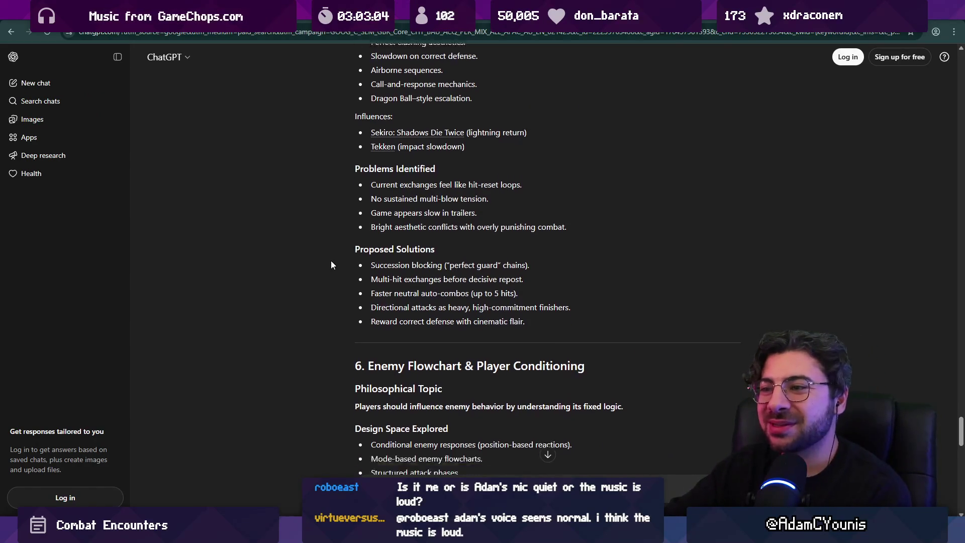
{"action": "scroll", "coordinate": [332, 263], "scroll_direction": "down", "scroll_amount": 2}
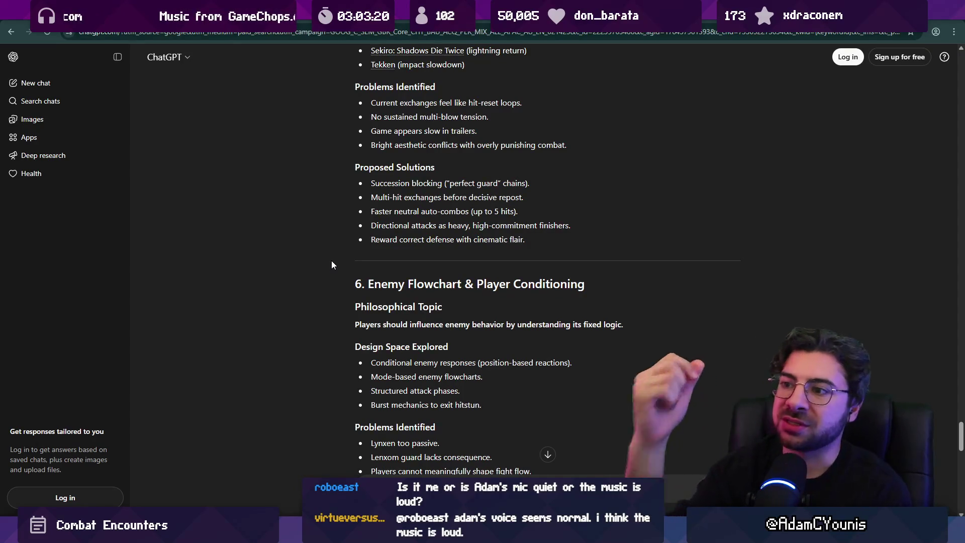
{"action": "scroll", "coordinate": [333, 238], "scroll_direction": "down", "scroll_amount": 3}
{"action": "scroll", "coordinate": [334, 203], "scroll_direction": "down", "scroll_amount": 1}
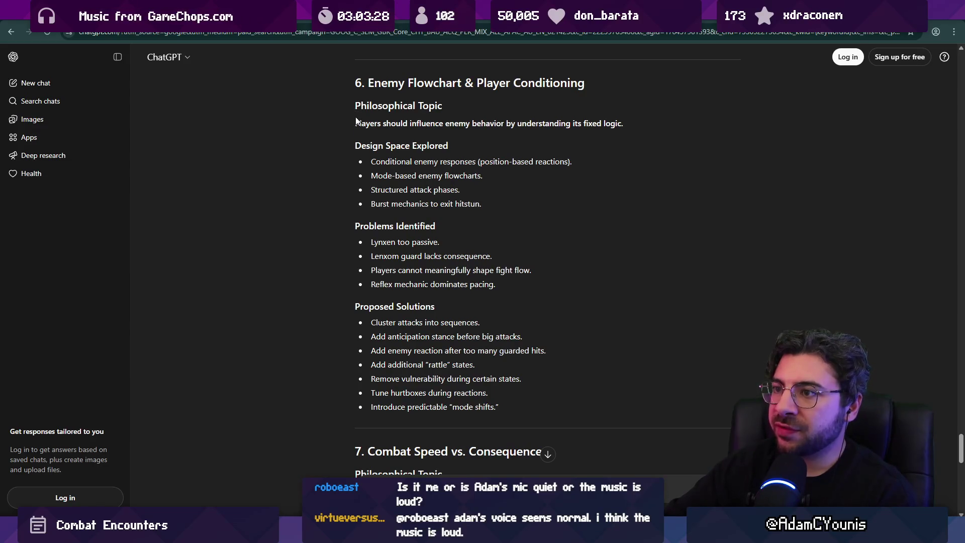
{"action": "left_click_drag", "start_coordinate": [356, 123], "coordinate": [610, 125]}
{"action": "left_click", "coordinate": [646, 126]}
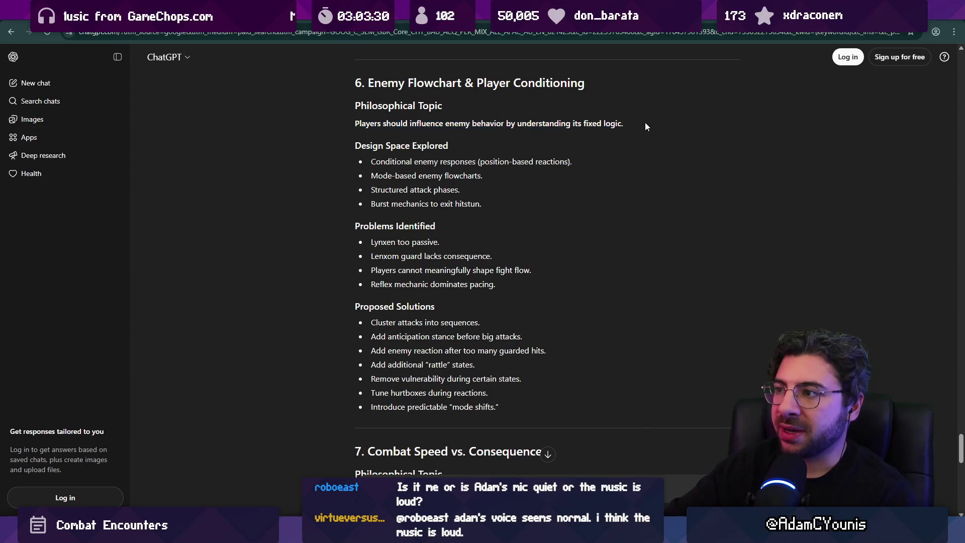
Highlight '7. Combat Speed vs. Consequence' and read on to the Core Philosophical Through-Line
{"action": "scroll", "coordinate": [349, 159], "scroll_direction": "down", "scroll_amount": 1}
{"action": "scroll", "coordinate": [348, 159], "scroll_direction": "down", "scroll_amount": 8}
{"action": "scroll", "coordinate": [341, 160], "scroll_direction": "up", "scroll_amount": 3}
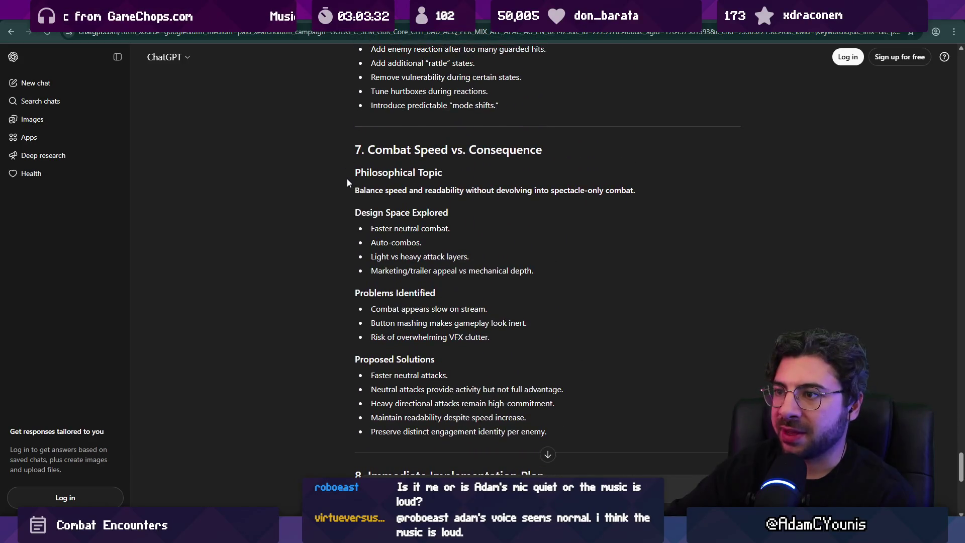
{"action": "left_click_drag", "start_coordinate": [359, 154], "coordinate": [553, 142]}
{"action": "left_click", "coordinate": [553, 144]}
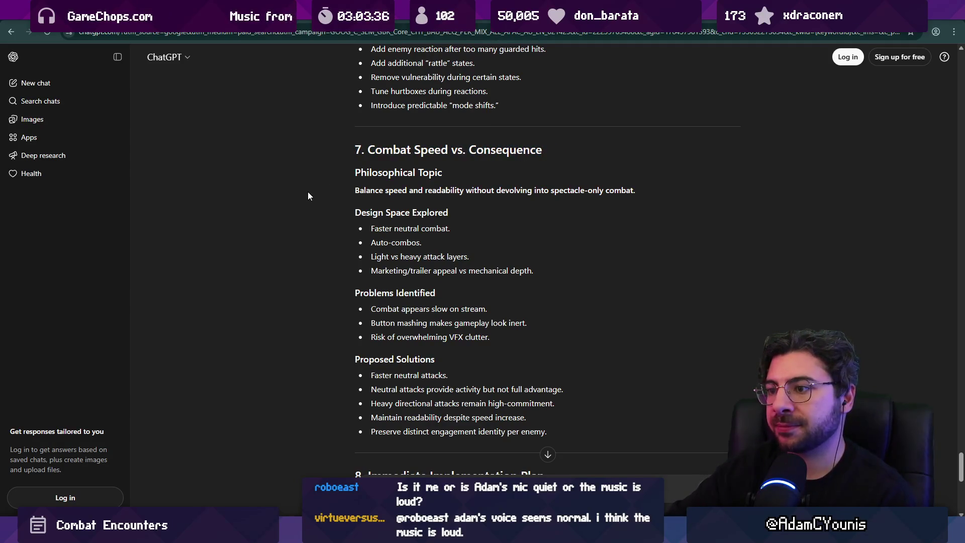
{"action": "scroll", "coordinate": [308, 196], "scroll_direction": "down", "scroll_amount": 1}
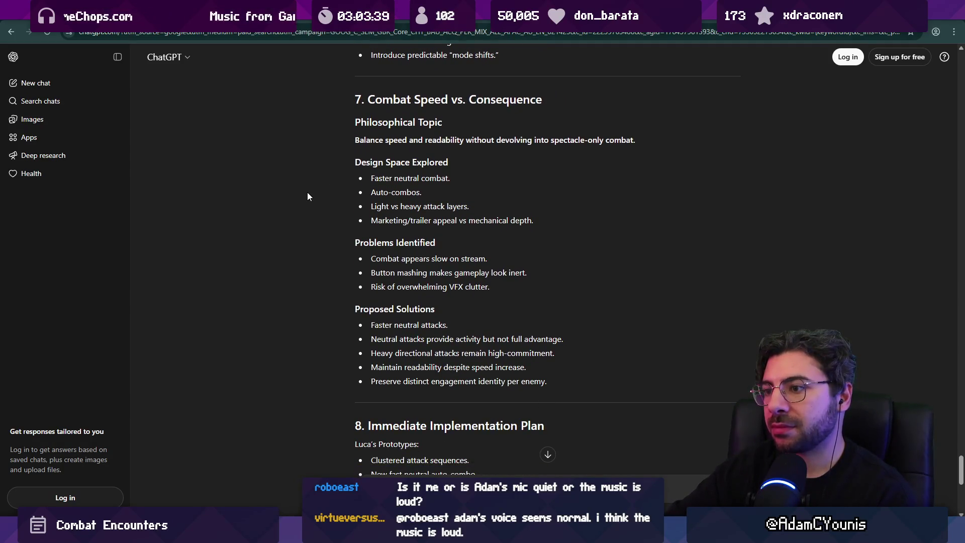
{"action": "scroll", "coordinate": [302, 206], "scroll_direction": "down", "scroll_amount": 2}
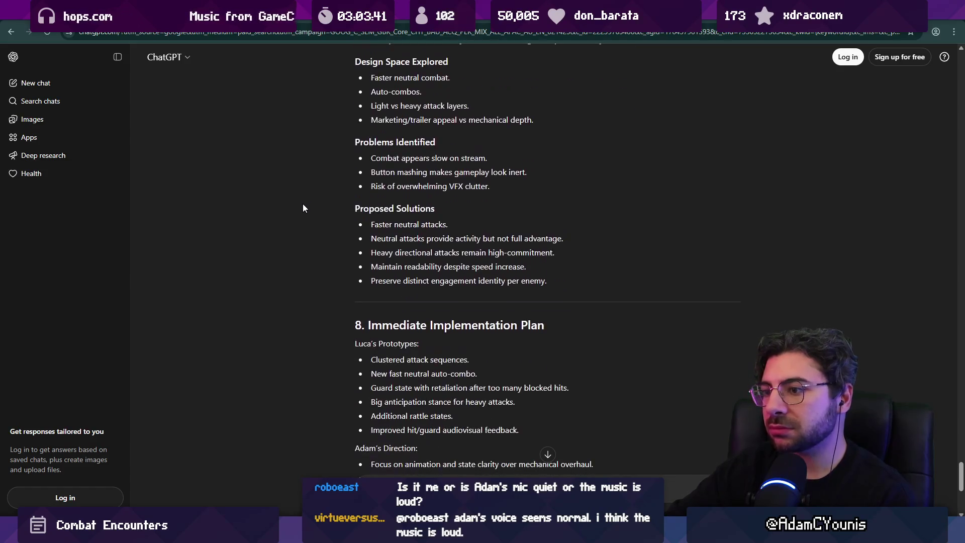
{"action": "scroll", "coordinate": [303, 205], "scroll_direction": "down", "scroll_amount": 4}
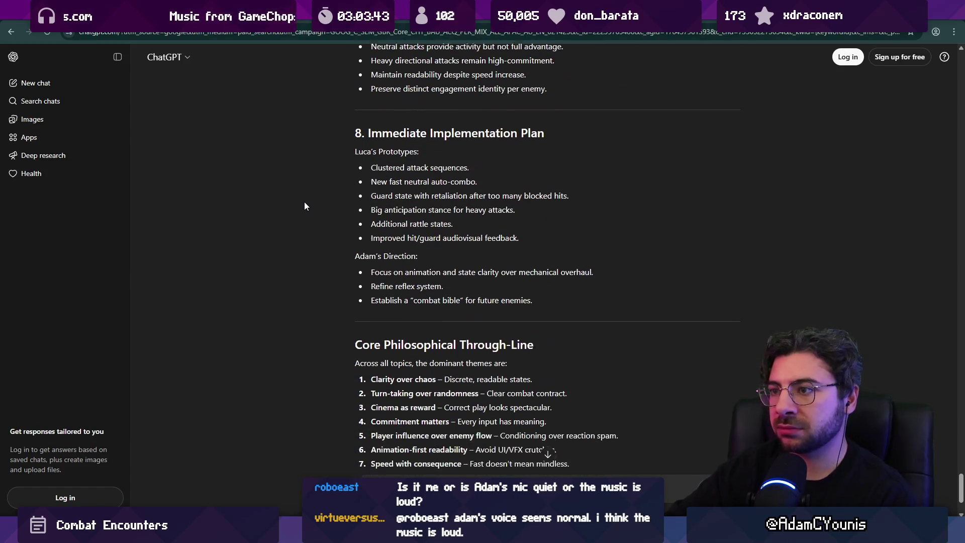
{"action": "scroll", "coordinate": [343, 160], "scroll_direction": "down", "scroll_amount": 2}
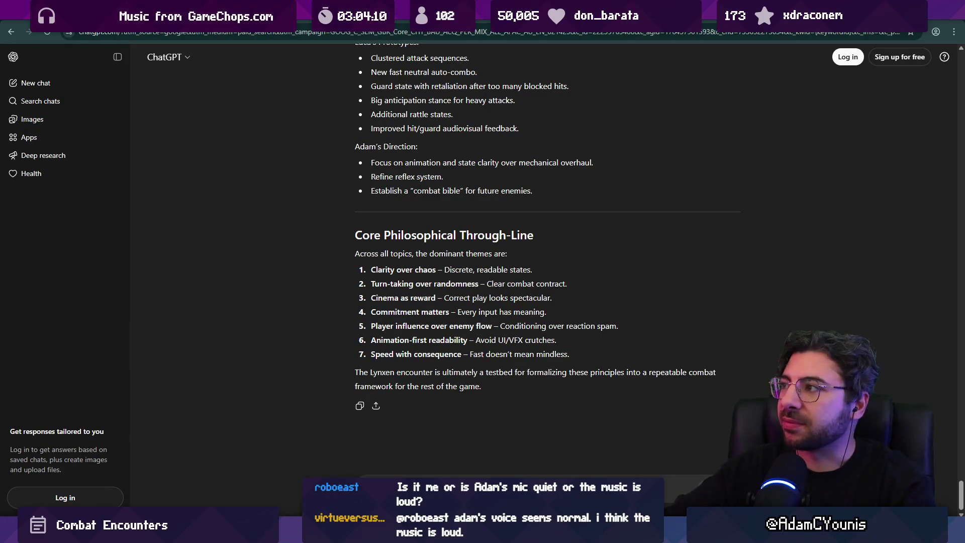
{"action": "key", "text": "alt+Tab"}
{"action": "key", "text": "alt+Tab"}
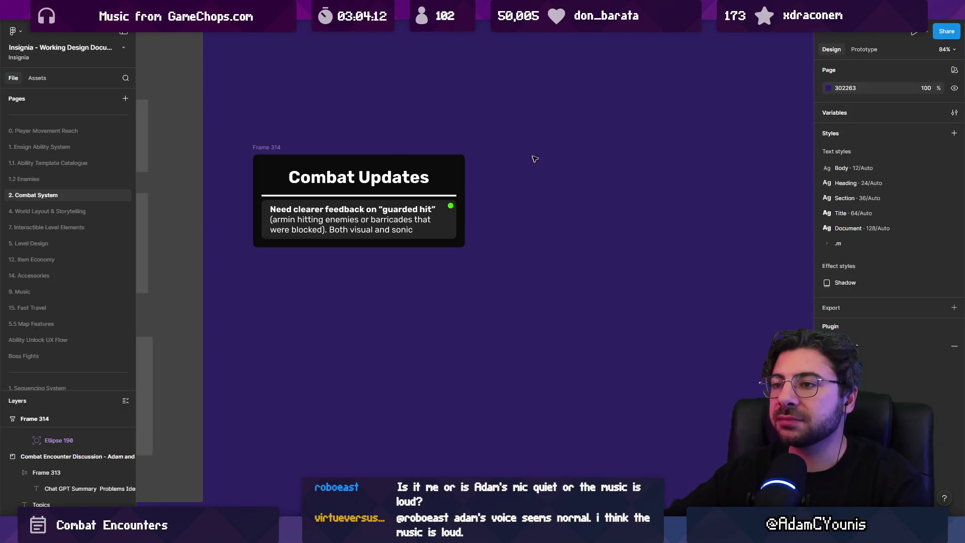
Duplicate the first task on the Combat Updates card and retype it as the L1 block-button playtest task
{"action": "scroll", "coordinate": [535, 159], "scroll_direction": "down", "scroll_amount": 5}
{"action": "scroll", "coordinate": [468, 282], "scroll_direction": "up", "scroll_amount": 2}
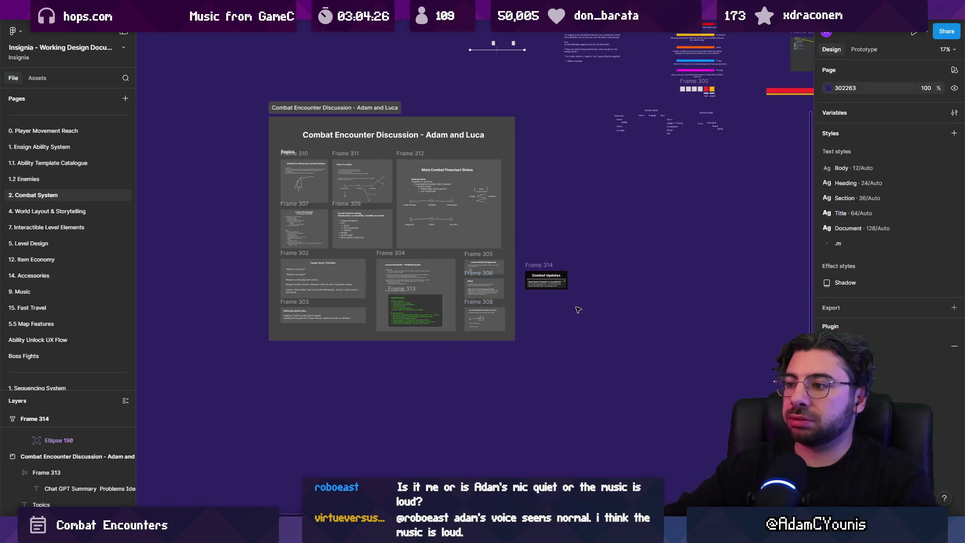
{"action": "key", "text": "shift+2"}
{"action": "left_click", "coordinate": [352, 211]}
{"action": "key", "text": "ctrl+d"}
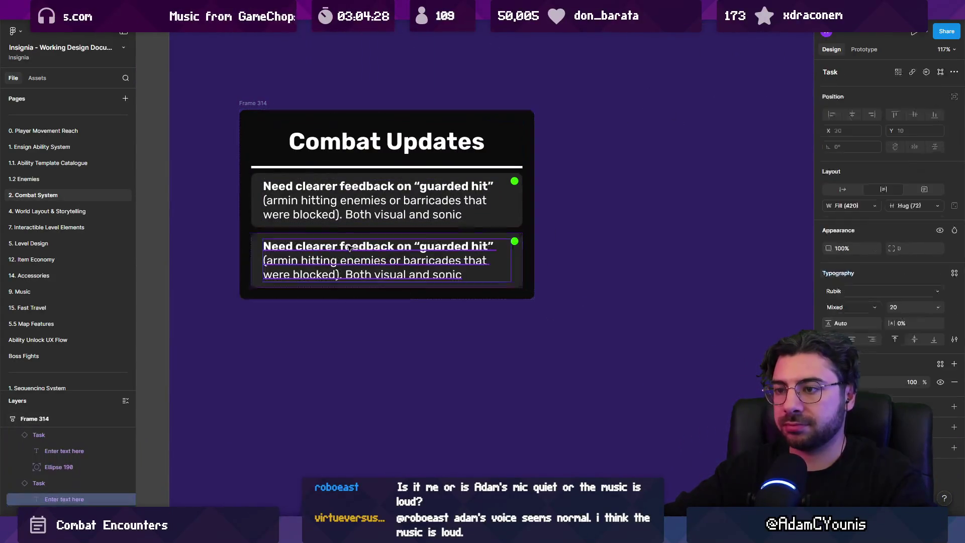
{"action": "double_click", "coordinate": [349, 246]}
{"action": "type", "text": "Ca"}
{"action": "key", "text": "BackSpace"}
{"action": "key", "text": "BackSpace"}
{"action": "type", "text": "Pla"}
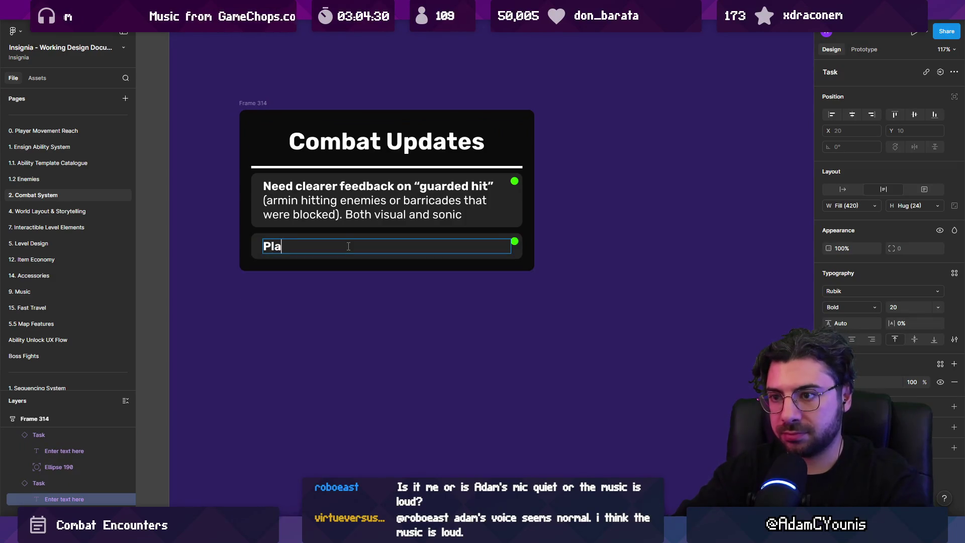
{"action": "type", "text": "ytest dedicated "}
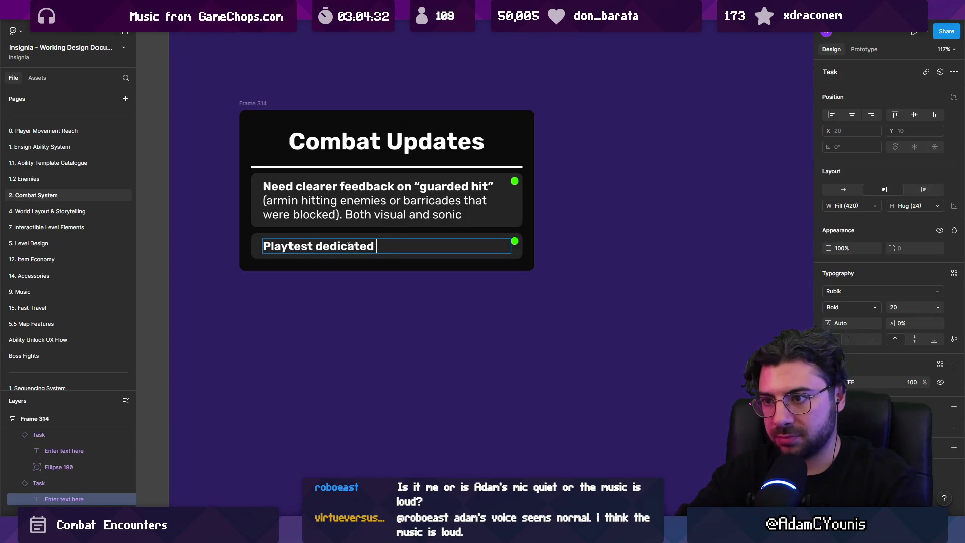
{"action": "type", "text": "block buttonL1"}
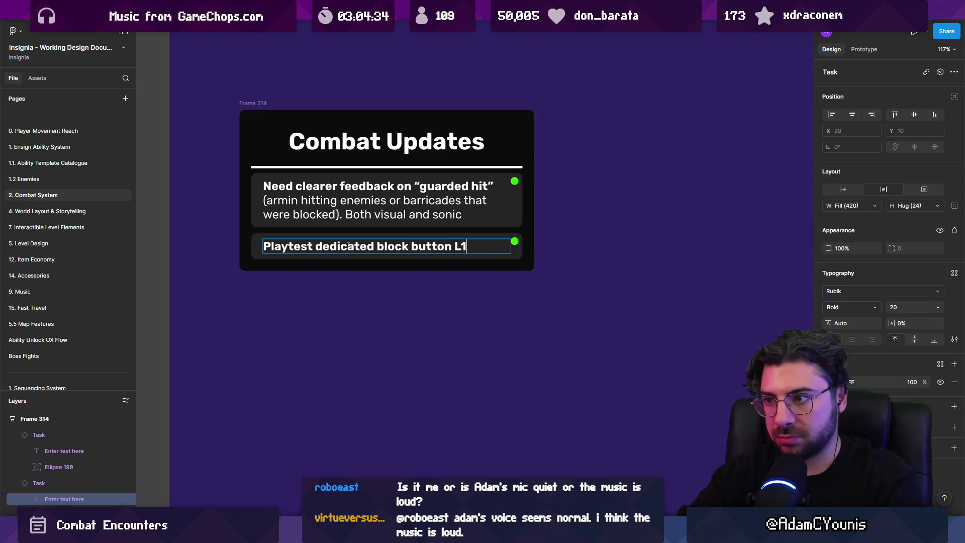
{"action": "type", "text": "on"}
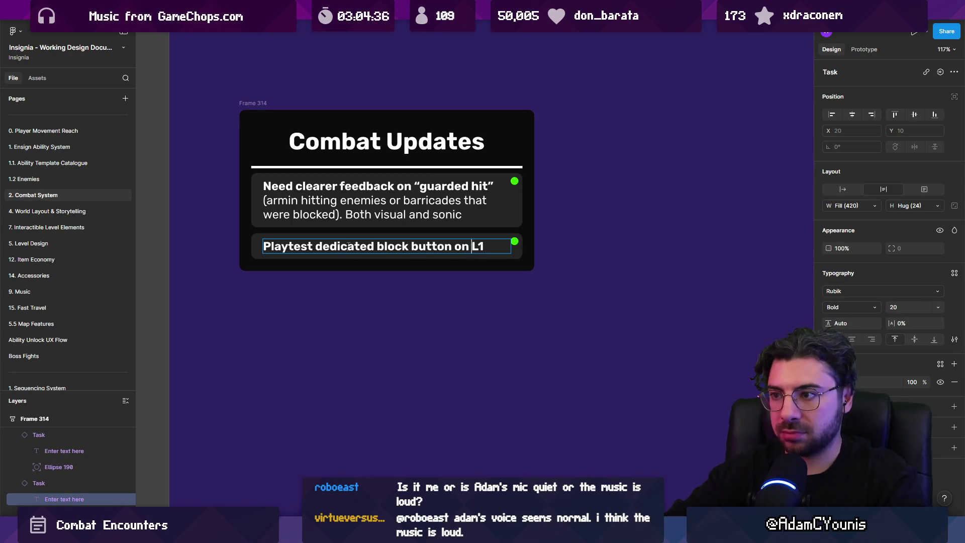
{"action": "key", "text": "Escape"}
{"action": "key", "text": "Escape"}
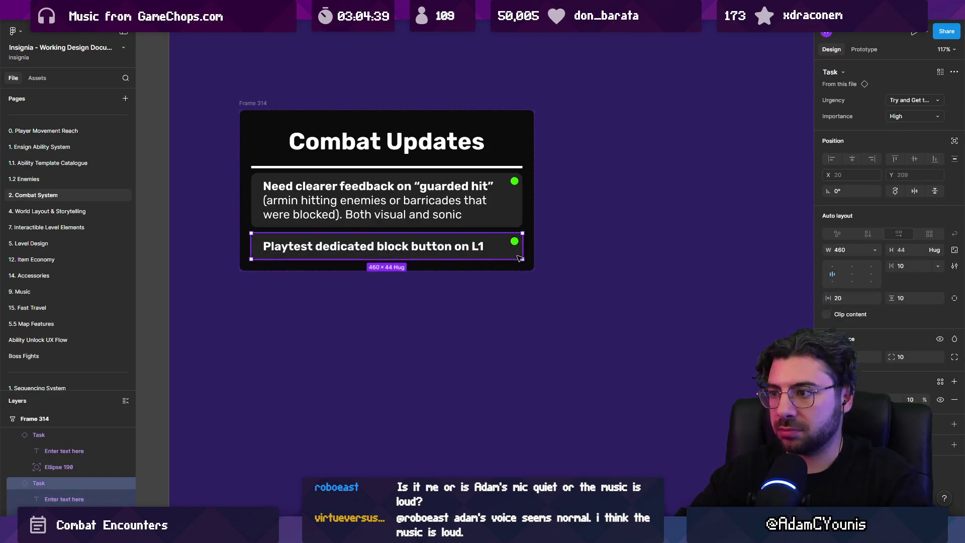
Duplicate that task and change its wording to 'Playtest Charge Attack on Square'
{"action": "key", "text": "ctrl+d"}
{"action": "double_click", "coordinate": [381, 278]}
{"action": "key", "text": "Home"}
{"action": "key", "text": "ctrl+Right"}
{"action": "key", "text": "shift+End"}
{"action": "type", "text": "Charge Attack on"}
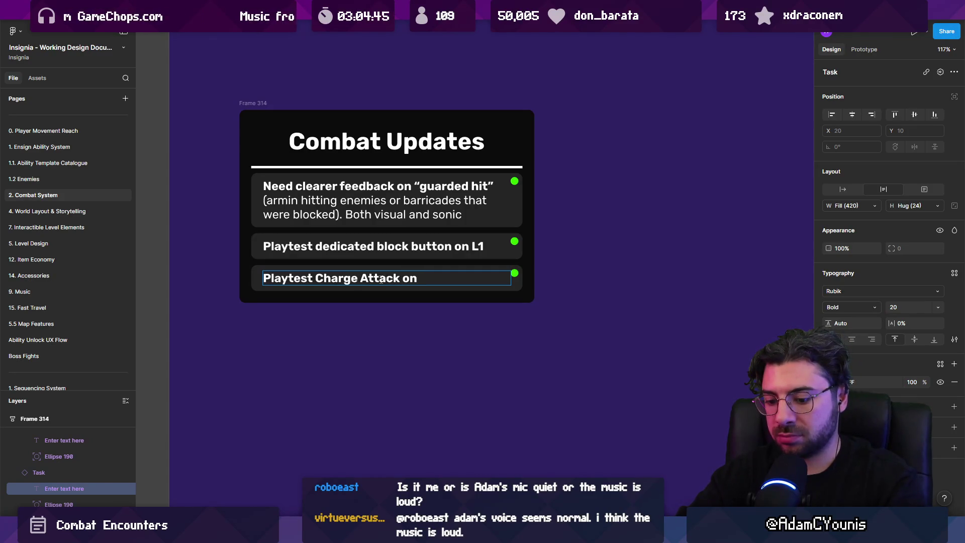
{"action": "type", "text": " Square"}
{"action": "key", "text": "Escape"}
{"action": "key", "text": "Escape"}
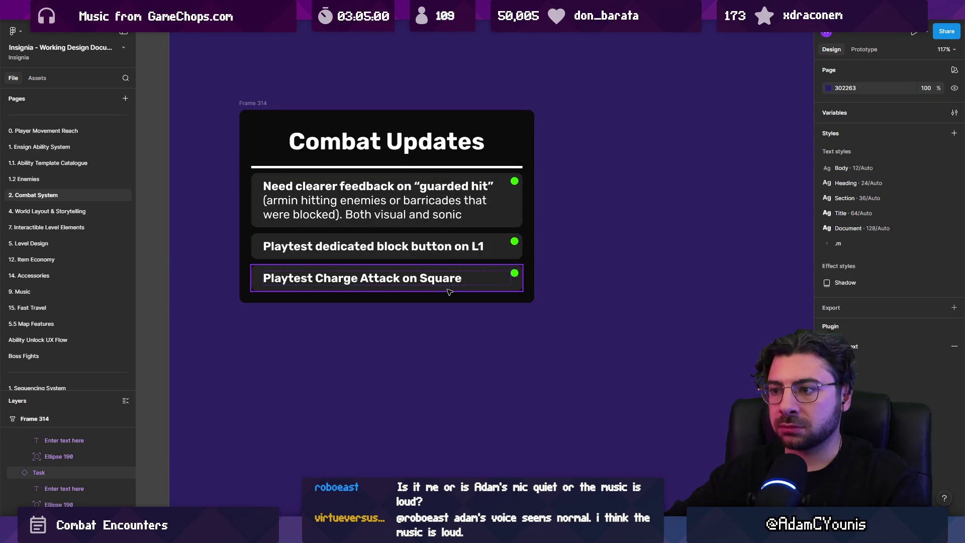
{"action": "left_click", "coordinate": [449, 290]}
{"action": "key", "text": "alt+Tab"}
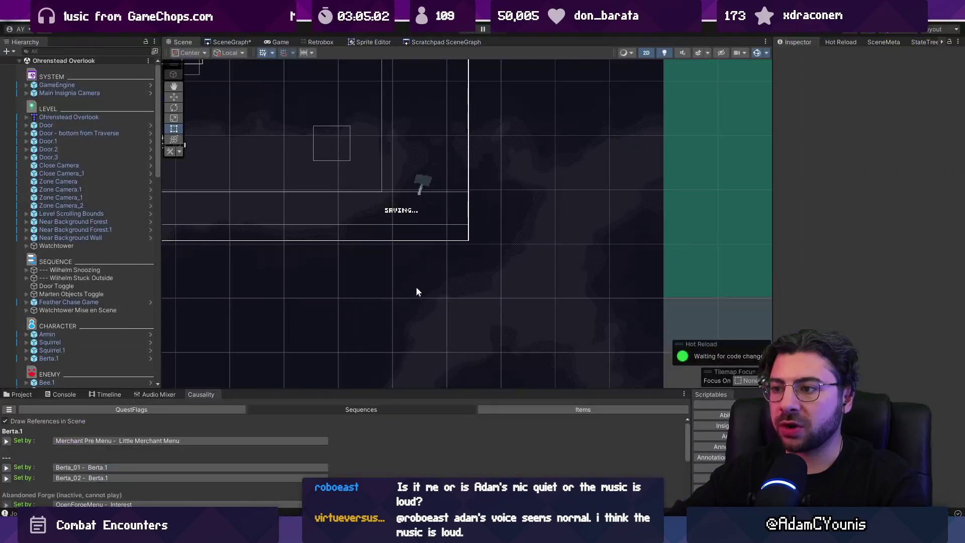
Launch the game, run right and slash the beast three times to check hit feedback
{"action": "scroll", "coordinate": [466, 261], "scroll_direction": "down", "scroll_amount": 10}
{"action": "scroll", "coordinate": [477, 274], "scroll_direction": "up", "scroll_amount": 10}
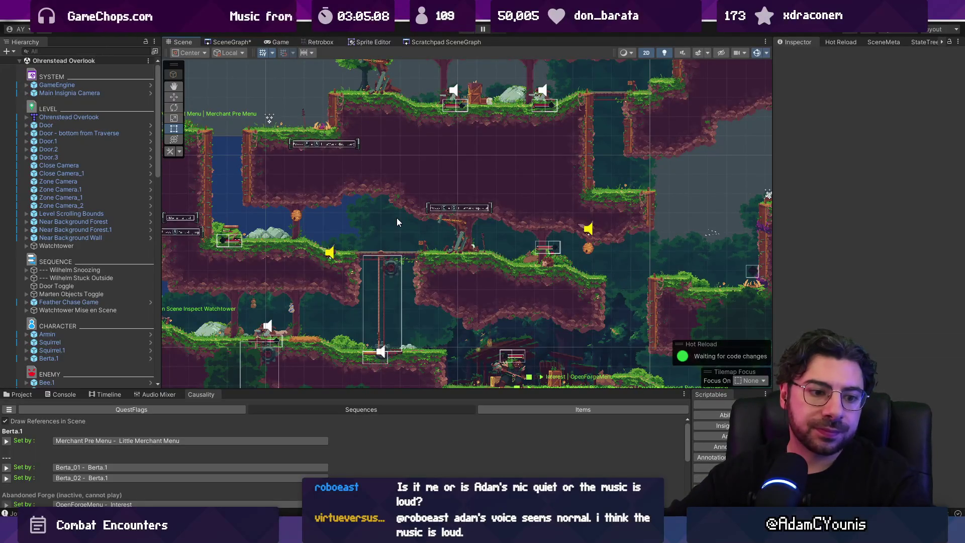
{"action": "key", "text": "ctrl+p"}
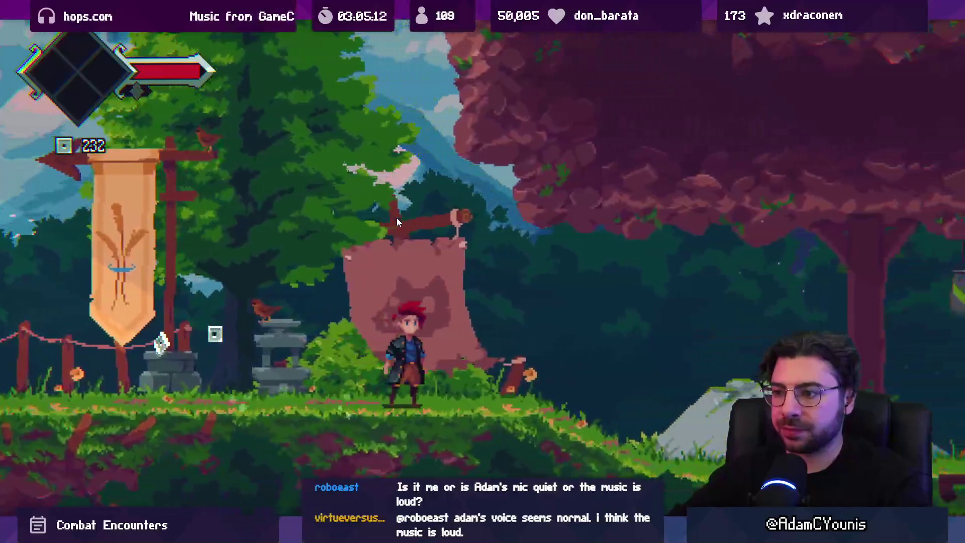
{"action": "key", "text": "d"}
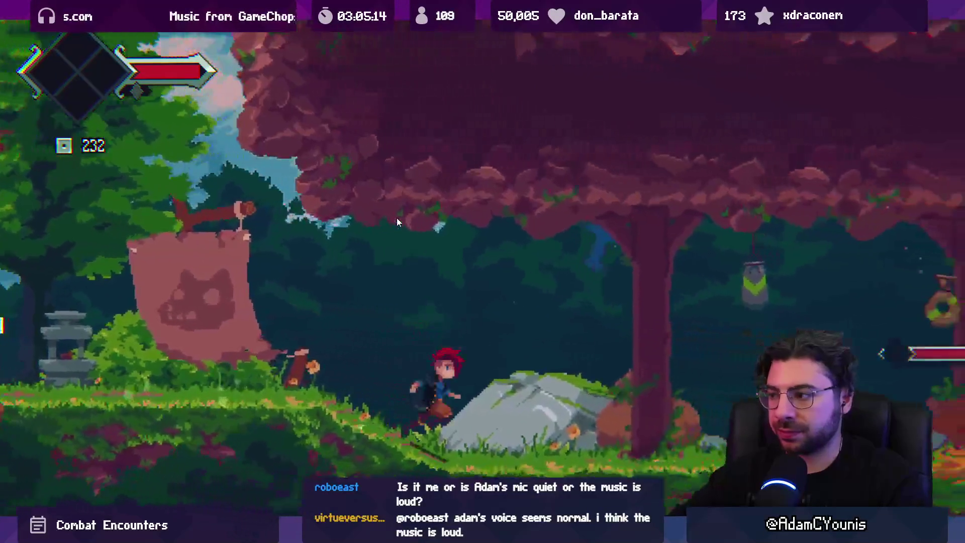
{"action": "key", "text": "j"}
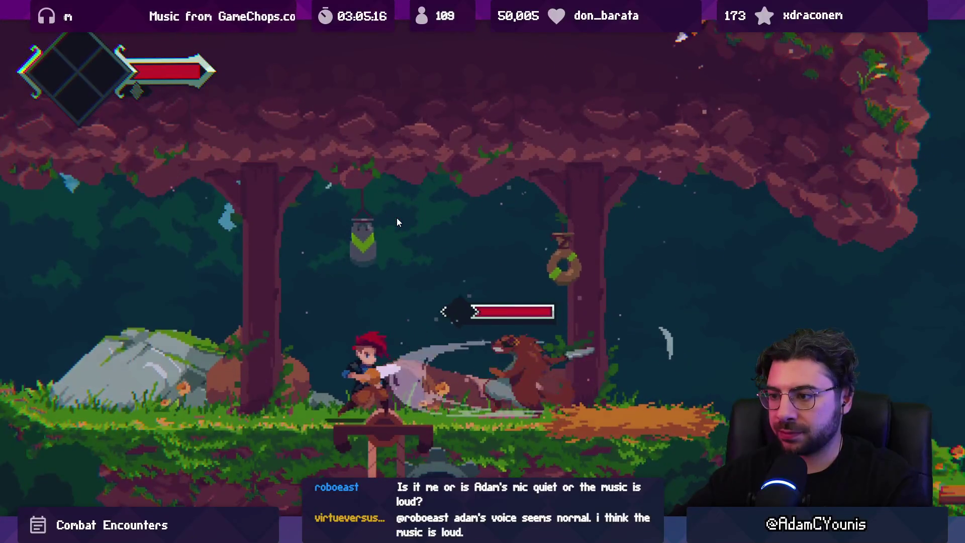
{"action": "key", "text": "j"}
{"action": "key", "text": "j"}
{"action": "key", "text": "j"}
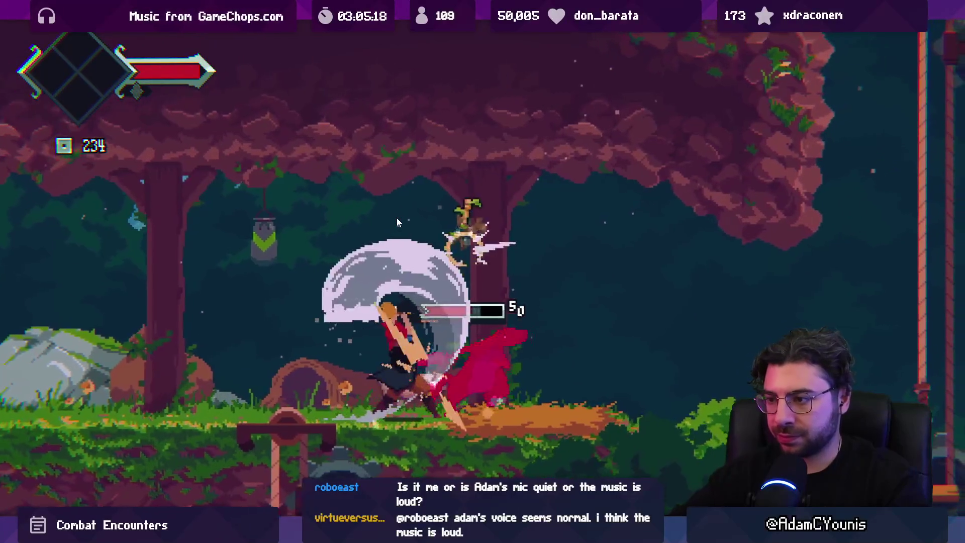
{"action": "key", "text": "j"}
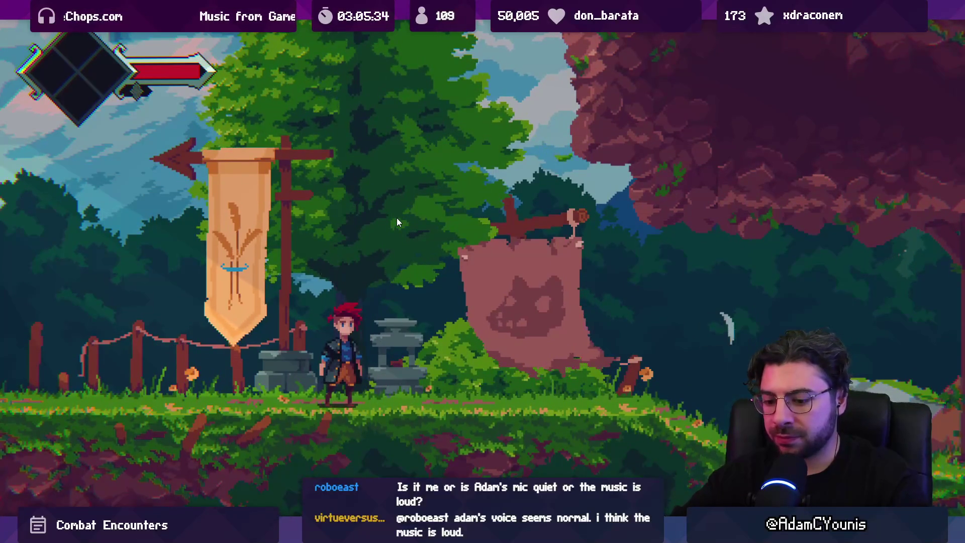
Exit play mode to the Unity editor, glance at Aseprite, then bring up the YouTube browser
{"action": "key", "text": "ctrl+p"}
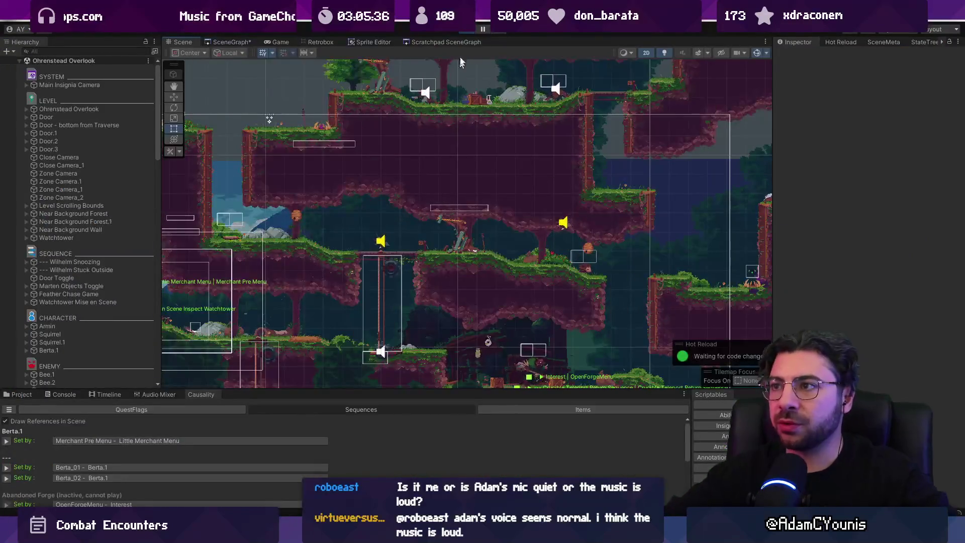
{"action": "left_click", "coordinate": [467, 30]}
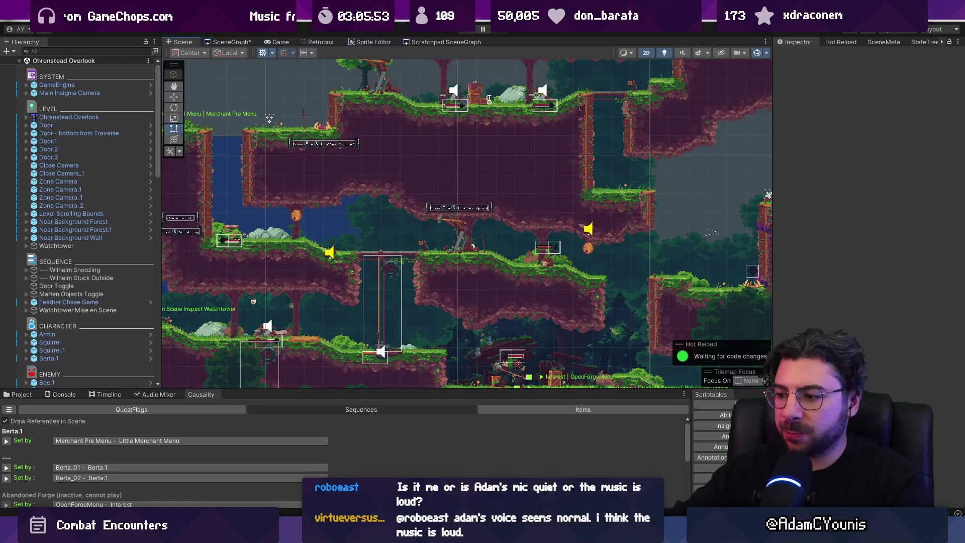
{"action": "key", "text": "alt+Tab"}
{"action": "left_click_drag", "start_coordinate": [476, 230], "coordinate": [420, 322]}
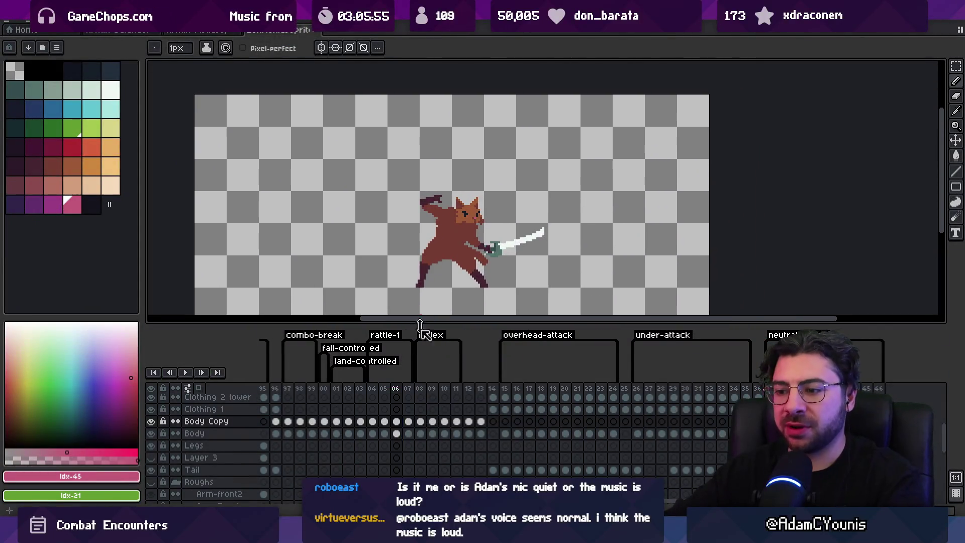
{"action": "key", "text": "alt+Tab"}
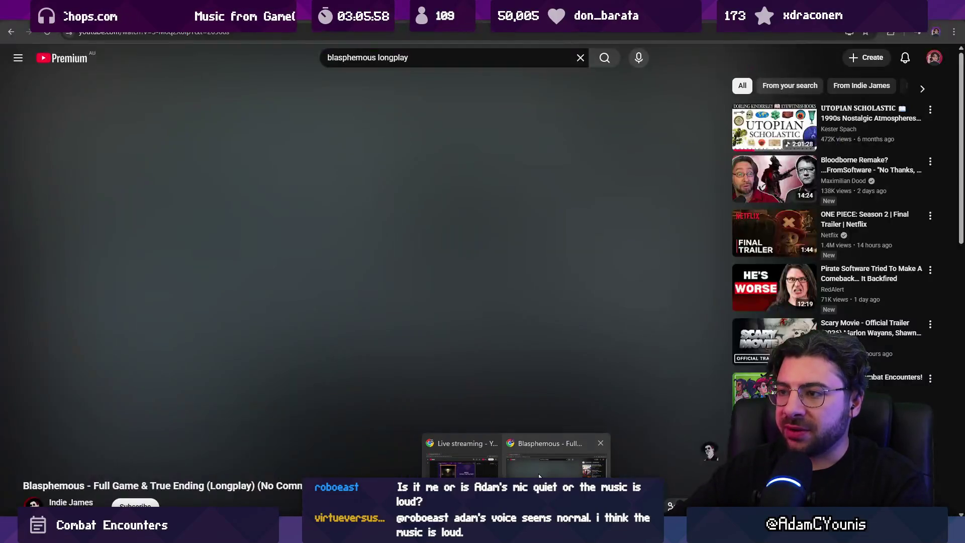
{"action": "left_click", "coordinate": [538, 474]}
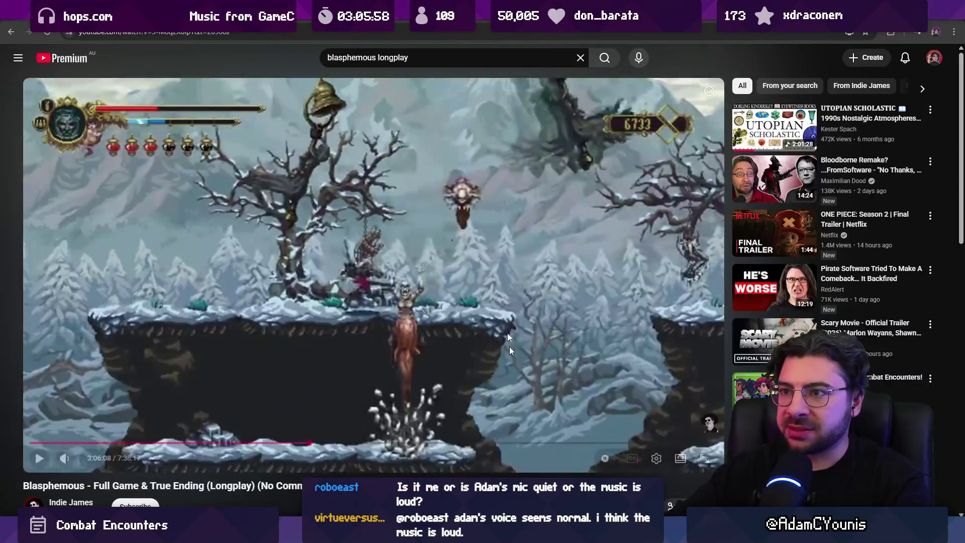
Search 'nightreign ongbal executioner', open Executor Solo VS Final Boss, and skip to about 0:20
{"action": "left_click", "coordinate": [422, 67]}
{"action": "key", "text": "ctrl+a"}
{"action": "type", "text": "nightreign ongbal e"}
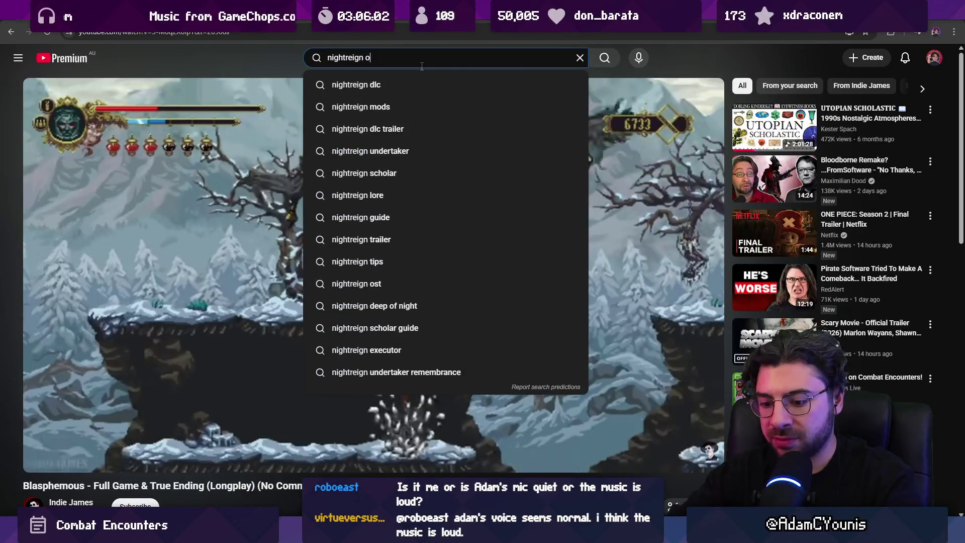
{"action": "type", "text": "xecutiona"}
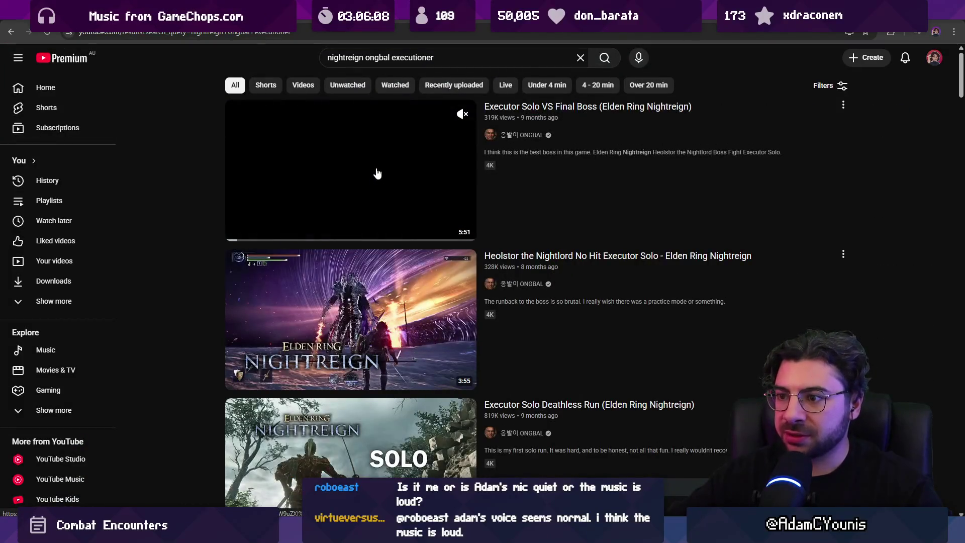
{"action": "scroll", "coordinate": [377, 173], "scroll_direction": "down", "scroll_amount": 6}
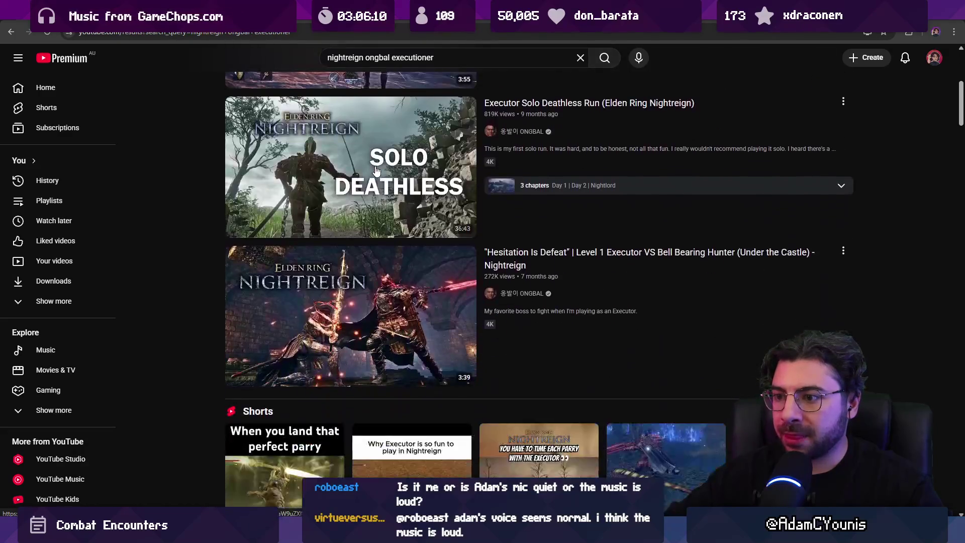
{"action": "scroll", "coordinate": [377, 173], "scroll_direction": "up", "scroll_amount": 6}
{"action": "left_click", "coordinate": [375, 176]}
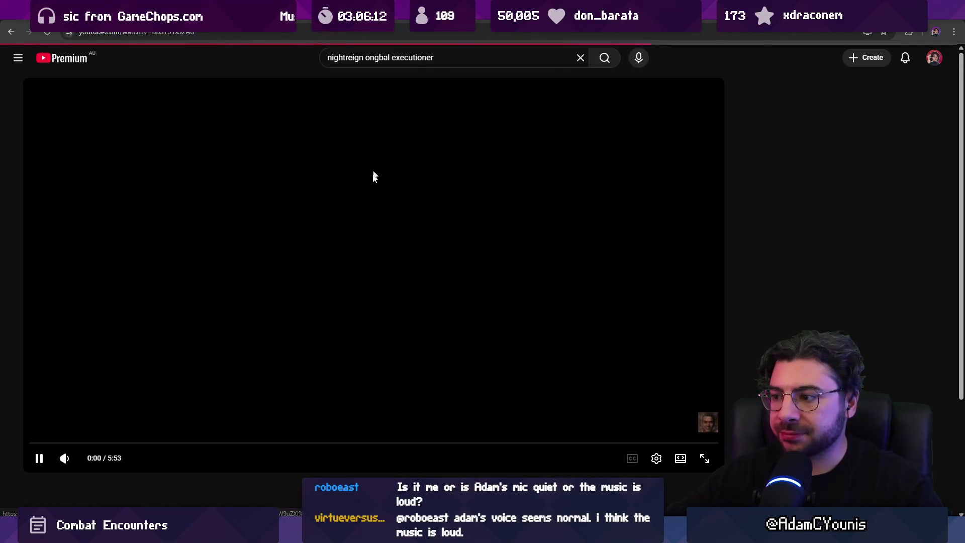
{"action": "mouse_move", "coordinate": [31, 443]}
{"action": "left_mouse_down"}
{"action": "mouse_move", "coordinate": [84, 445]}
{"action": "mouse_move", "coordinate": [54, 443]}
{"action": "left_mouse_up"}
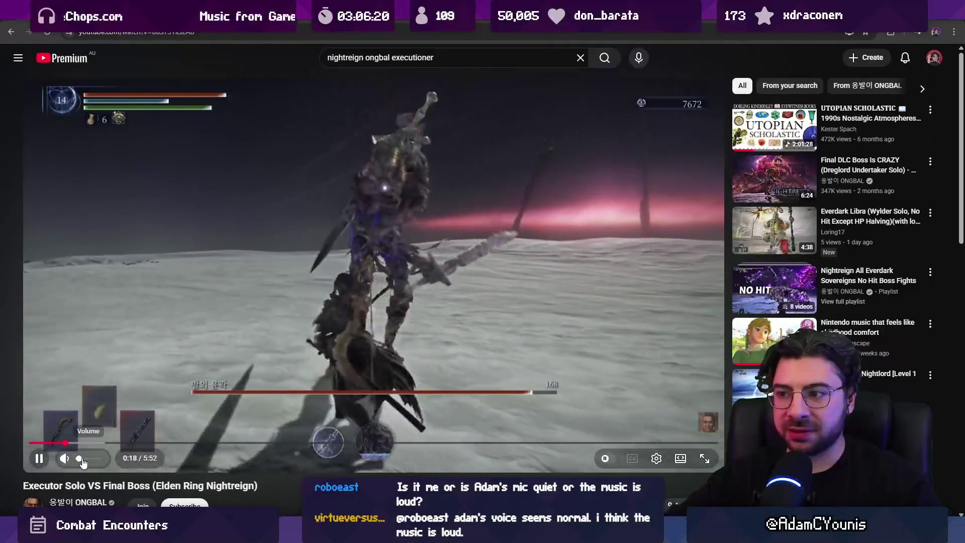
Pause and resume the boss fight, skip ahead 10 seconds to 0:42, then pause on the clash
{"action": "left_click", "coordinate": [175, 362]}
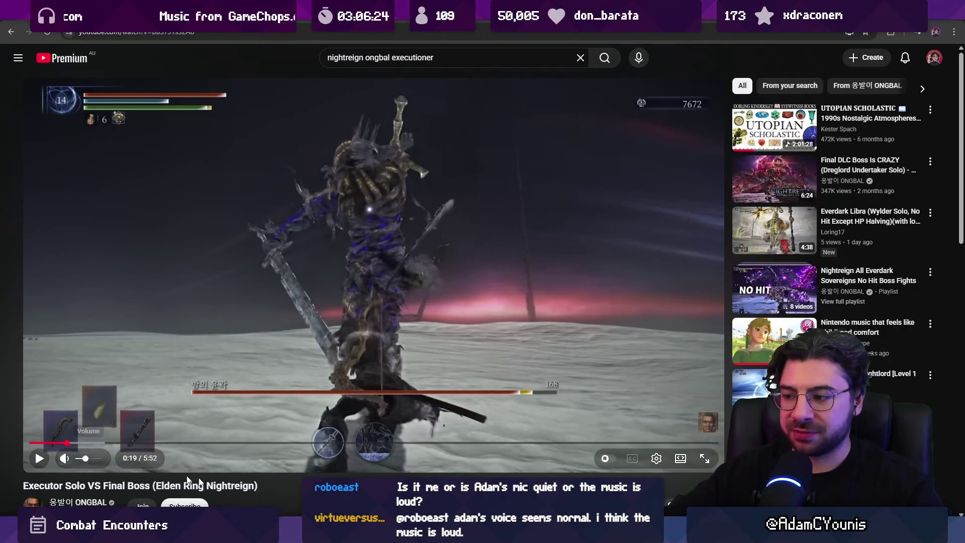
{"action": "key", "text": "alt+Tab"}
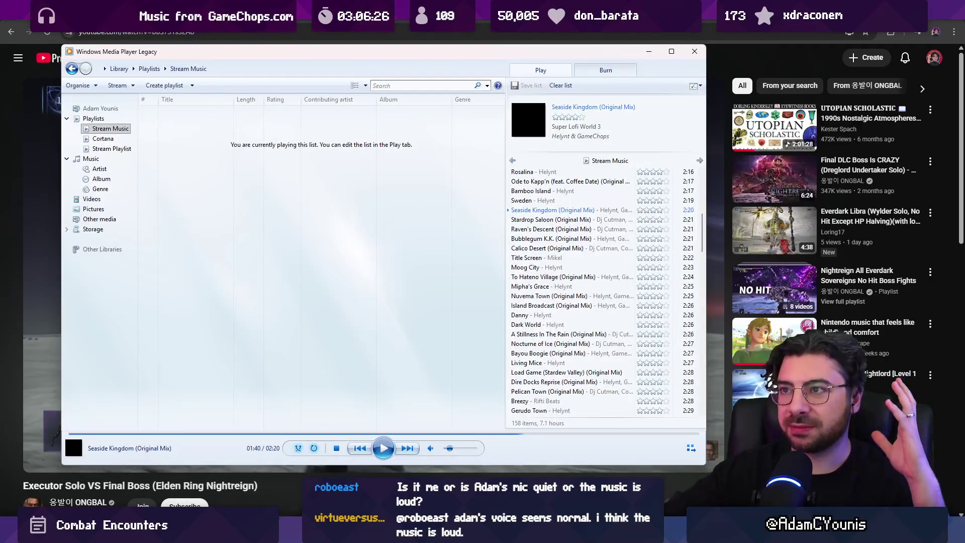
{"action": "key", "text": "alt+Tab"}
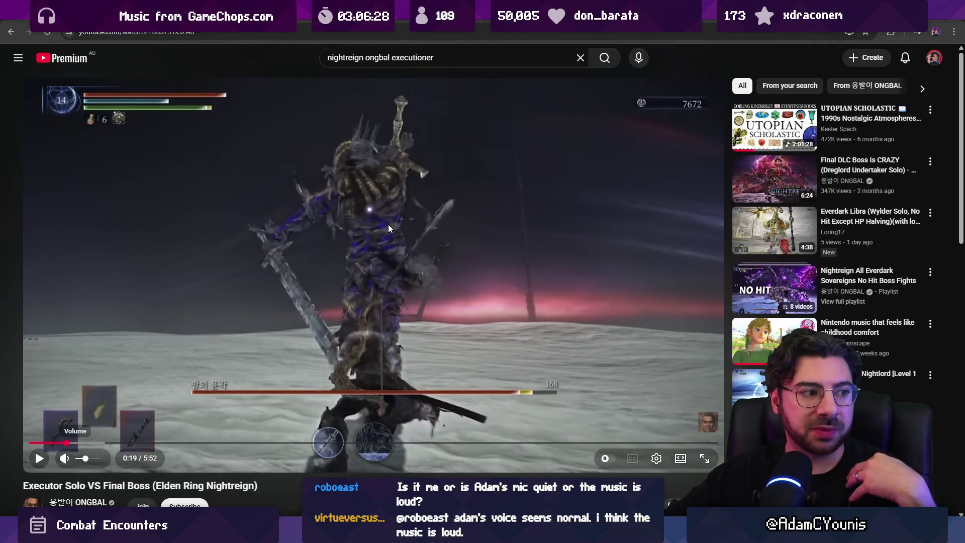
{"action": "left_click", "coordinate": [388, 224]}
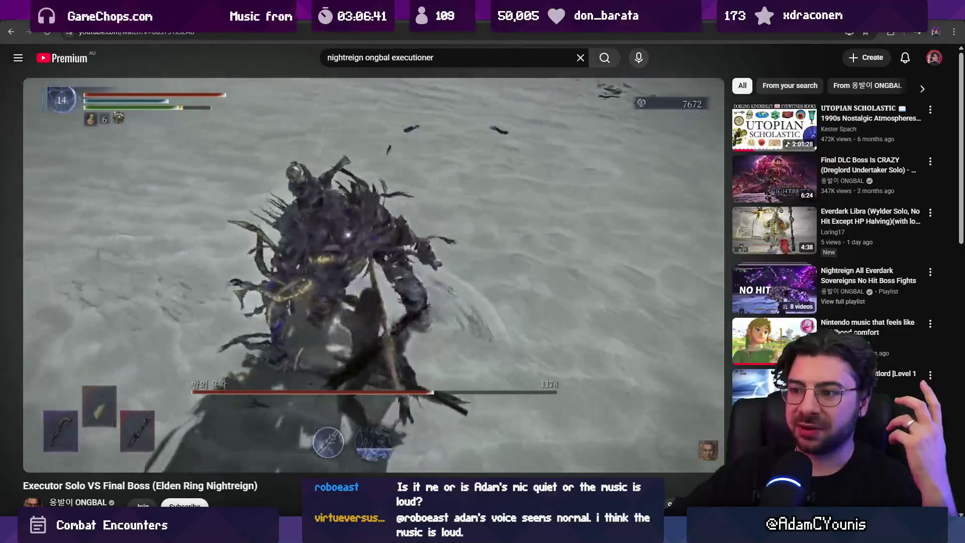
{"action": "key", "text": "l"}
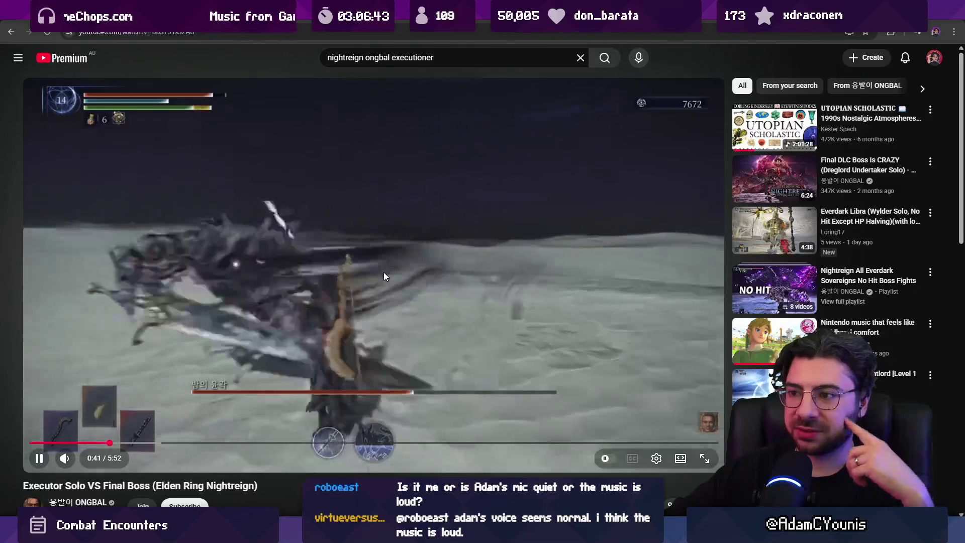
{"action": "key", "text": "k"}
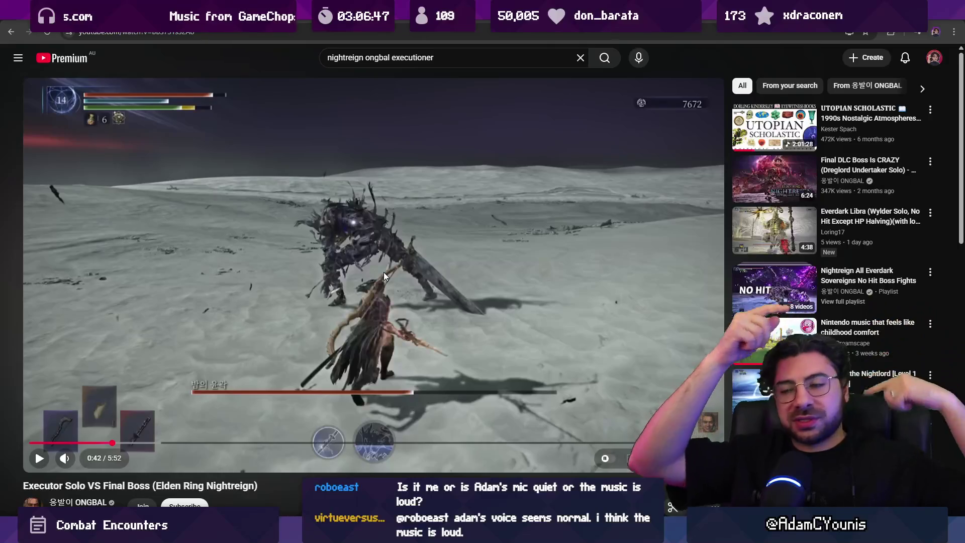
{"action": "key", "text": "k"}
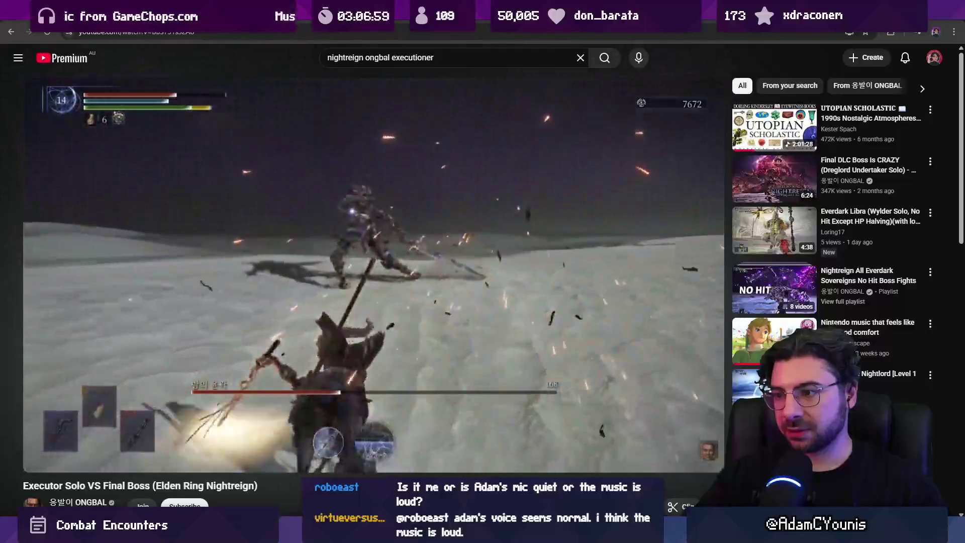
{"action": "left_click", "coordinate": [384, 276]}
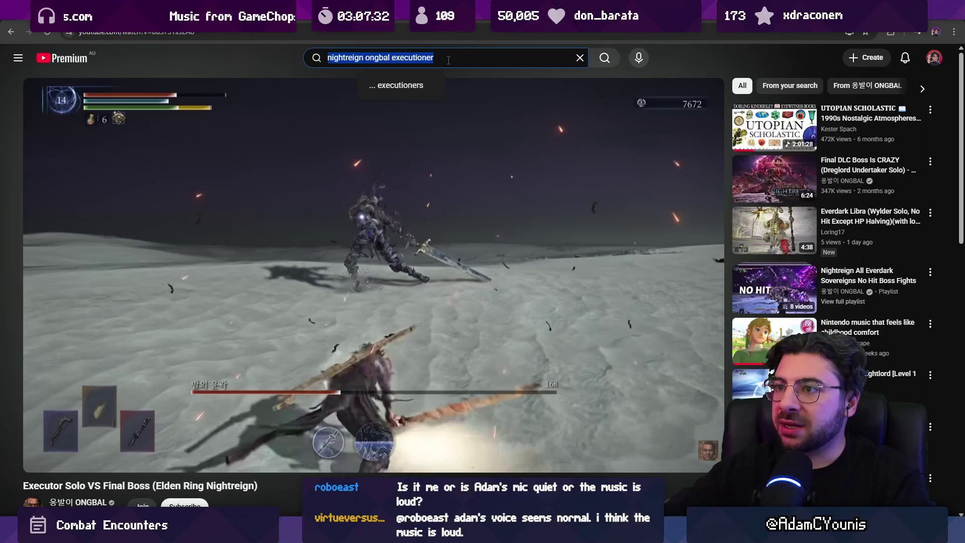
Search 'executor vs crucible knight' and open Executor Unsheath Deflect vs Crucible Knight
{"action": "type", "text": "execu"}
{"action": "key", "text": "BackSpace"}
{"action": "type", "text": "er vs"}
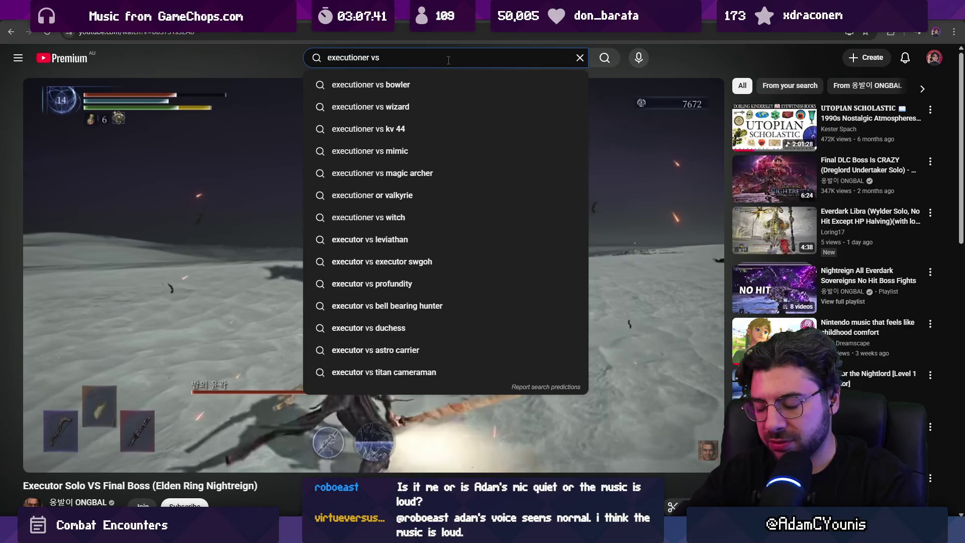
{"action": "type", "text": "crucible"}
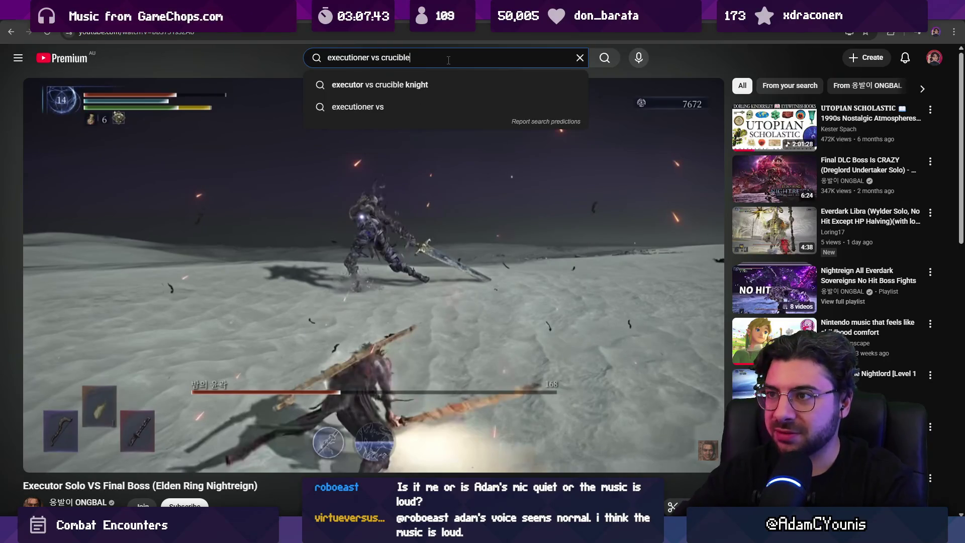
{"action": "key", "text": "Down"}
{"action": "key", "text": "Return"}
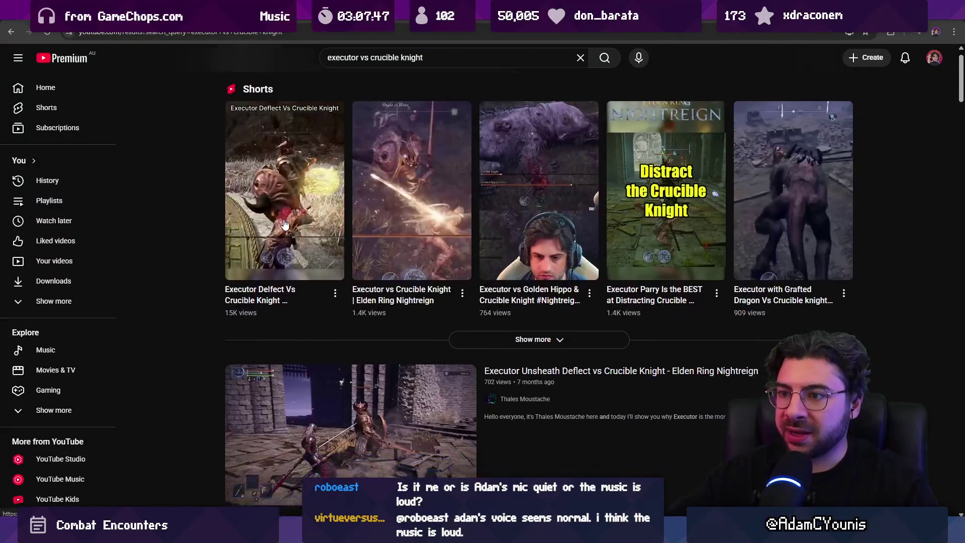
{"action": "scroll", "coordinate": [298, 254], "scroll_direction": "down", "scroll_amount": 4}
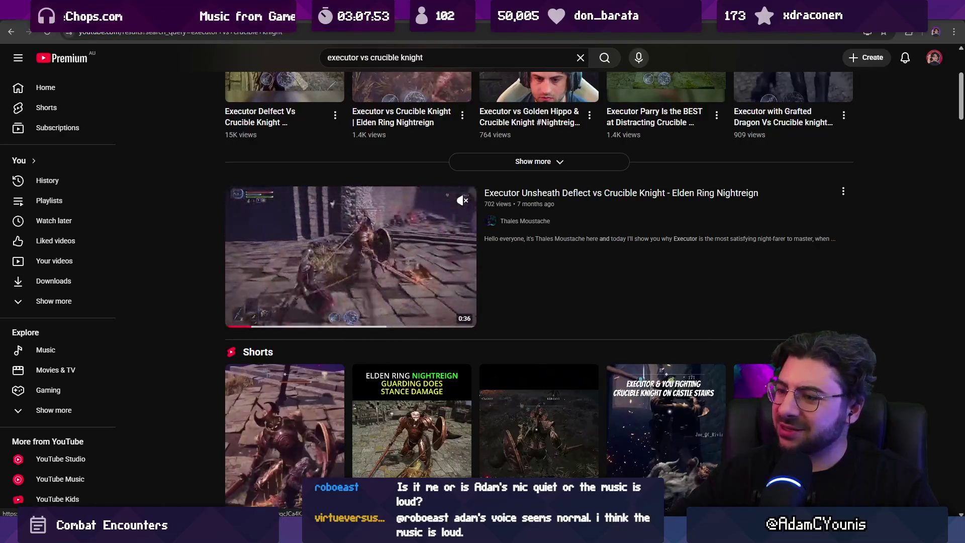
{"action": "left_click", "coordinate": [309, 243]}
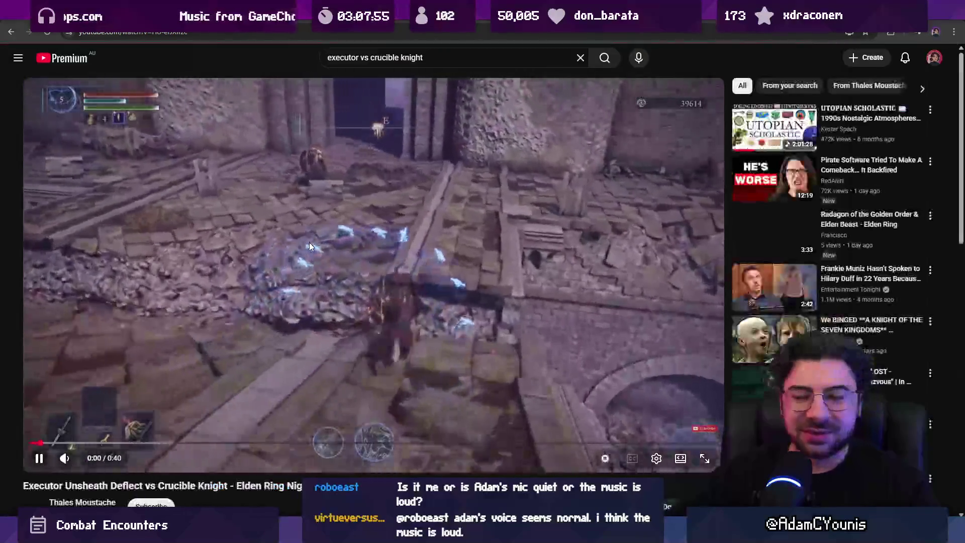
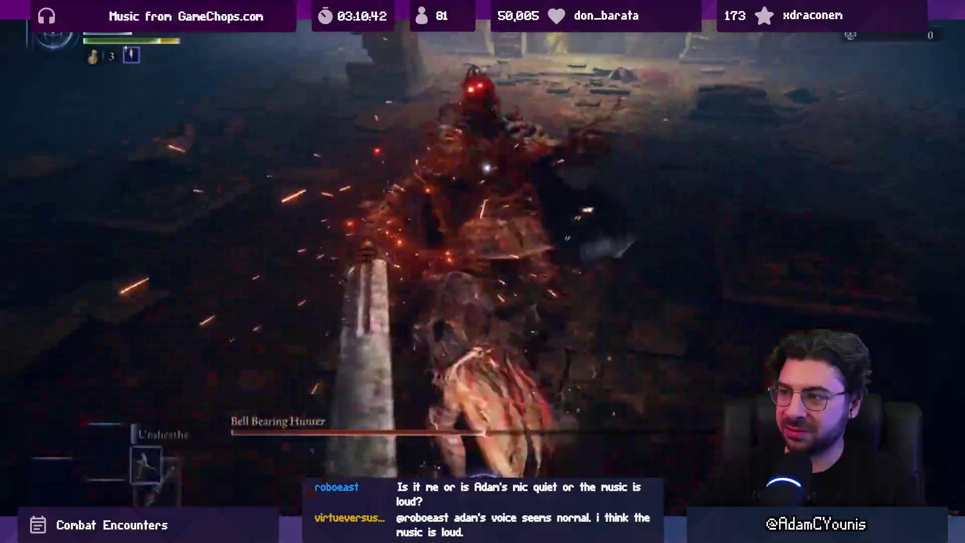
Skip forward through the Bell Bearing Hunter fight in several few-second jumps
{"action": "key", "text": "Right"}
{"action": "key", "text": "Right"}
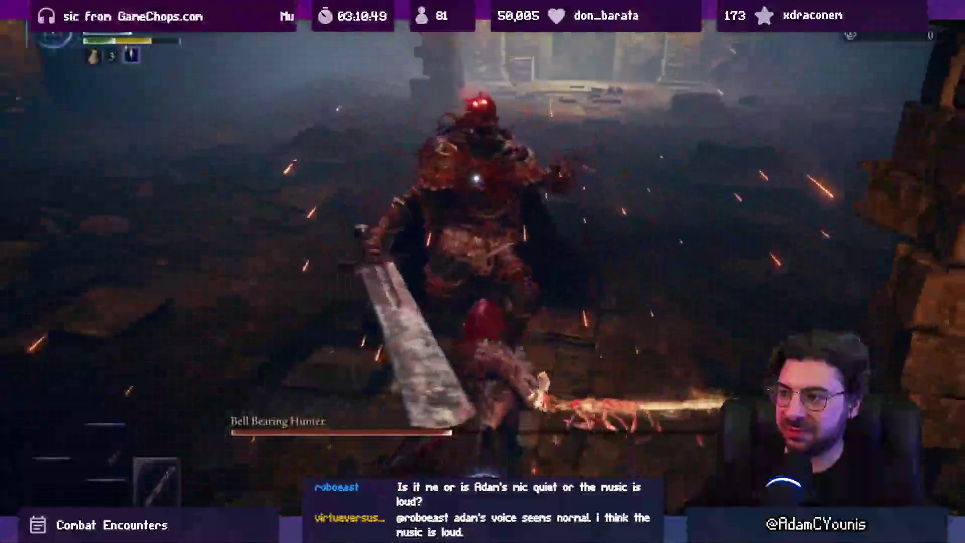
{"action": "key", "text": "Right"}
{"action": "key", "text": "Right"}
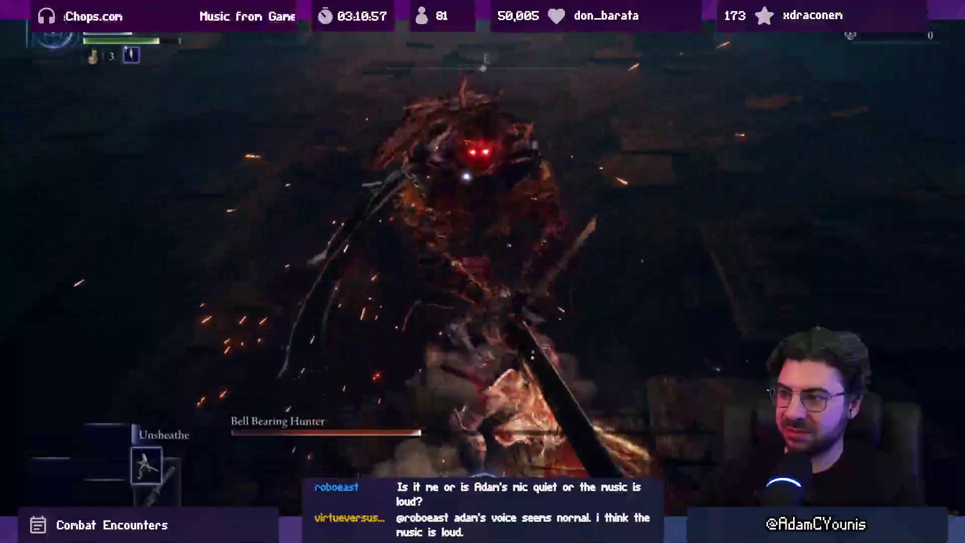
{"action": "key", "text": "Right"}
{"action": "key", "text": "Right"}
{"action": "key", "text": "Right"}
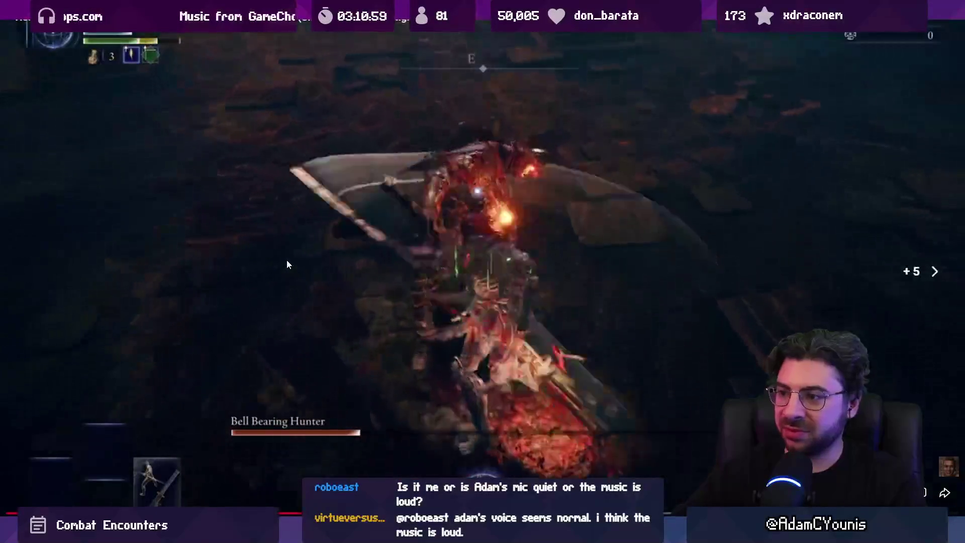
{"action": "key", "text": "Right"}
{"action": "key", "text": "Right"}
{"action": "key", "text": "Right"}
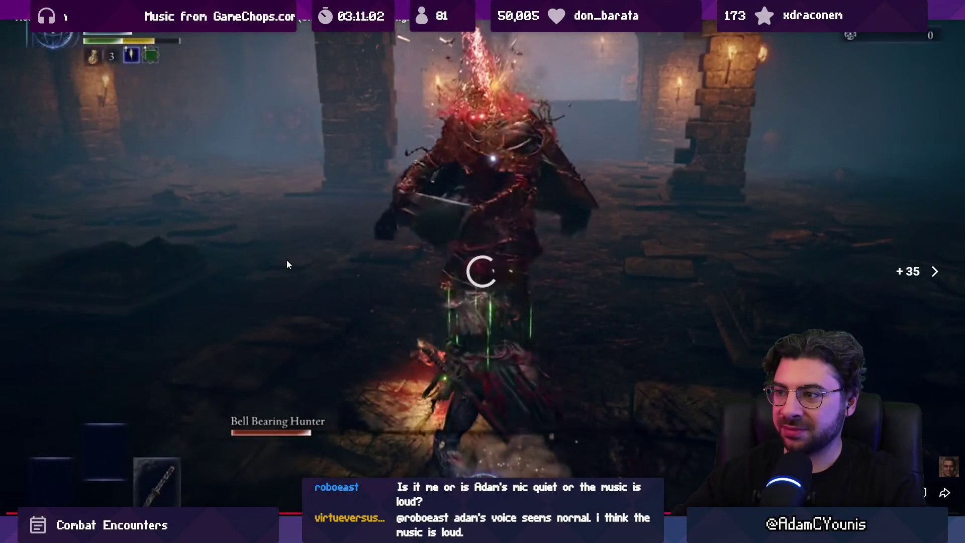
{"action": "key", "text": "Left"}
{"action": "key", "text": "Left"}
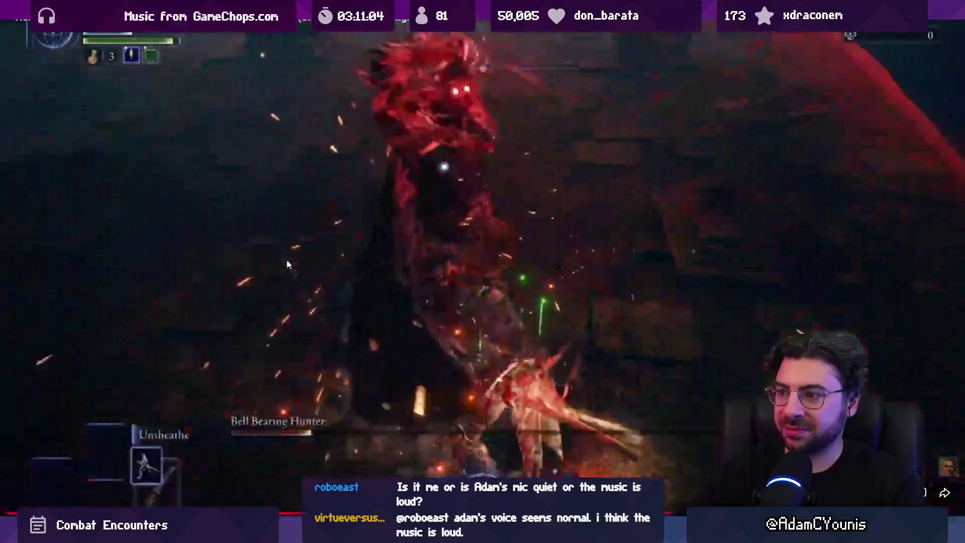
{"action": "key", "text": "Right"}
{"action": "key", "text": "Right"}
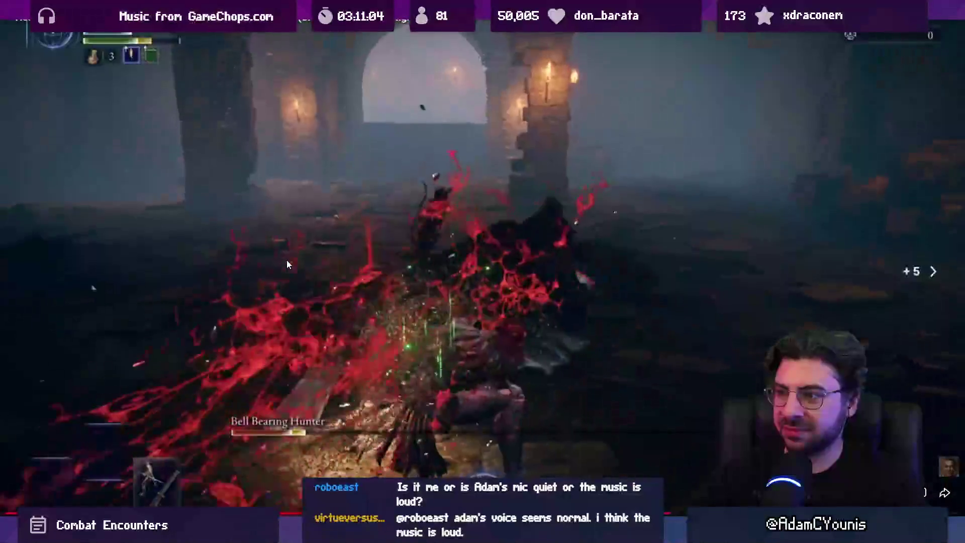
{"action": "key", "text": "Right"}
{"action": "key", "text": "Right"}
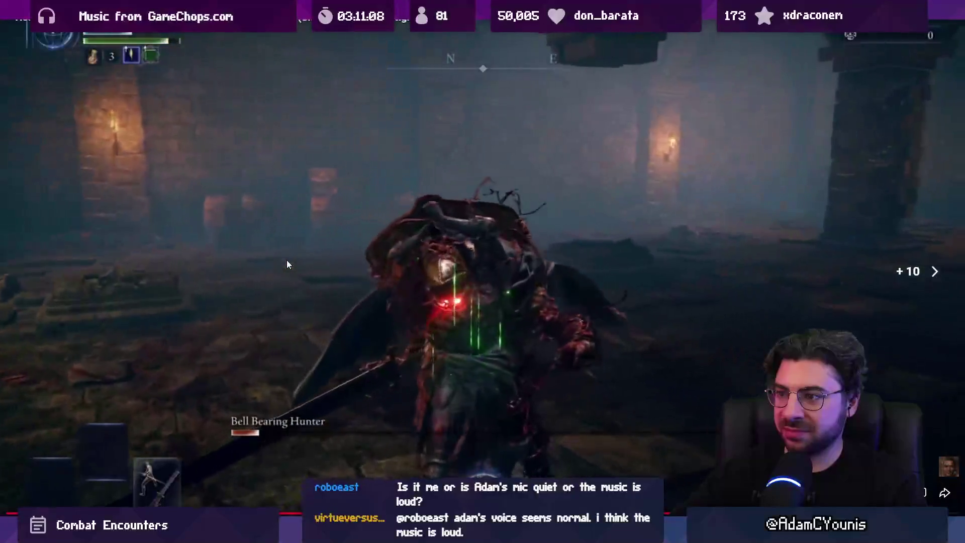
{"action": "key", "text": "Right"}
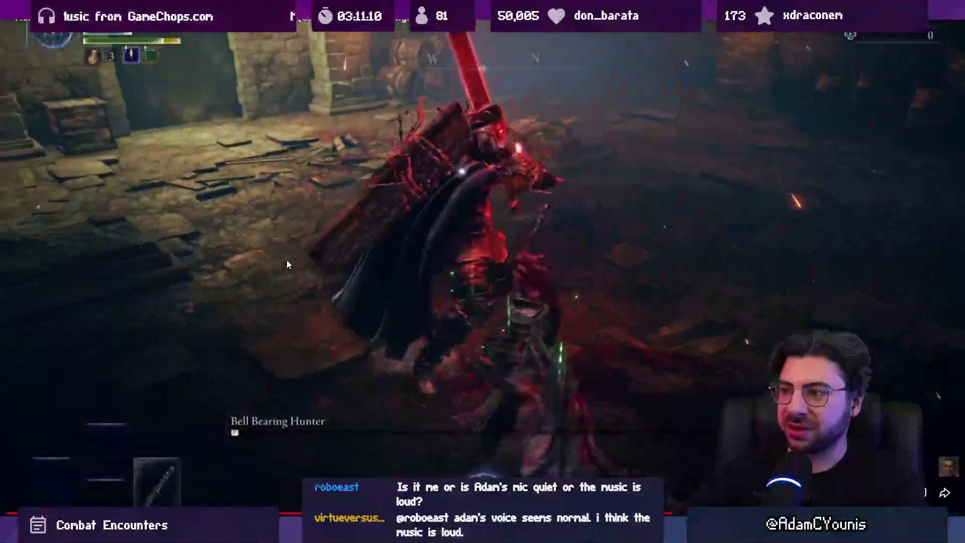
{"action": "key", "text": "Right"}
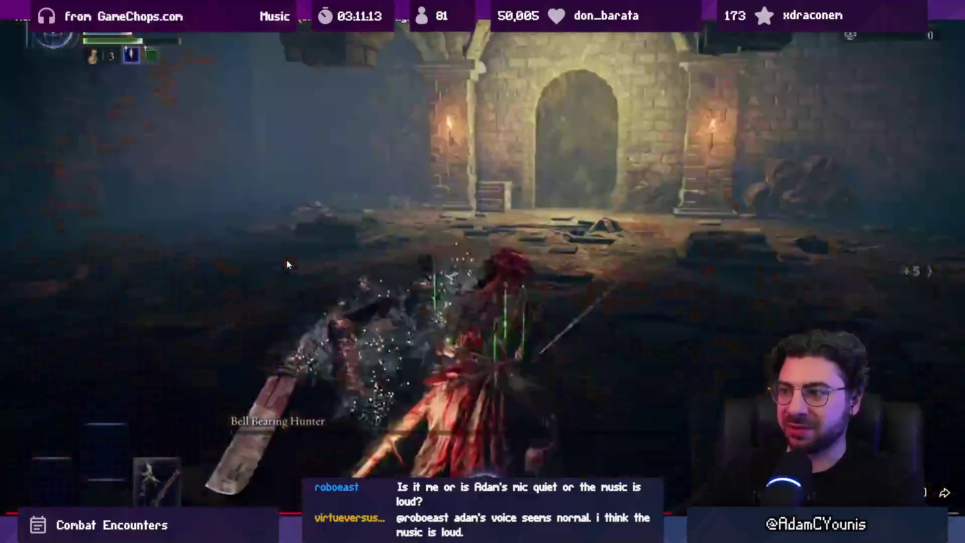
{"action": "key", "text": "Right"}
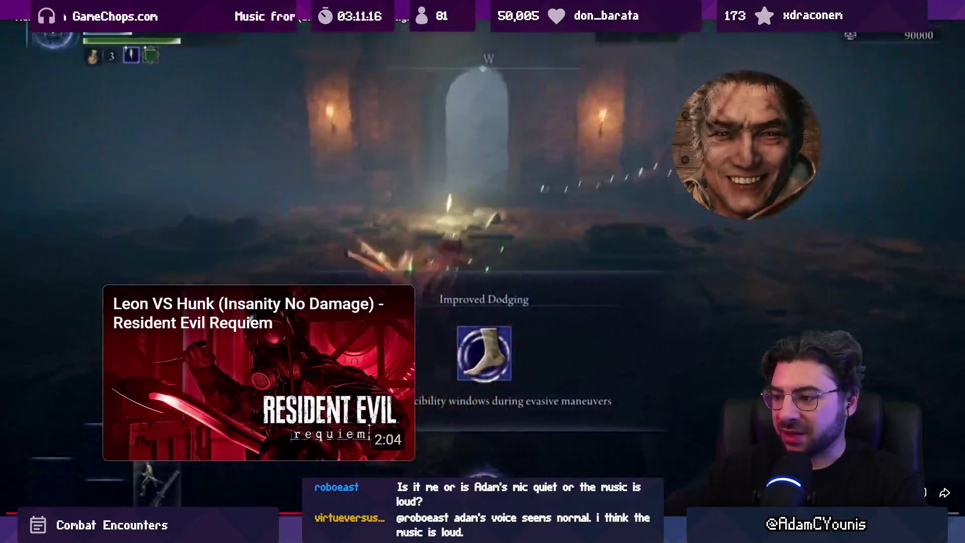
Scrub the progress bar toward the end of the battle and pause there
{"action": "mouse_move", "coordinate": [521, 512]}
{"action": "left_mouse_down"}
{"action": "mouse_move", "coordinate": [454, 512]}
{"action": "mouse_move", "coordinate": [637, 512]}
{"action": "left_mouse_up"}
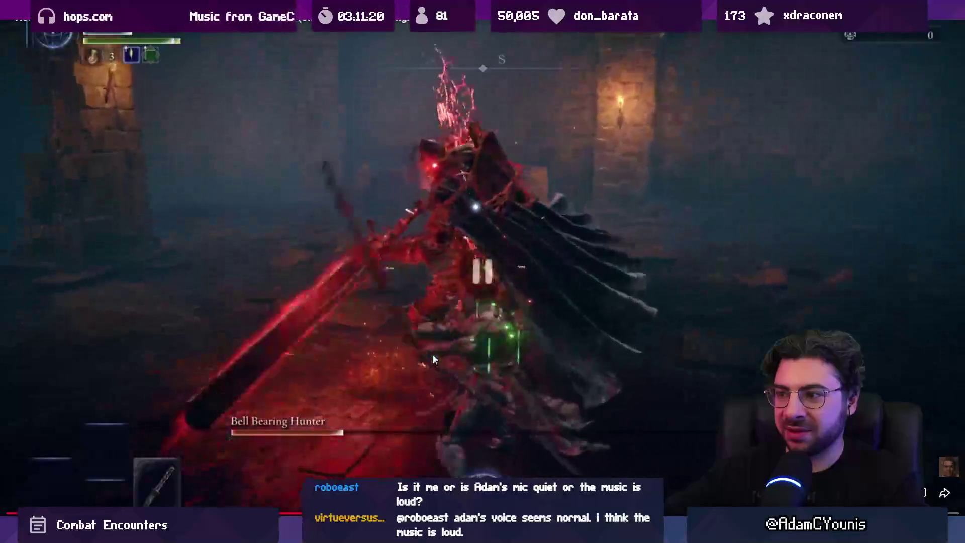
{"action": "left_click", "coordinate": [444, 342]}
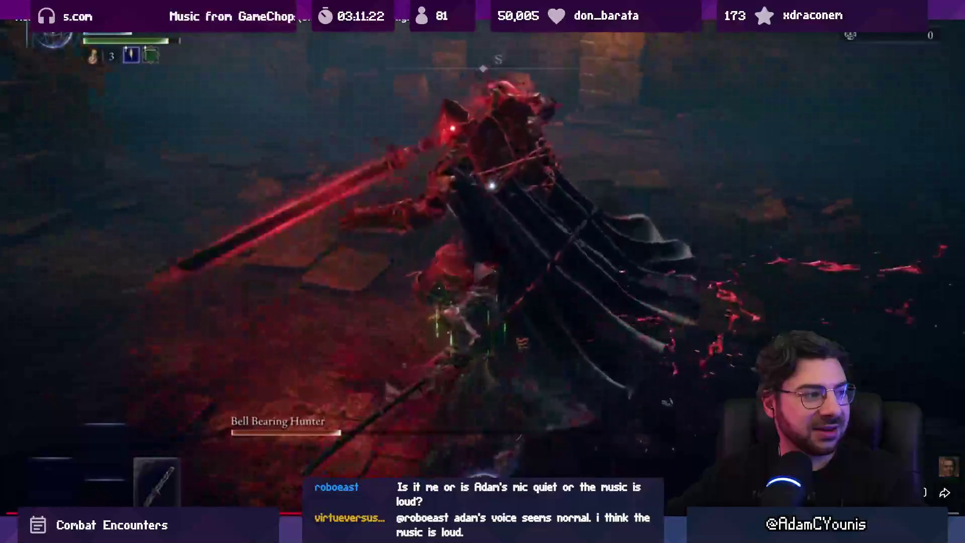
{"action": "key", "text": "space"}
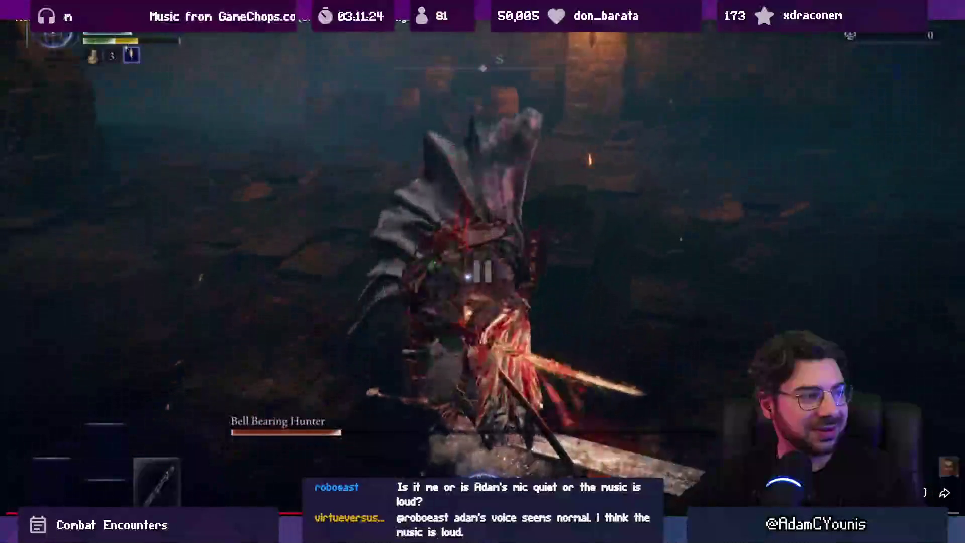
{"action": "key", "text": "space"}
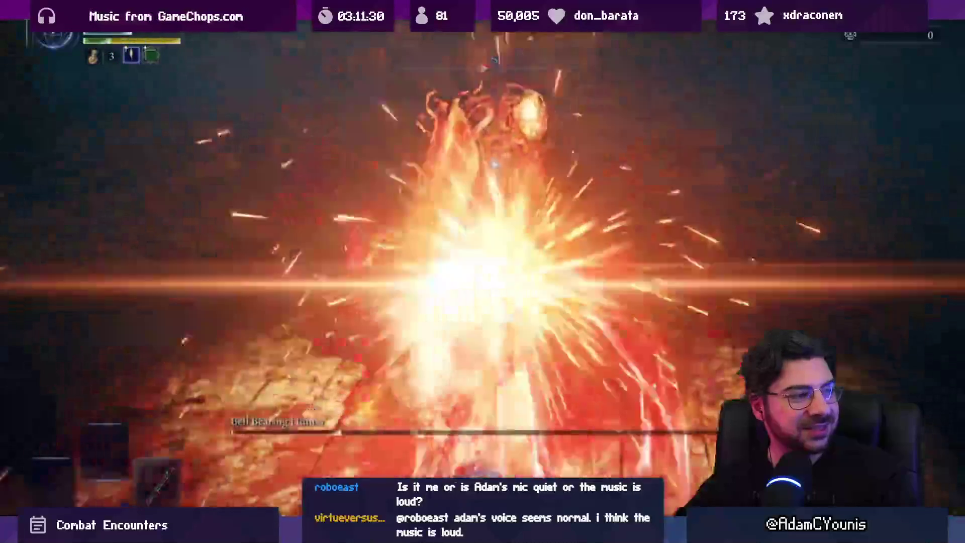
{"action": "key", "text": "space"}
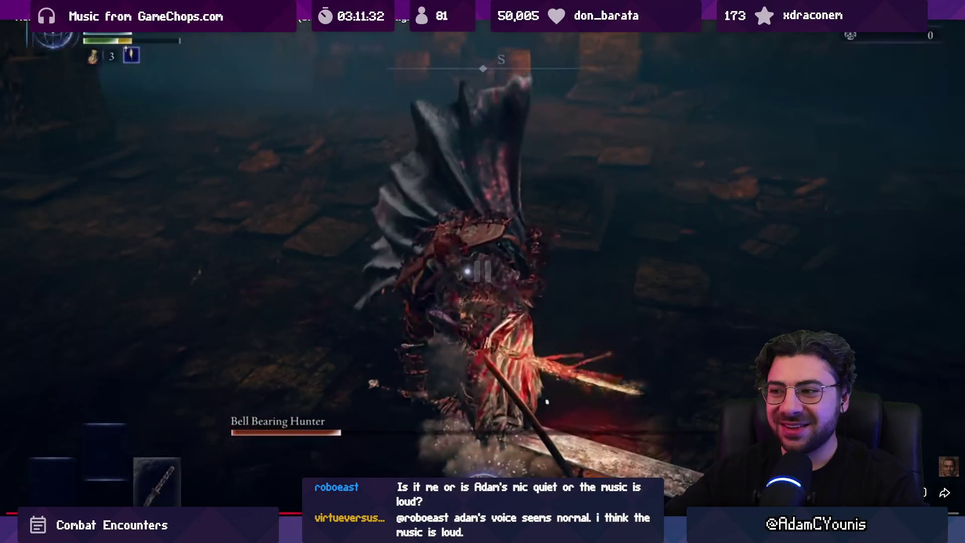
{"action": "left_click", "coordinate": [291, 513]}
Leave fullscreen and scroll through the video's 857 comments
{"action": "left_click", "coordinate": [453, 346]}
{"action": "left_click", "coordinate": [453, 346]}
{"action": "scroll", "coordinate": [247, 294], "scroll_direction": "down", "scroll_amount": 7}
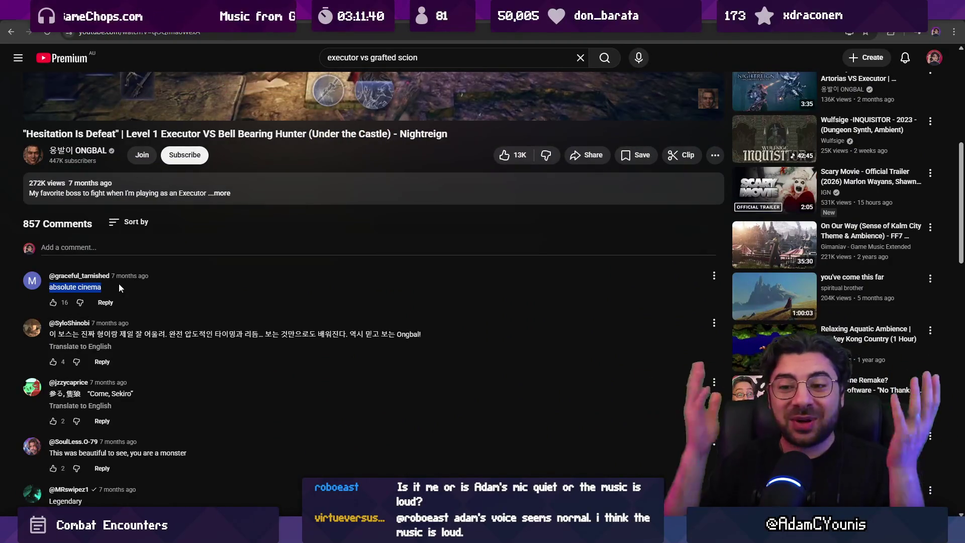
{"action": "scroll", "coordinate": [161, 327], "scroll_direction": "down", "scroll_amount": 3}
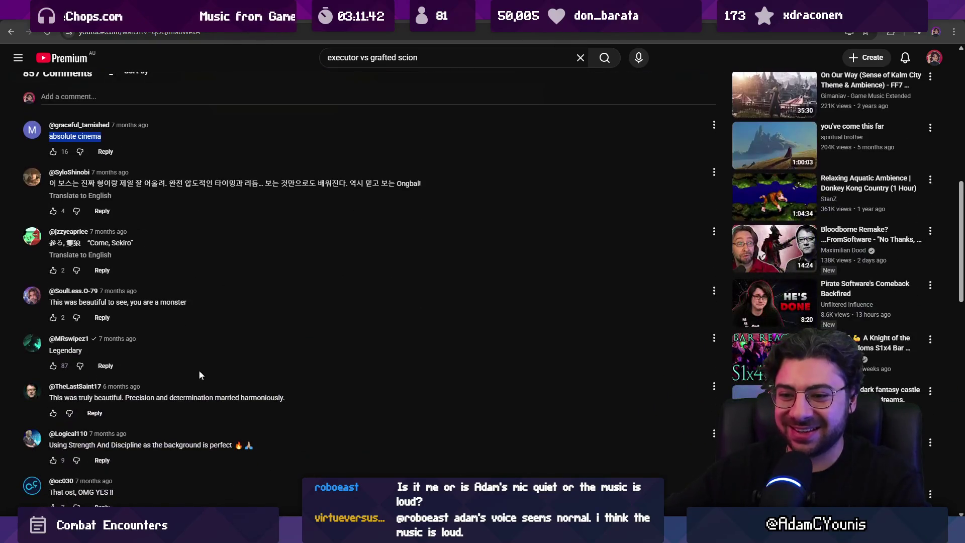
{"action": "scroll", "coordinate": [246, 354], "scroll_direction": "down", "scroll_amount": 3}
{"action": "scroll", "coordinate": [311, 360], "scroll_direction": "down", "scroll_amount": 2}
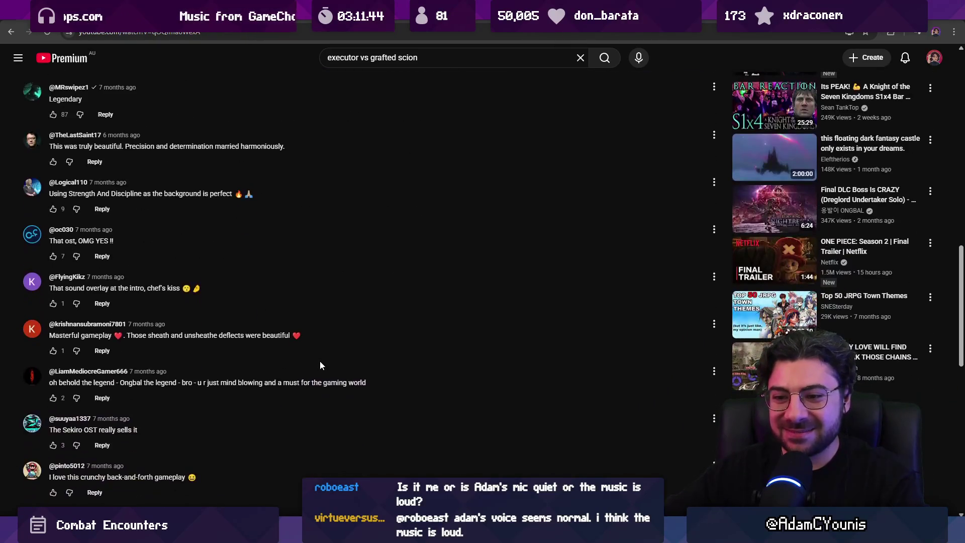
{"action": "scroll", "coordinate": [327, 360], "scroll_direction": "down", "scroll_amount": 3}
{"action": "scroll", "coordinate": [354, 393], "scroll_direction": "up", "scroll_amount": 15}
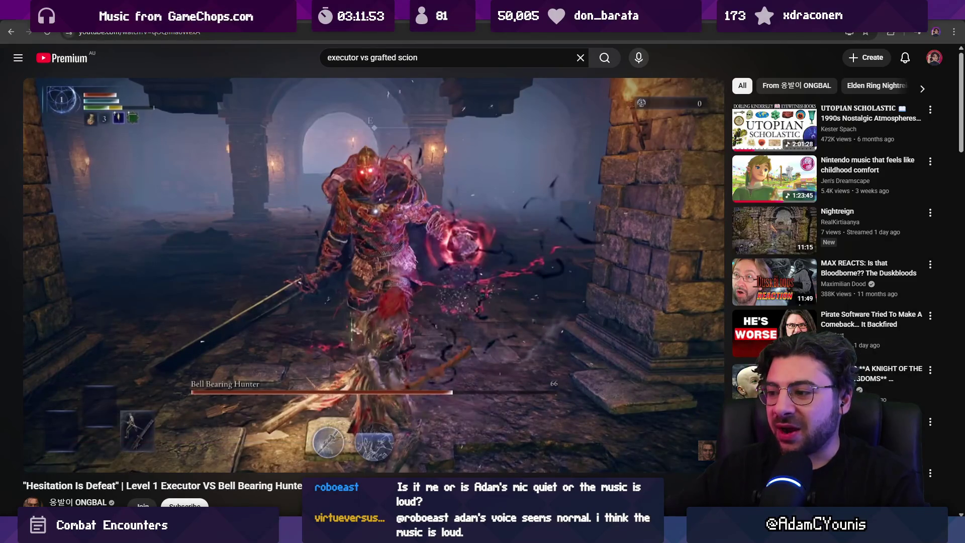
Open Windows Media Player from the taskbar and close it again
{"action": "mouse_move", "coordinate": [679, 542]}
{"action": "left_click", "coordinate": [421, 540]}
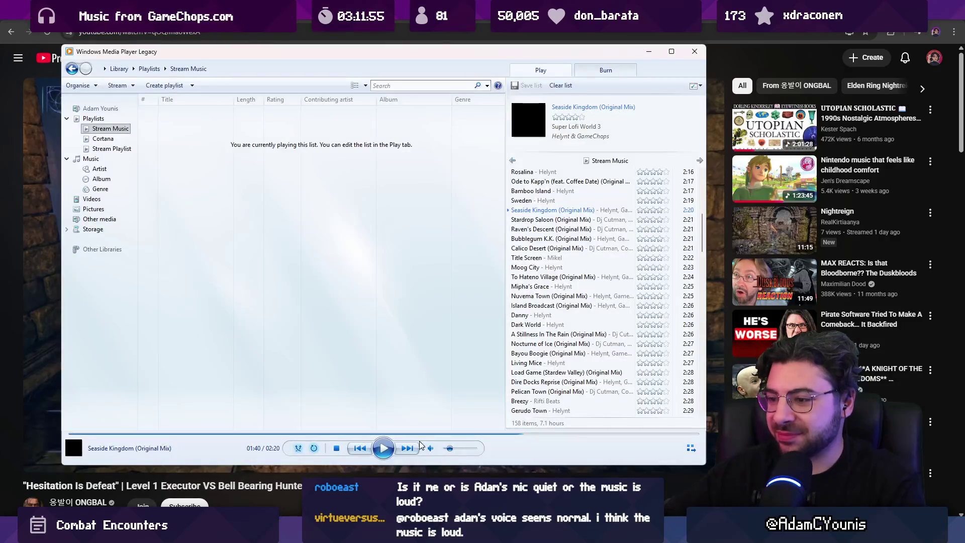
{"action": "left_click", "coordinate": [385, 449]}
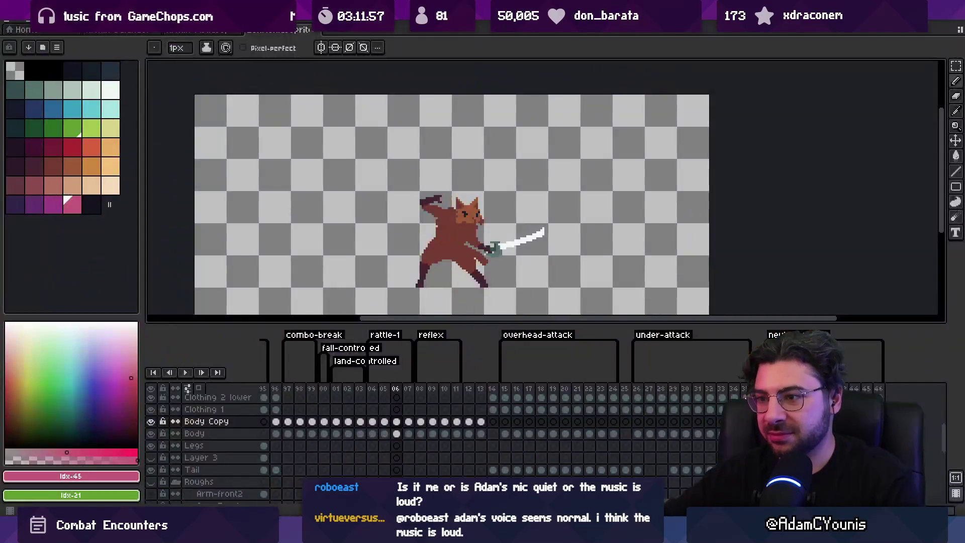
Create a new blank 128x96 sprite and enlarge its canvas view
{"action": "left_click", "coordinate": [96, 31]}
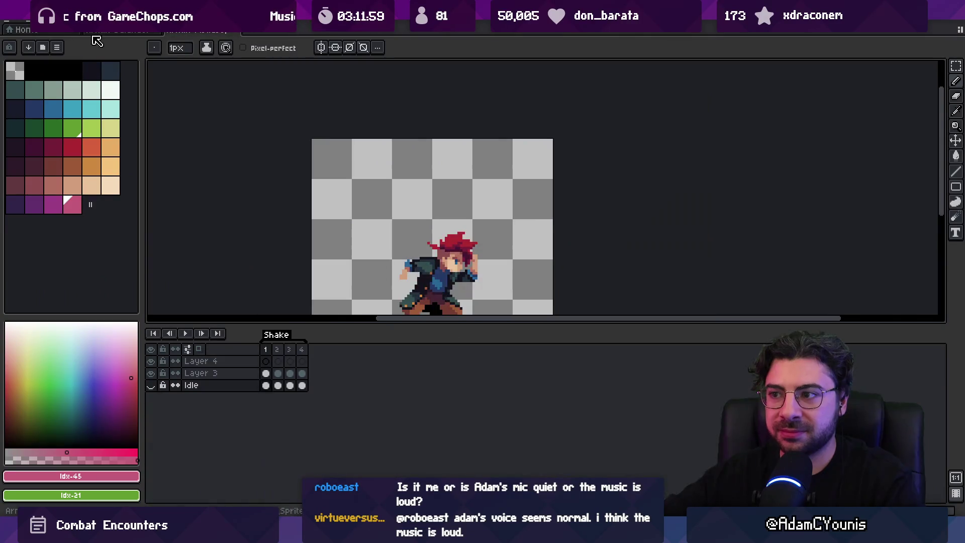
{"action": "key", "text": "alt+f"}
{"action": "key", "text": "Return"}
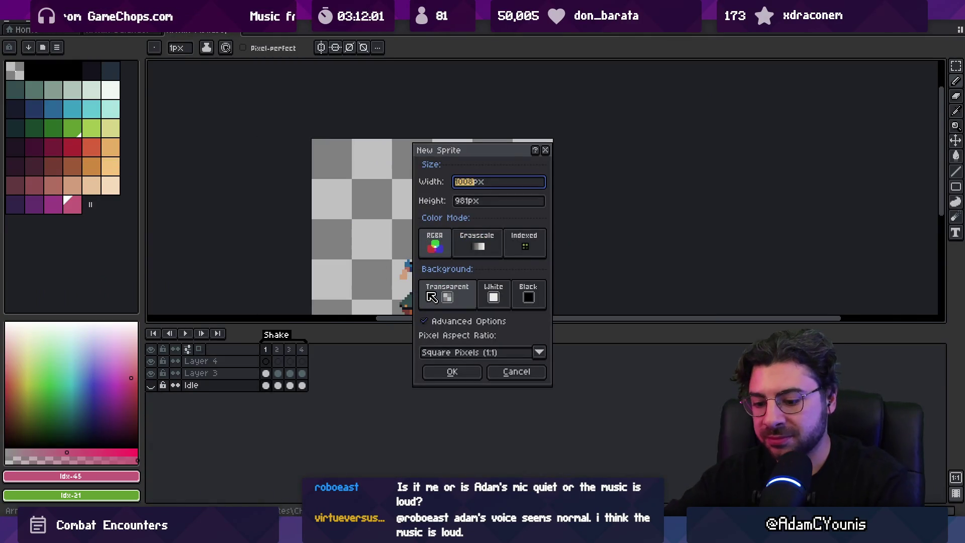
{"action": "type", "text": "6"}
{"action": "key", "text": "Tab"}
{"action": "type", "text": "96"}
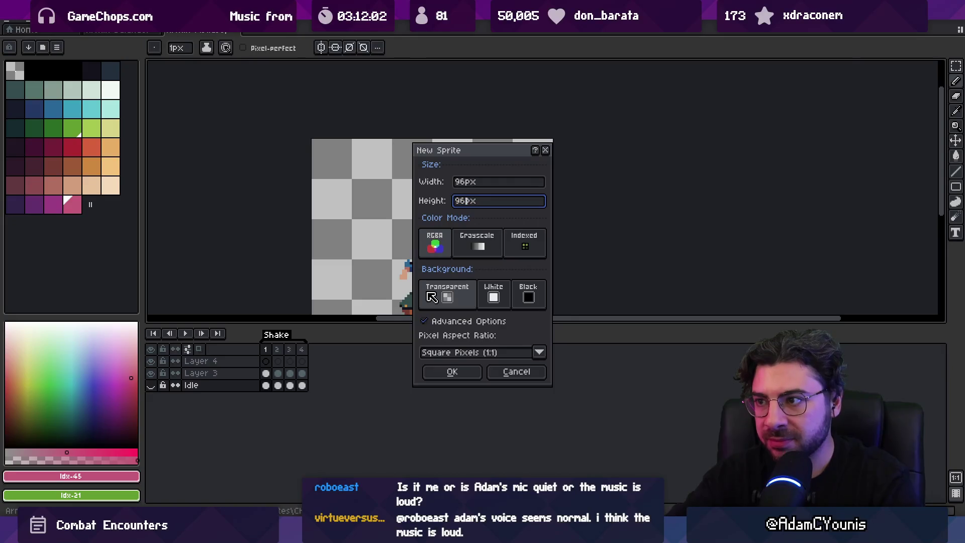
{"action": "key", "text": "shift+Tab"}
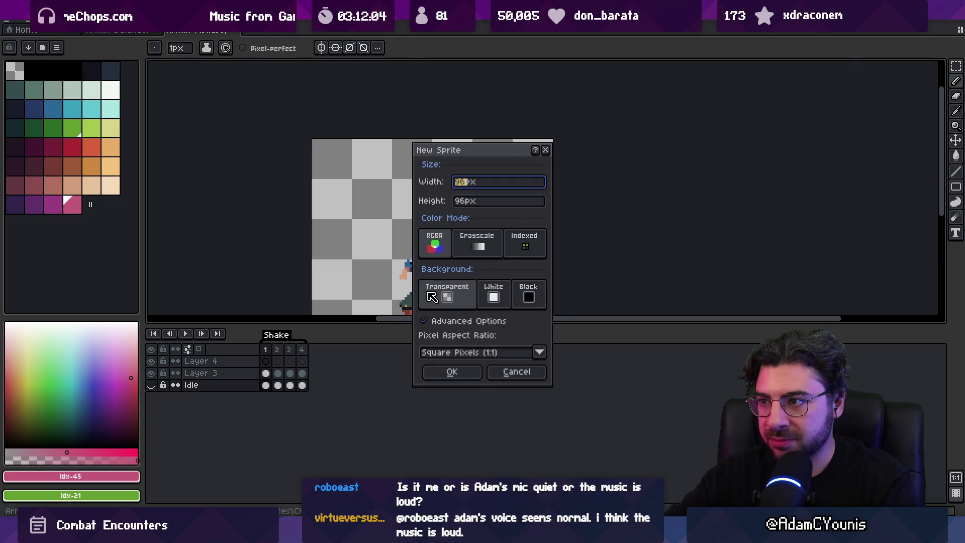
{"action": "type", "text": "128"}
{"action": "key", "text": "Return"}
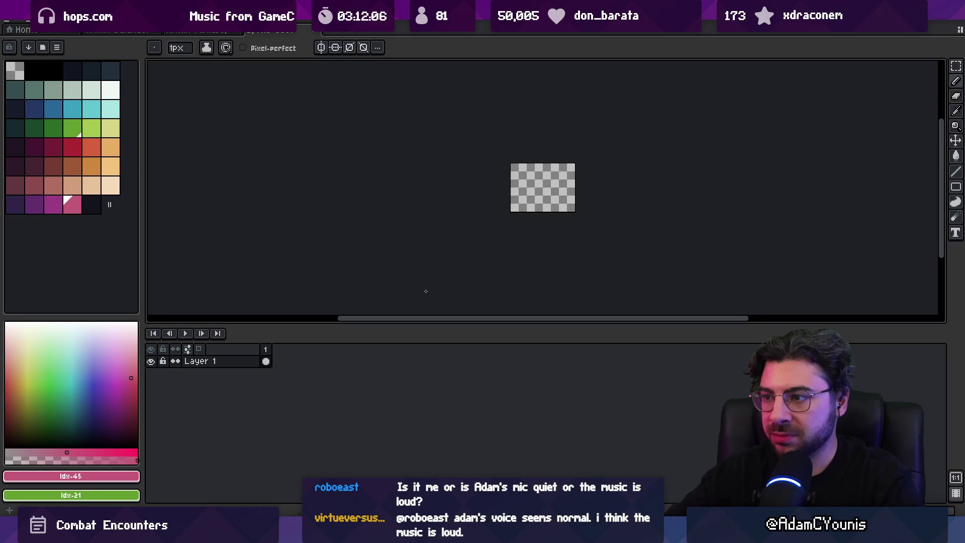
{"action": "key", "text": "z"}
{"action": "scroll", "coordinate": [495, 179], "scroll_direction": "up", "scroll_amount": 3}
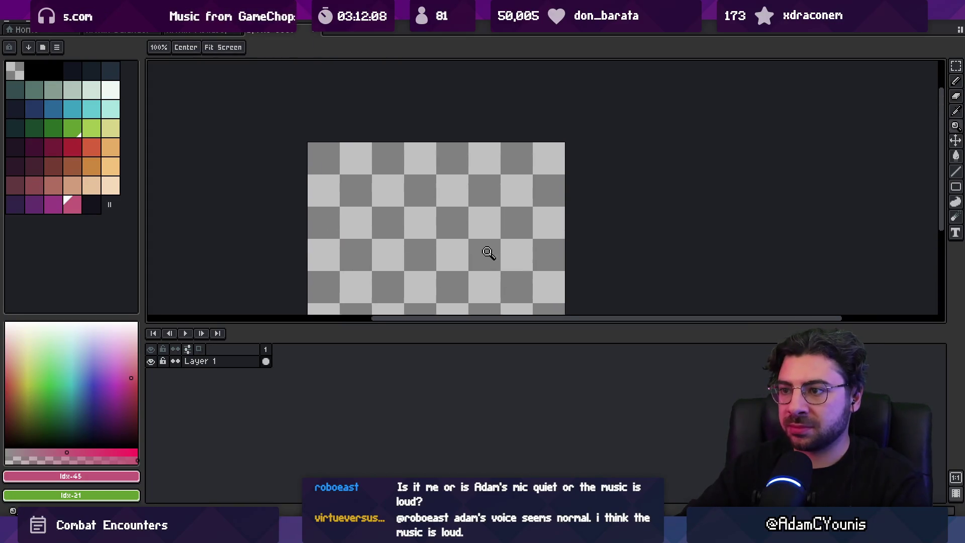
{"action": "scroll", "coordinate": [450, 258], "scroll_direction": "down", "scroll_amount": 2}
{"action": "left_click_drag", "start_coordinate": [441, 324], "coordinate": [433, 413]}
{"action": "scroll", "coordinate": [427, 395], "scroll_direction": "up", "scroll_amount": 1}
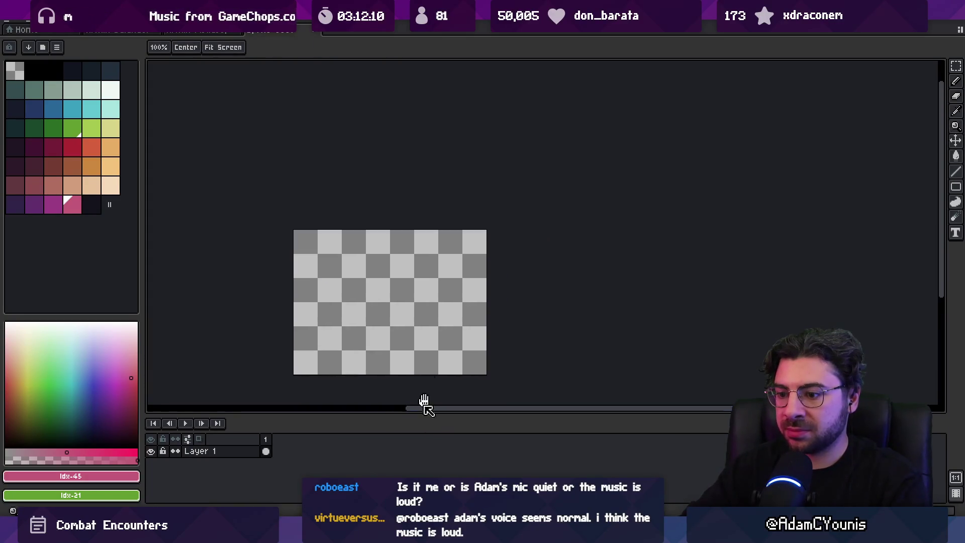
Search 'armin sword' in Everything and open Armin Sword Guard.aseprite at its first frame
{"action": "key", "text": "alt+Tab"}
{"action": "type", "text": "a"}
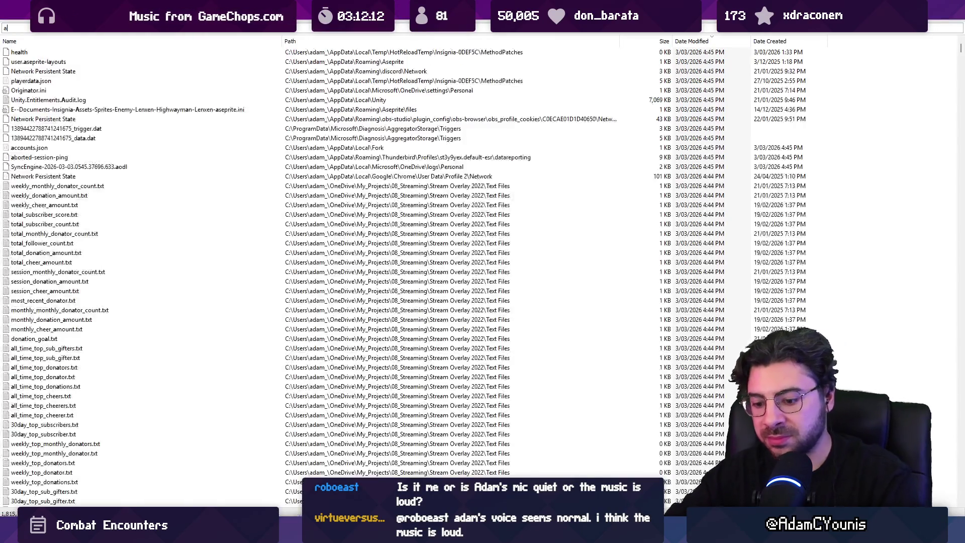
{"action": "type", "text": "rmin sword"}
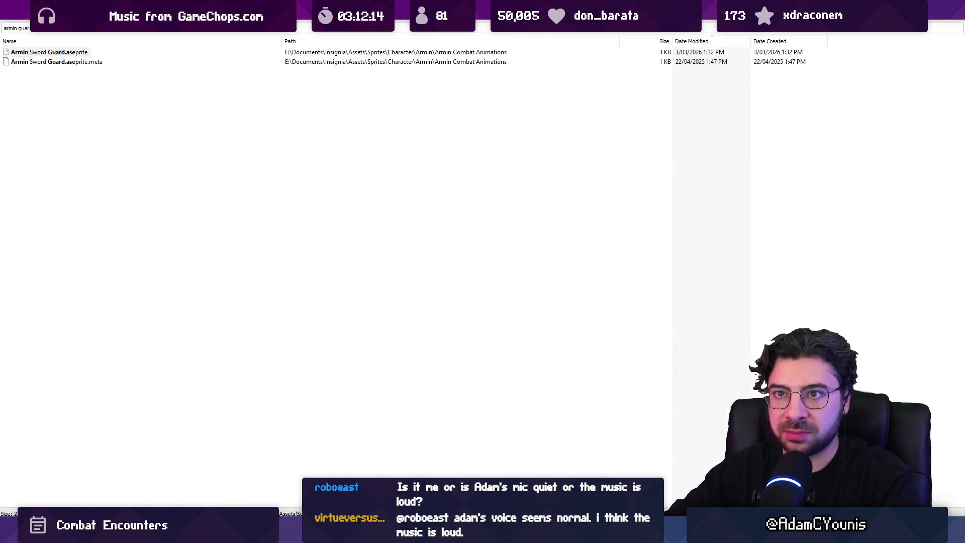
{"action": "key", "text": "alt+Tab"}
{"action": "scroll", "coordinate": [635, 267], "scroll_direction": "up", "scroll_amount": 3}
{"action": "key", "text": "v"}
{"action": "left_click", "coordinate": [266, 440]}
{"action": "key", "text": "Return"}
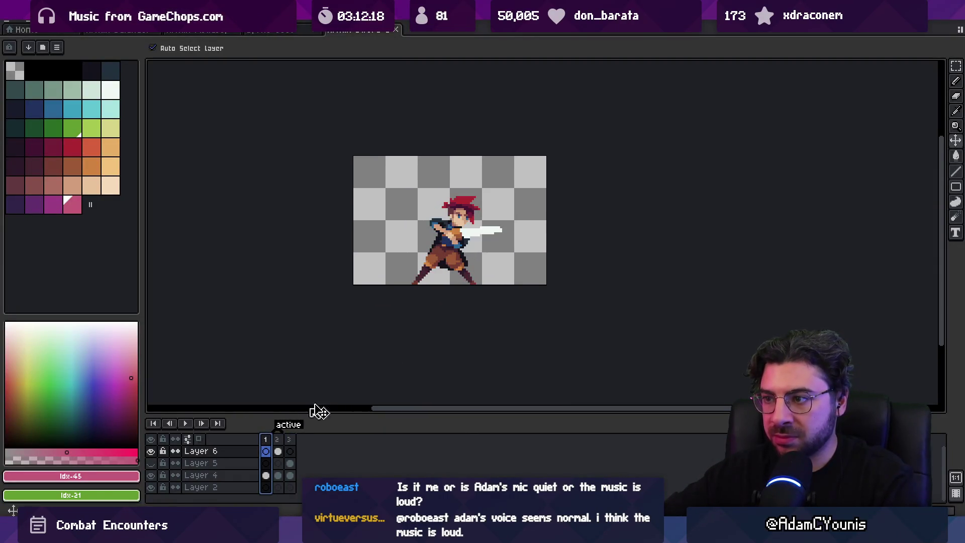
Copy Layer 4's sword-stance pose from the first frame of Armin Sword Guard
{"action": "scroll", "coordinate": [460, 275], "scroll_direction": "up", "scroll_amount": 1}
{"action": "left_click", "coordinate": [428, 259]}
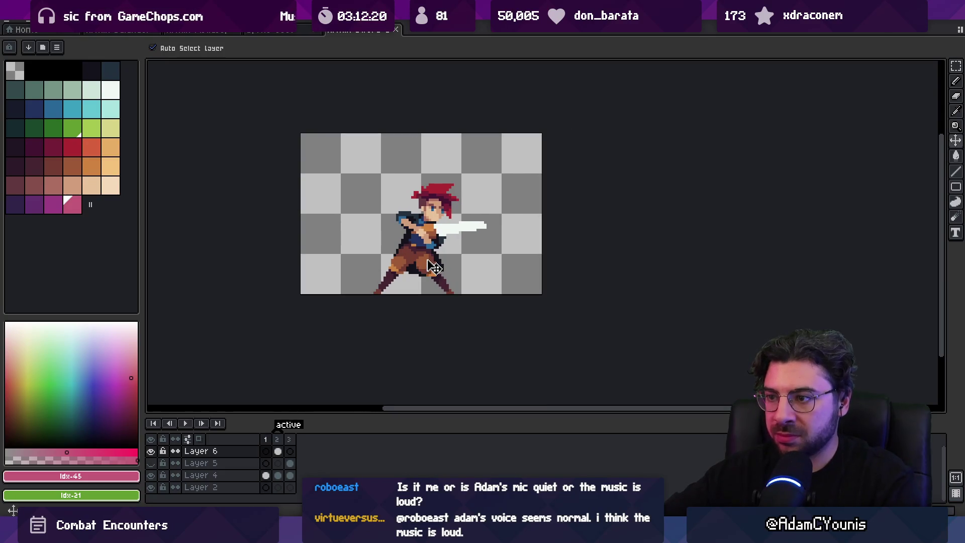
{"action": "key", "text": "ctrl+a"}
{"action": "key", "text": "ctrl+x"}
{"action": "key", "text": "ctrl+z"}
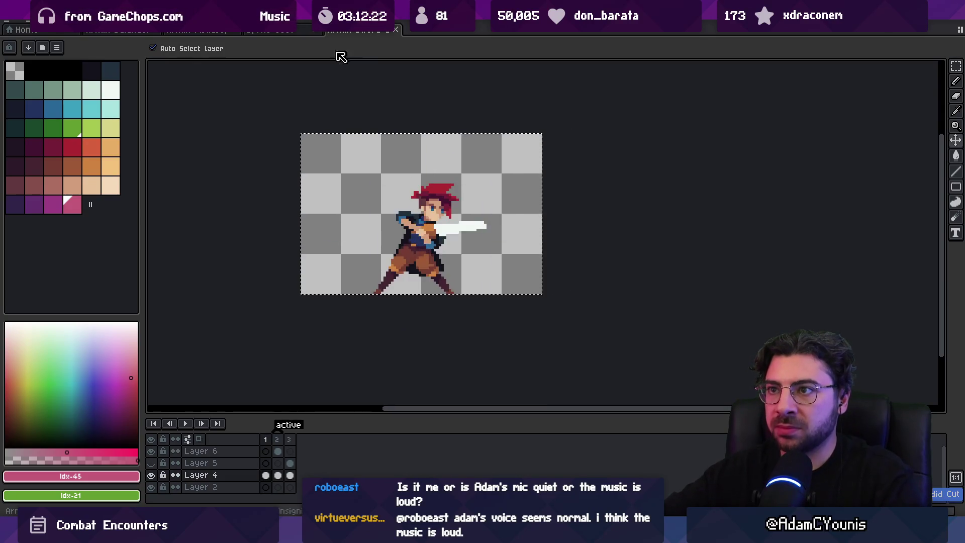
Paste the pose into the single-layer sprite, nudge it into place and commit it
{"action": "left_click", "coordinate": [279, 32]}
{"action": "key", "text": "ctrl+v"}
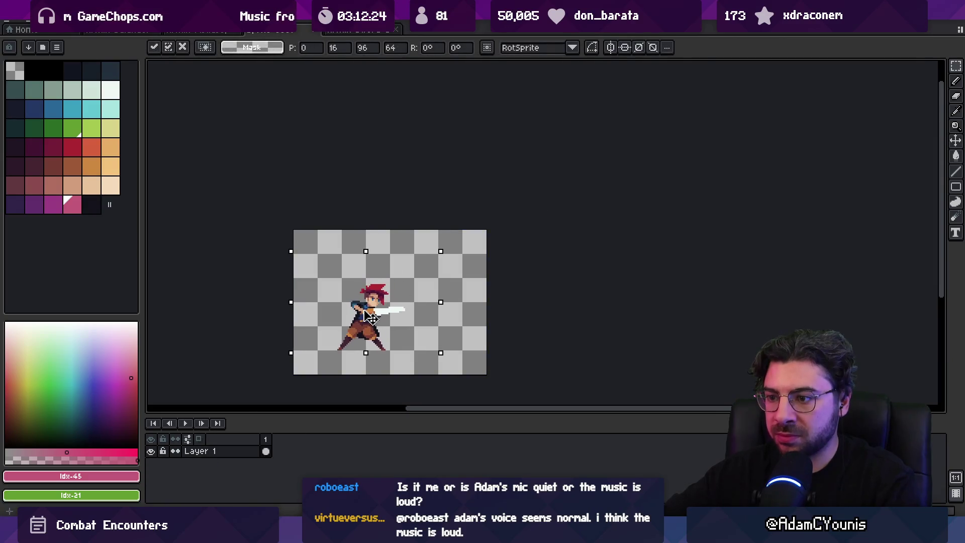
{"action": "key", "text": "Right"}
{"action": "scroll", "coordinate": [372, 317], "scroll_direction": "up", "scroll_amount": 1}
{"action": "scroll", "coordinate": [372, 317], "scroll_direction": "down", "scroll_amount": 1}
{"action": "scroll", "coordinate": [369, 302], "scroll_direction": "down", "scroll_amount": 1}
{"action": "left_click_drag", "start_coordinate": [369, 298], "coordinate": [367, 299]}
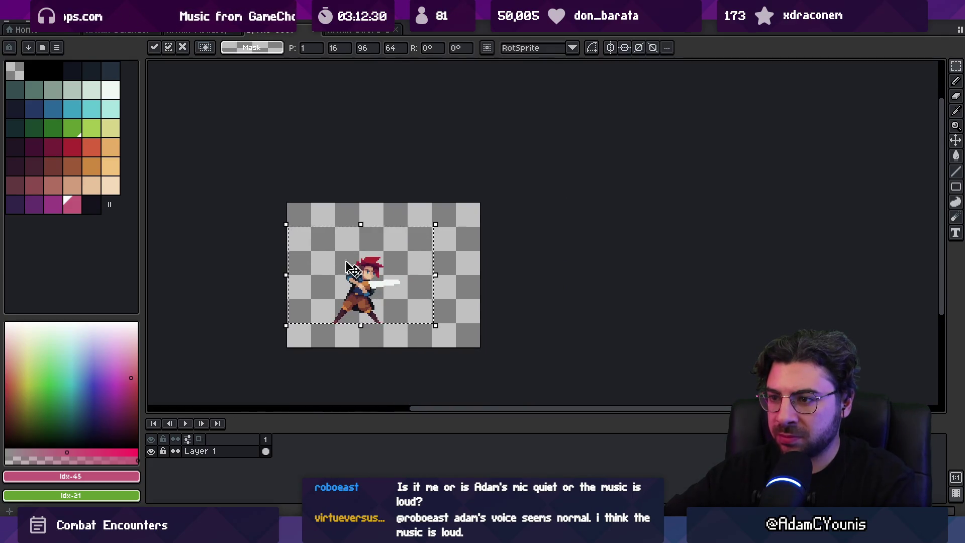
{"action": "left_click", "coordinate": [312, 211]}
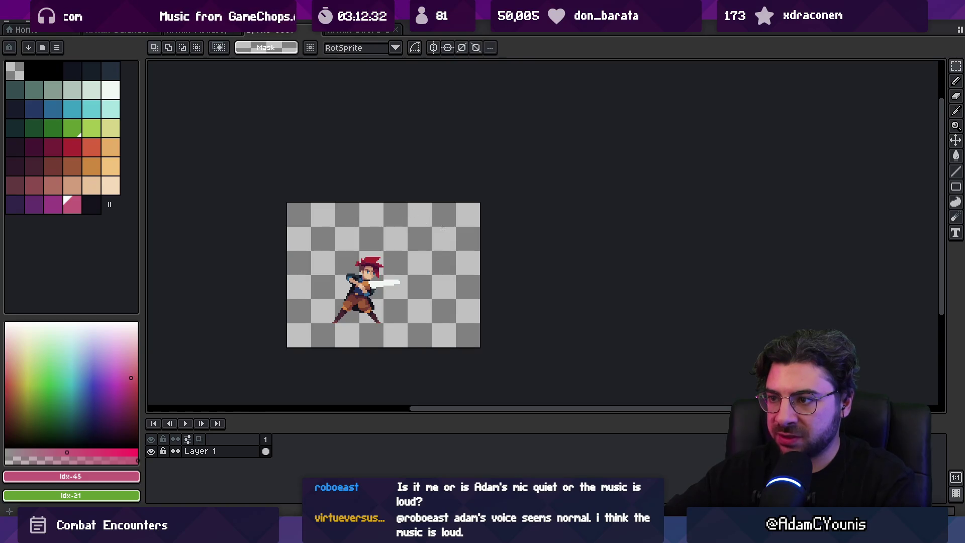
{"action": "left_click", "coordinate": [55, 24]}
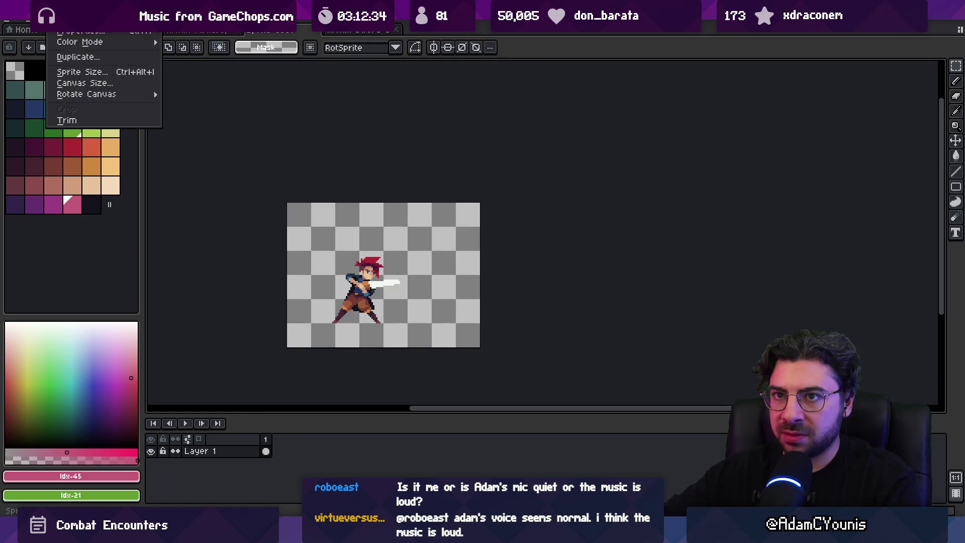
Widen the canvas to 160 pixels and move the character toward the left
{"action": "left_click", "coordinate": [76, 82]}
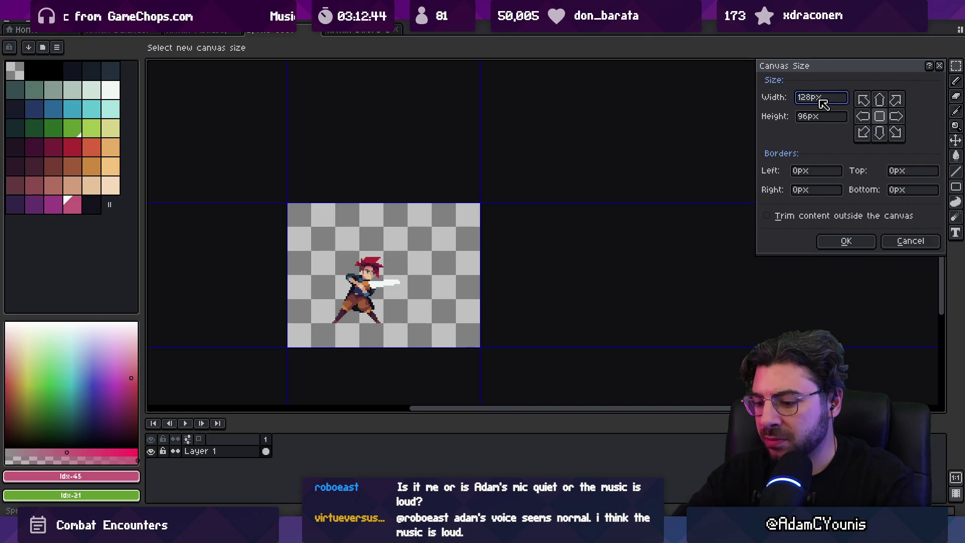
{"action": "type", "text": "32"}
{"action": "key", "text": "Return"}
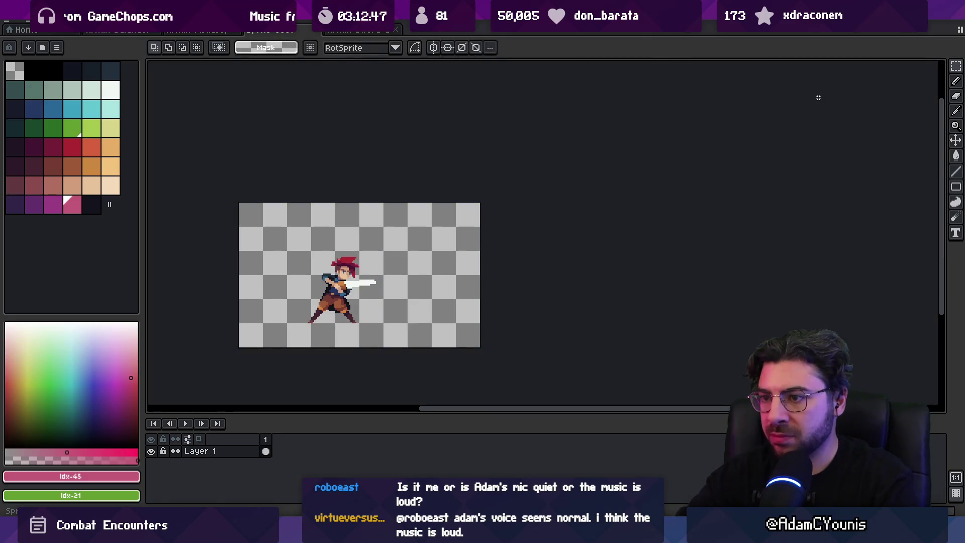
{"action": "key", "text": "v"}
{"action": "left_click_drag", "start_coordinate": [340, 288], "coordinate": [310, 285]}
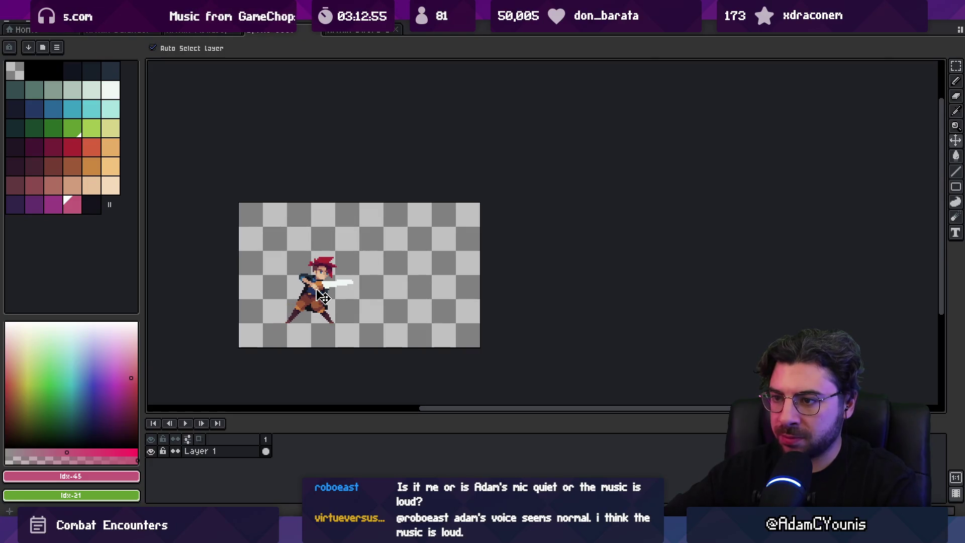
Widen the canvas to 196 pixels and shift the character slightly left
{"action": "key", "text": "alt+s"}
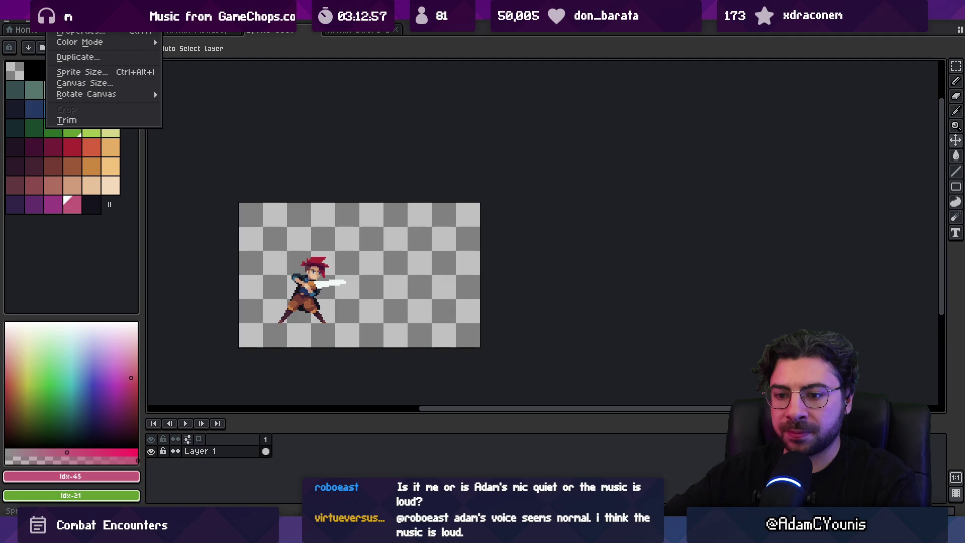
{"action": "left_click", "coordinate": [88, 83]}
{"action": "type", "text": "19"}
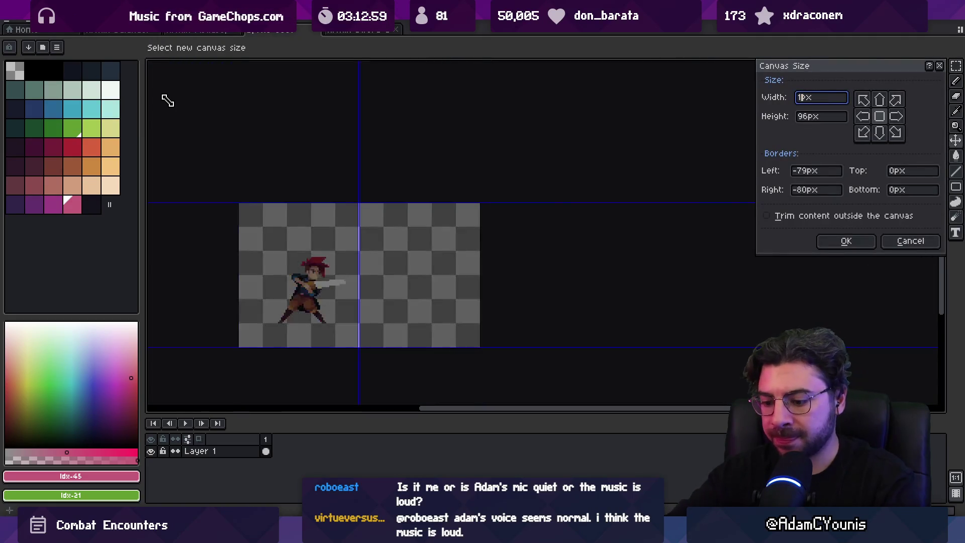
{"action": "type", "text": "6"}
{"action": "key", "text": "Return"}
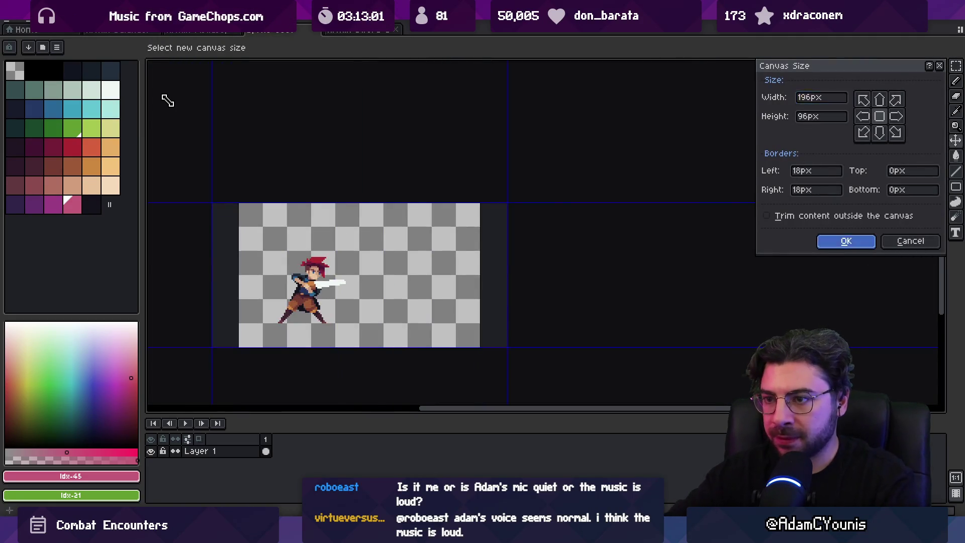
{"action": "left_click_drag", "start_coordinate": [289, 284], "coordinate": [288, 284]}
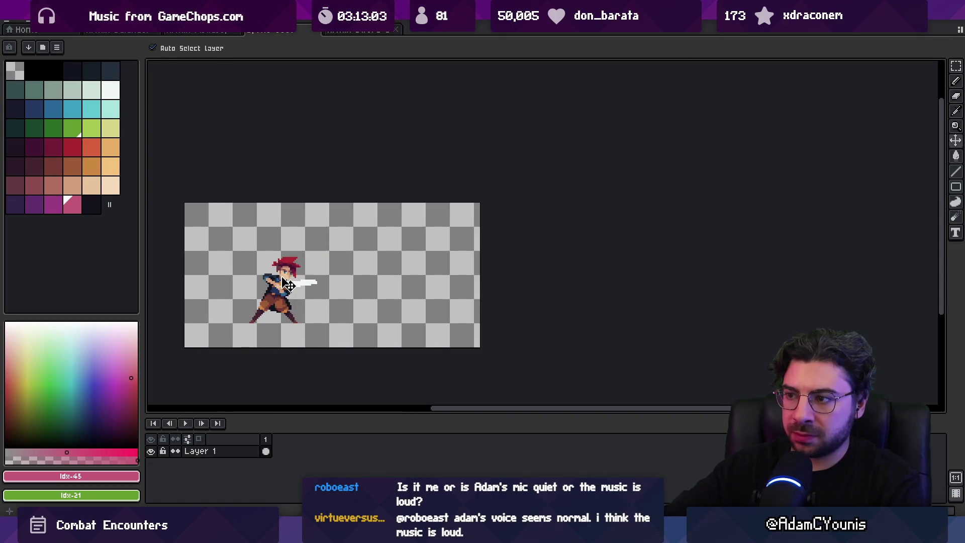
Recheck the canvas size, then drag the character to the middle of the canvas
{"action": "left_click", "coordinate": [60, 20]}
{"action": "left_click", "coordinate": [98, 83]}
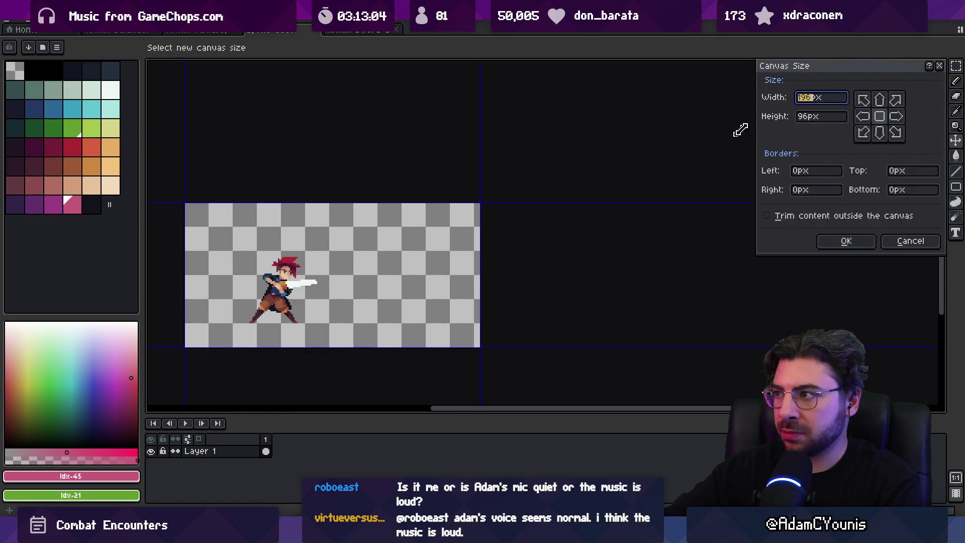
{"action": "key", "text": "Return"}
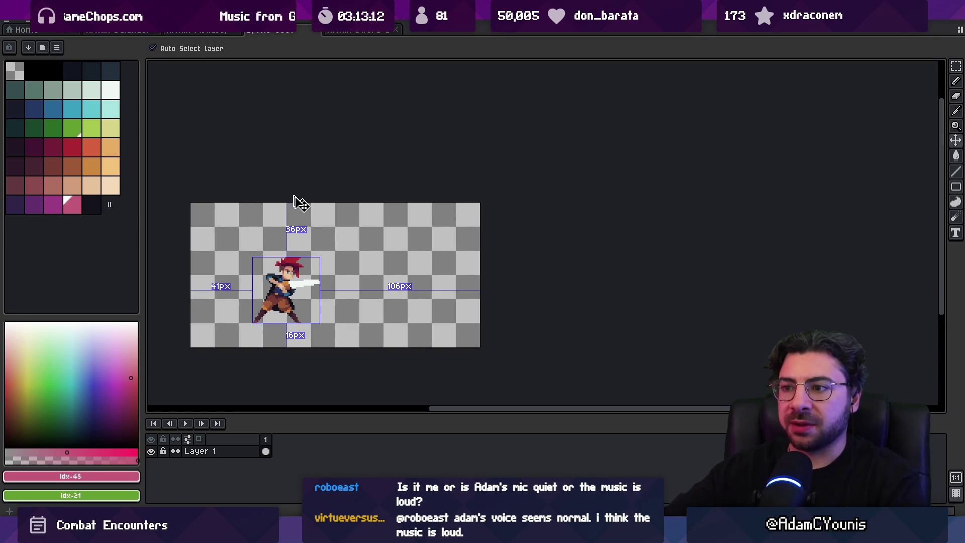
{"action": "mouse_move", "coordinate": [284, 288]}
{"action": "left_mouse_down"}
{"action": "mouse_move", "coordinate": [333, 290]}
{"action": "mouse_move", "coordinate": [400, 265]}
{"action": "left_mouse_up"}
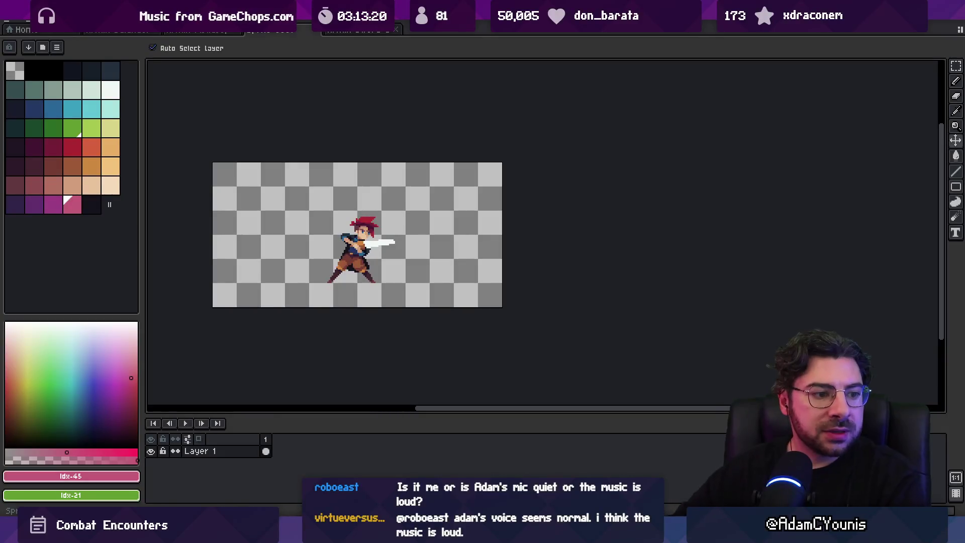
{"action": "left_click_drag", "start_coordinate": [458, 237], "coordinate": [517, 254]}
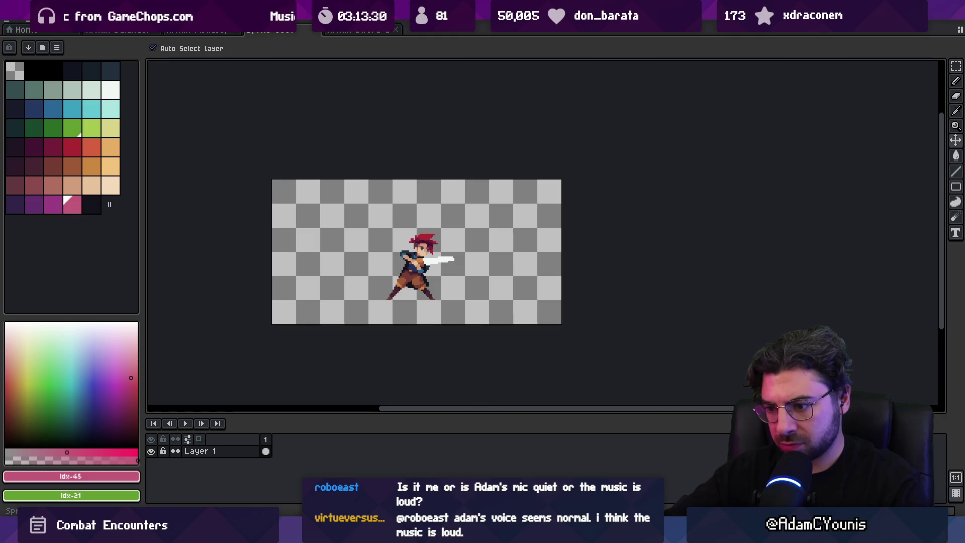
{"action": "key", "text": "alt+Tab"}
Search Everything for 'armin stance .ase' and open Armin Sword Stance.aseprite, scrubbing its frames
{"action": "key", "text": "ctrl+f"}
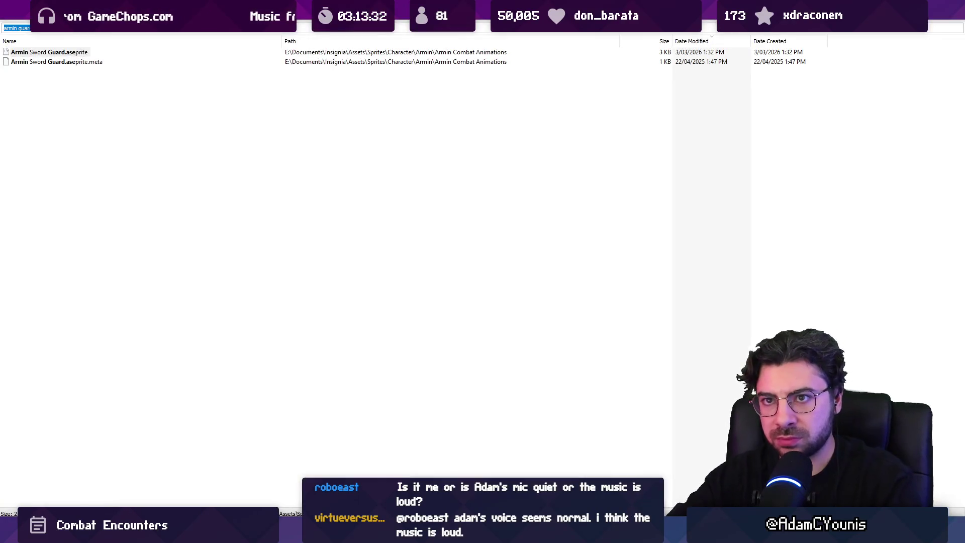
{"action": "type", "text": "armin sword_de"}
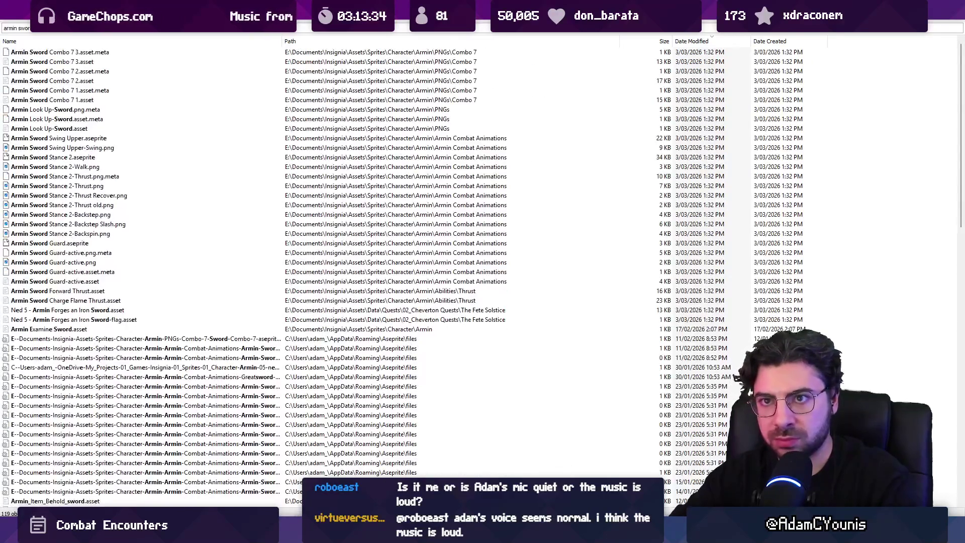
{"action": "key", "text": "BackSpace"}
{"action": "key", "text": "BackSpace"}
{"action": "key", "text": "BackSpace"}
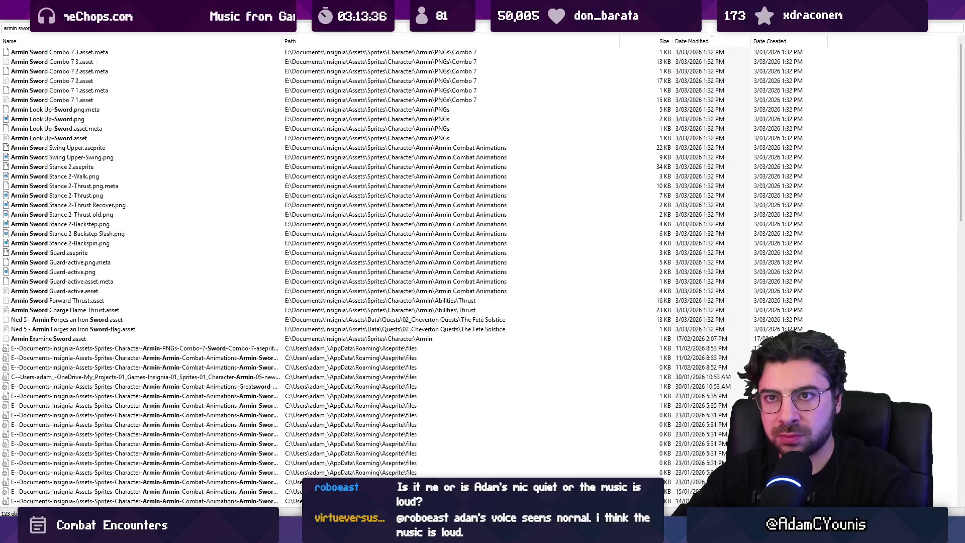
{"action": "type", "text": "defe"}
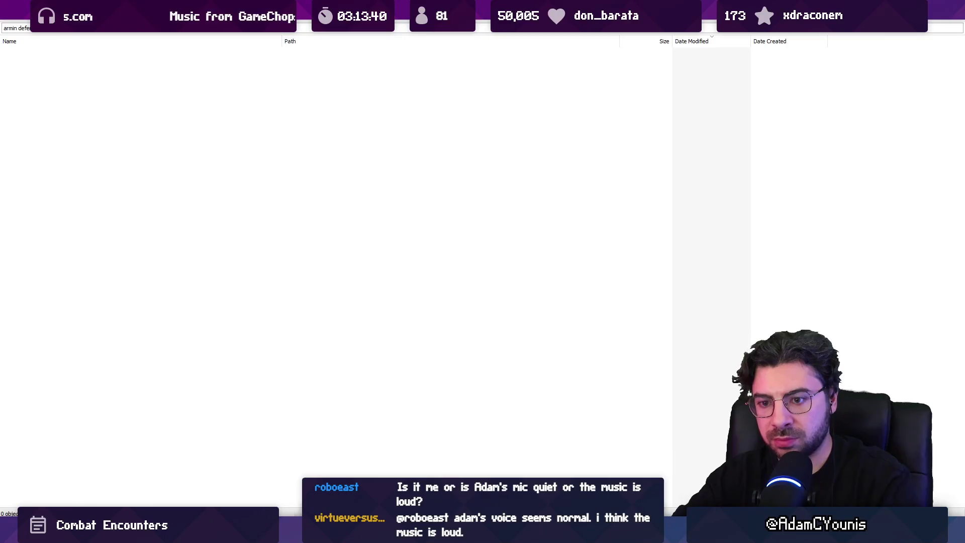
{"action": "type", "text": "defen .ase"}
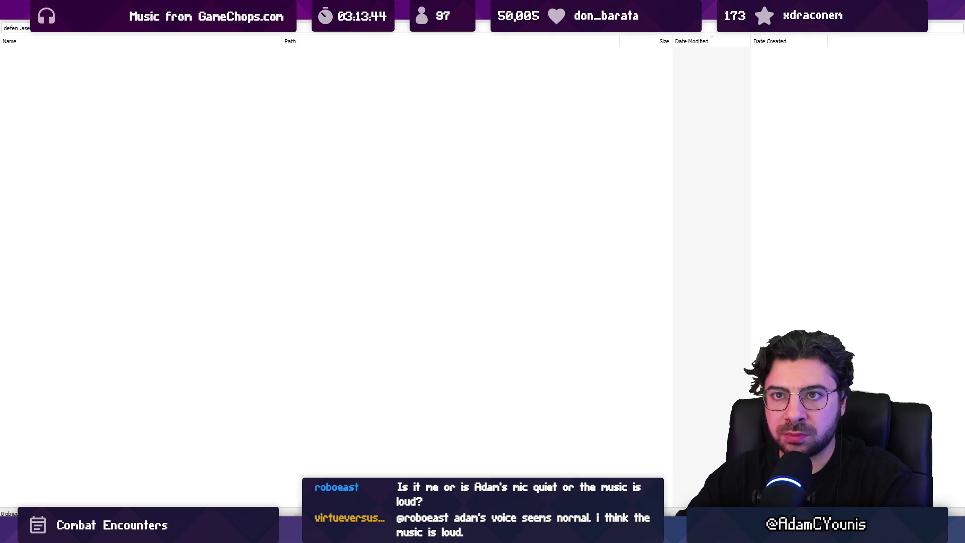
{"action": "type", "text": "guard "}
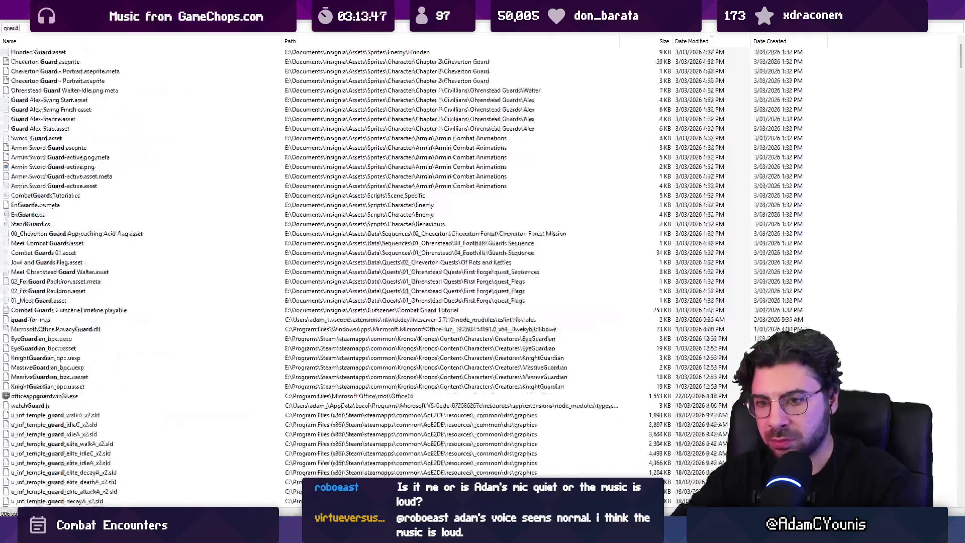
{"action": "type", "text": ".asearmin stan"}
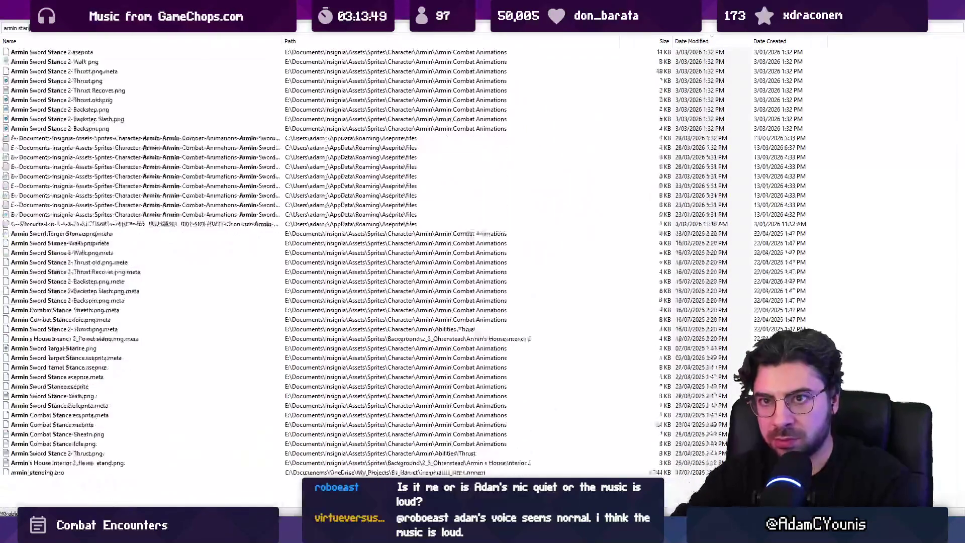
{"action": "type", "text": "ce .ase"}
{"action": "key", "text": "Down"}
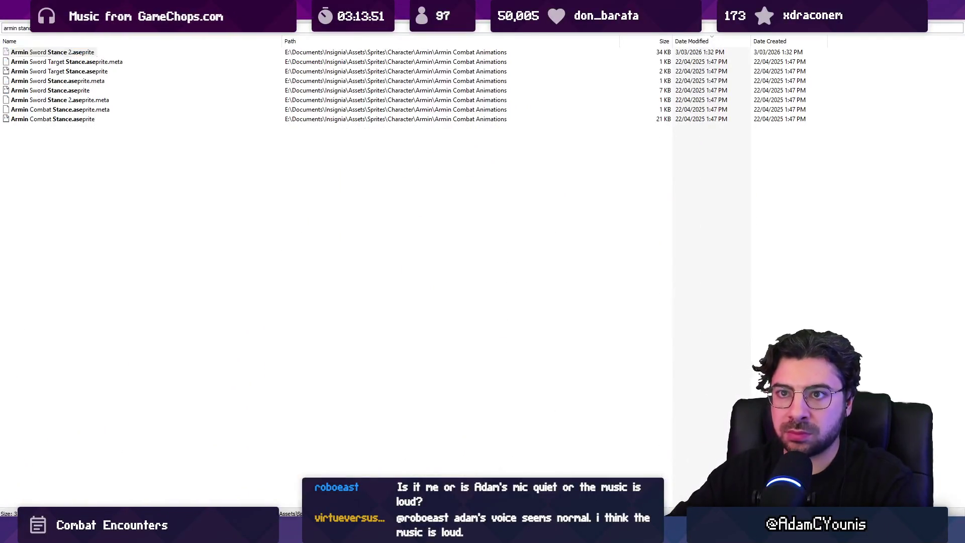
{"action": "key", "text": "Return"}
{"action": "mouse_move", "coordinate": [266, 453]}
{"action": "left_mouse_down"}
{"action": "mouse_move", "coordinate": [687, 455]}
{"action": "mouse_move", "coordinate": [550, 452]}
{"action": "mouse_move", "coordinate": [503, 440]}
{"action": "mouse_move", "coordinate": [691, 441]}
{"action": "mouse_move", "coordinate": [285, 437]}
{"action": "left_mouse_up"}
{"action": "key", "text": "Return"}
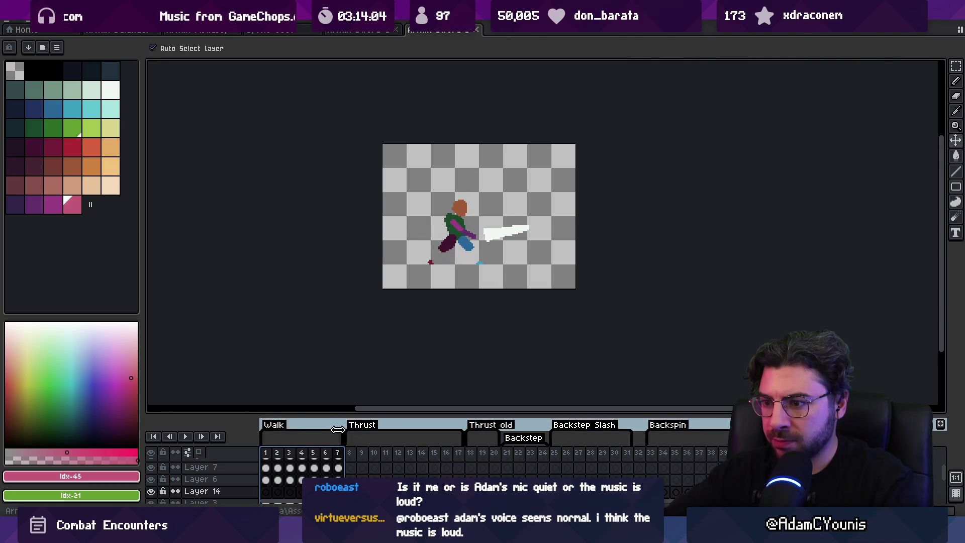
In the single-layer sprite, move the selected sword tip into line with the blade and sample its white
{"action": "left_click", "coordinate": [353, 31]}
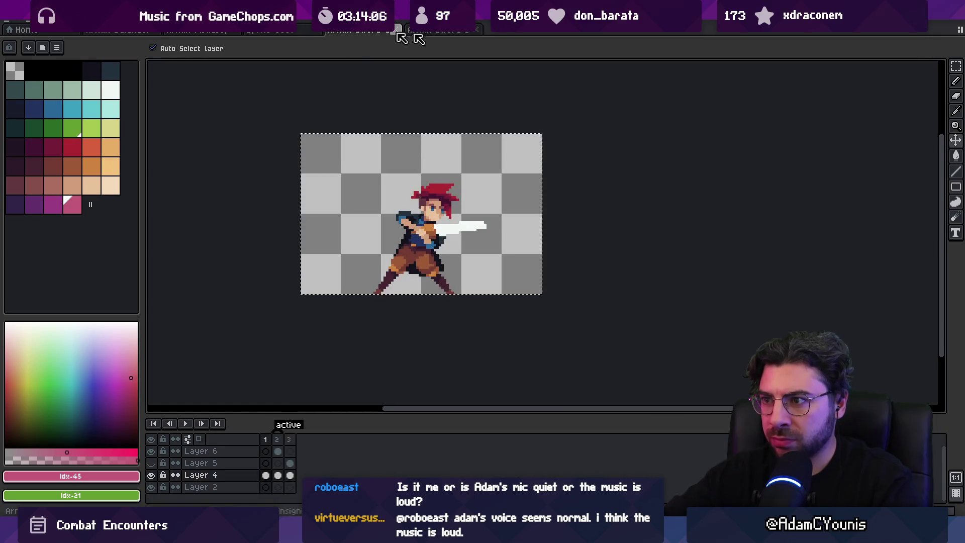
{"action": "left_click", "coordinate": [435, 36]}
{"action": "left_click", "coordinate": [293, 36]}
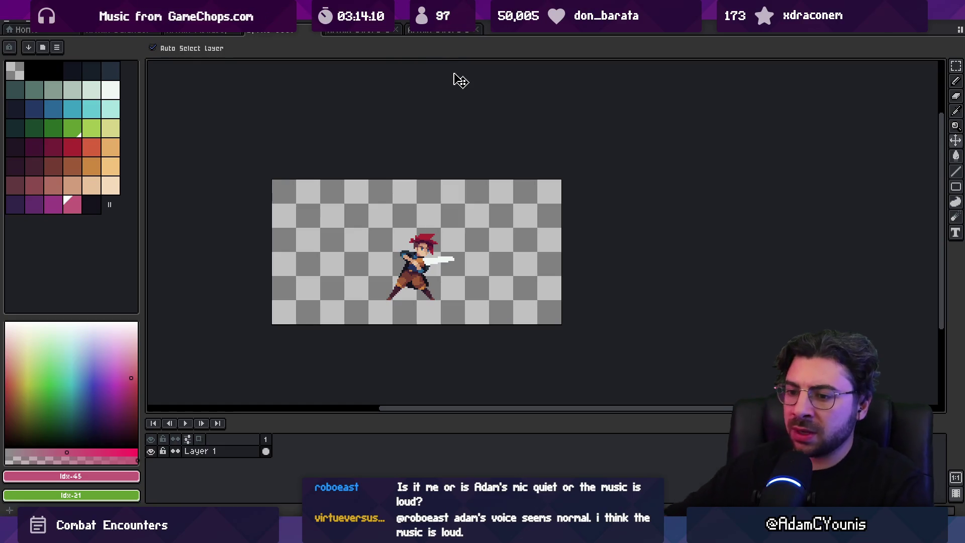
{"action": "scroll", "coordinate": [432, 199], "scroll_direction": "up", "scroll_amount": 3}
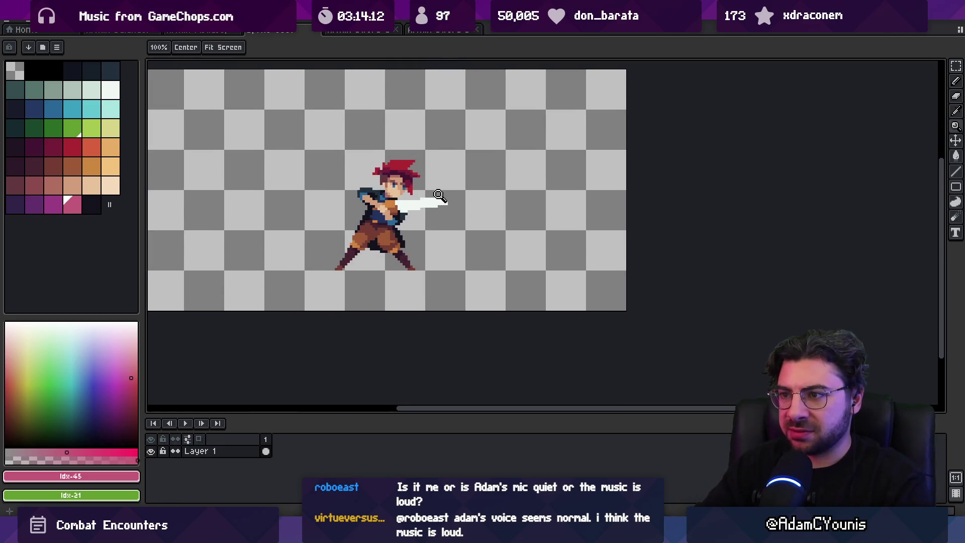
{"action": "scroll", "coordinate": [426, 214], "scroll_direction": "up", "scroll_amount": 2}
{"action": "key", "text": "m"}
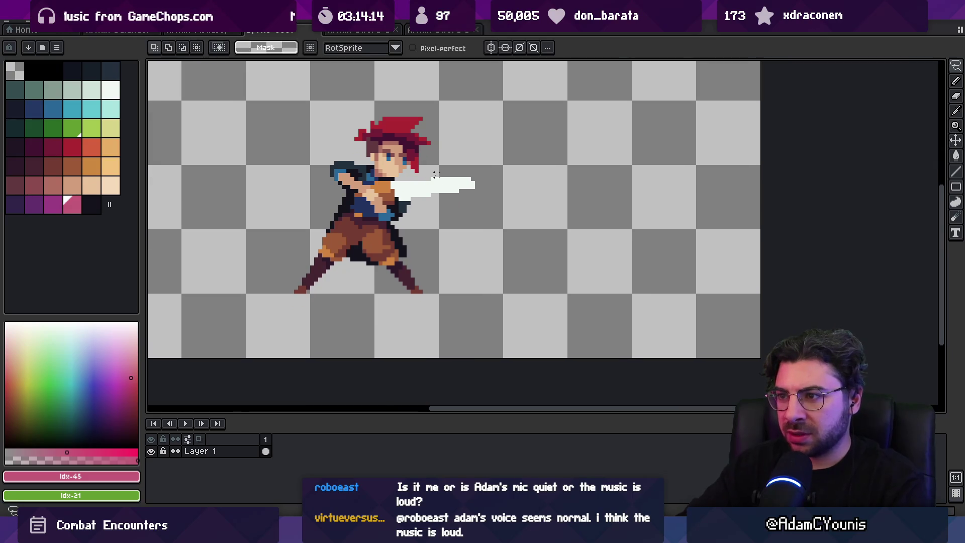
{"action": "left_click_drag", "start_coordinate": [437, 201], "coordinate": [475, 166]}
{"action": "left_click", "coordinate": [469, 189]}
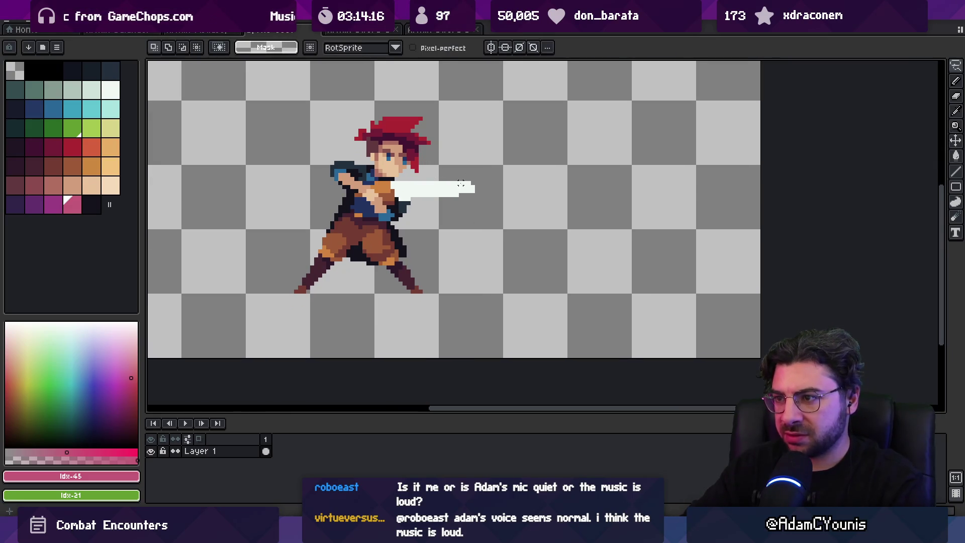
{"action": "key", "text": "b"}
{"action": "left_click", "coordinate": [473, 187], "text": "alt"}
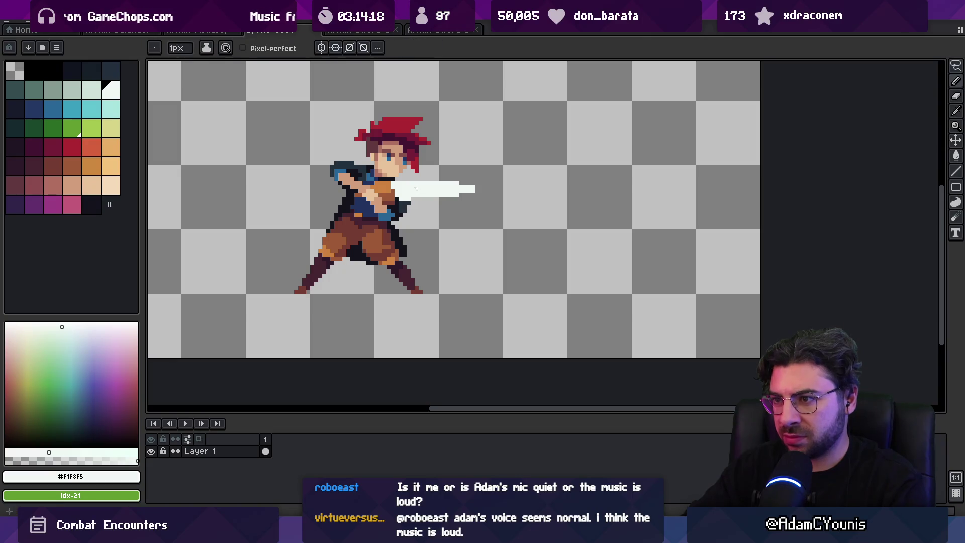
{"action": "left_click", "coordinate": [408, 176], "text": "alt"}
{"action": "left_click", "coordinate": [407, 187], "text": "alt"}
Zoom out and back in to check the blade runs straight out from the hands
{"action": "key", "text": "z"}
{"action": "scroll", "coordinate": [435, 161], "scroll_direction": "down", "scroll_amount": 4}
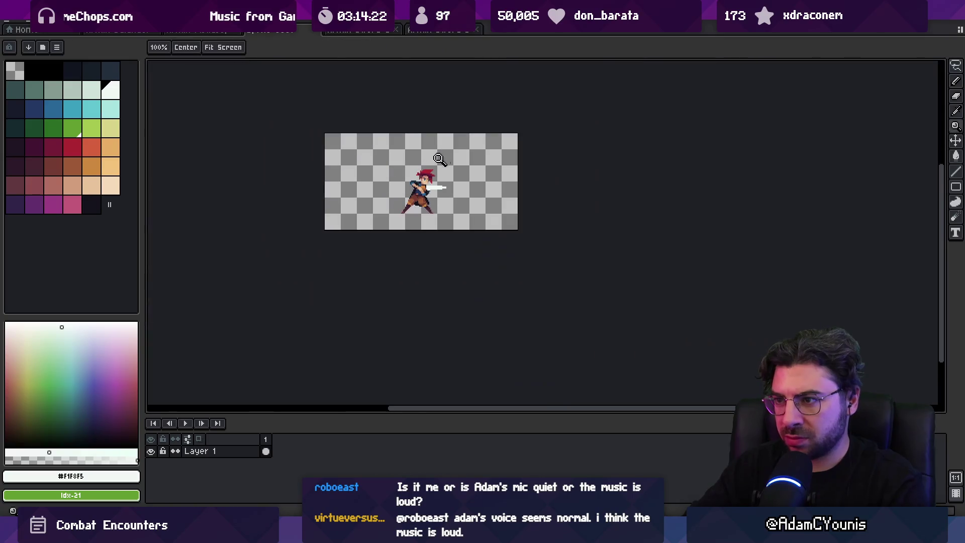
{"action": "scroll", "coordinate": [452, 171], "scroll_direction": "up", "scroll_amount": 4}
{"action": "key", "text": "b"}
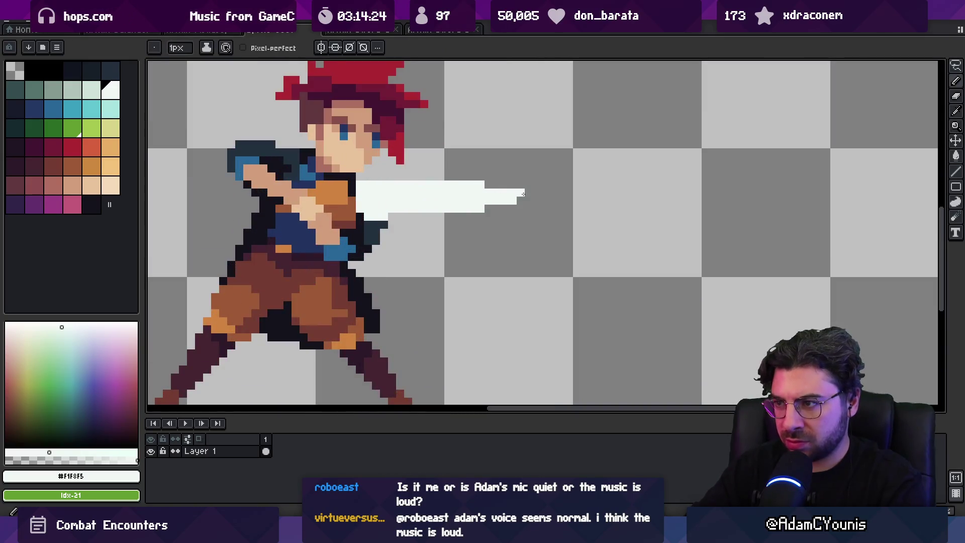
{"action": "key", "text": "z"}
{"action": "scroll", "coordinate": [487, 187], "scroll_direction": "down", "scroll_amount": 4}
{"action": "scroll", "coordinate": [486, 176], "scroll_direction": "up", "scroll_amount": 3}
{"action": "key", "text": "b"}
{"action": "scroll", "coordinate": [510, 174], "scroll_direction": "down", "scroll_amount": 3}
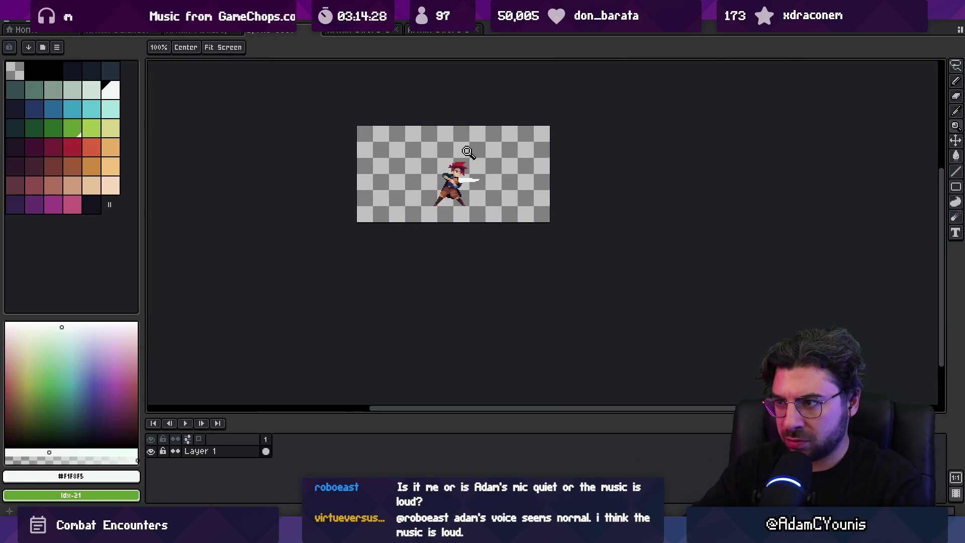
{"action": "scroll", "coordinate": [473, 175], "scroll_direction": "up", "scroll_amount": 3}
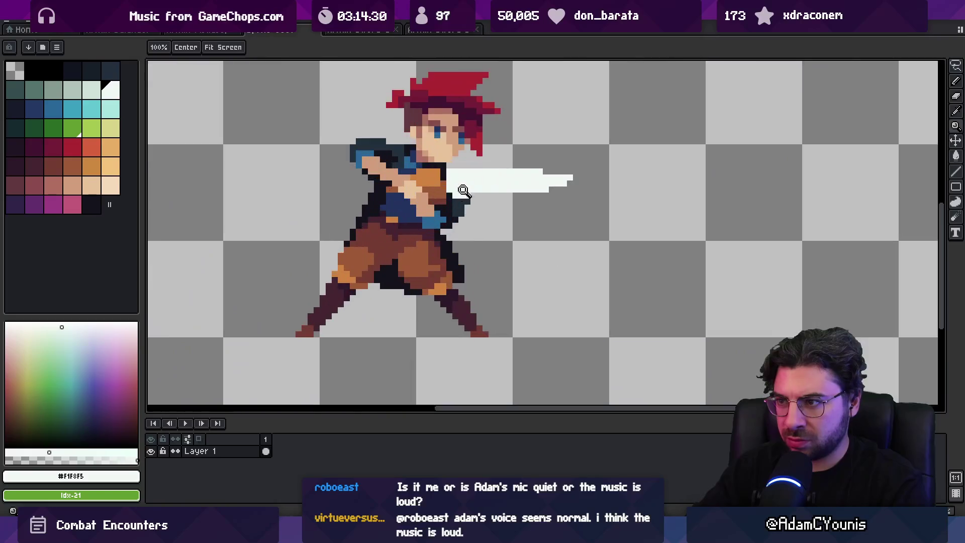
Sample the pale skin tone from the arm and zoom to inspect the chest area
{"action": "left_click", "coordinate": [405, 198], "text": "alt"}
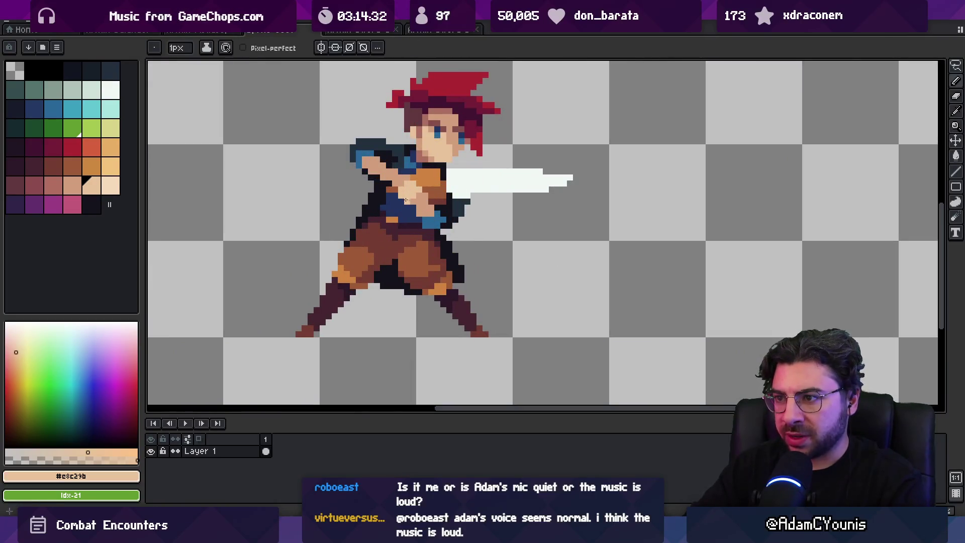
{"action": "left_click", "coordinate": [408, 198], "text": "alt"}
{"action": "key", "text": "z"}
{"action": "scroll", "coordinate": [444, 195], "scroll_direction": "down", "scroll_amount": 1}
{"action": "scroll", "coordinate": [444, 195], "scroll_direction": "down", "scroll_amount": 2}
{"action": "scroll", "coordinate": [459, 155], "scroll_direction": "up", "scroll_amount": 4}
Sample the mid brown, darker brown, skin and dark outline colours from the sprite
{"action": "left_click", "coordinate": [458, 182], "text": "alt"}
{"action": "left_click", "coordinate": [451, 191], "text": "alt"}
{"action": "left_click", "coordinate": [447, 205], "text": "alt"}
{"action": "left_click", "coordinate": [462, 199], "text": "alt"}
{"action": "key", "text": "z"}
{"action": "scroll", "coordinate": [437, 185], "scroll_direction": "down", "scroll_amount": 3}
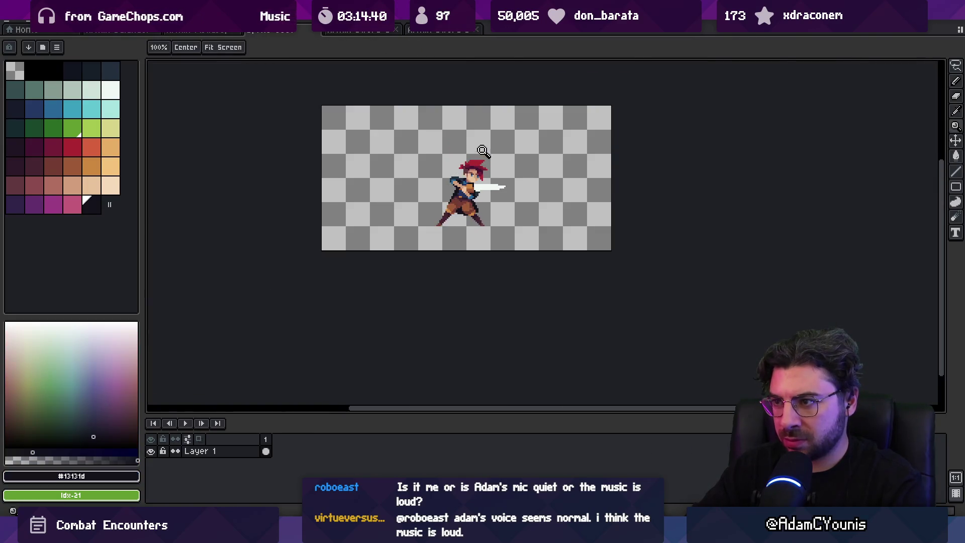
{"action": "scroll", "coordinate": [472, 162], "scroll_direction": "up", "scroll_amount": 4}
Repaint pixels near the chest in tunic orange/brown, then several chest pixels in skin tone
{"action": "left_click", "coordinate": [452, 191], "text": "alt"}
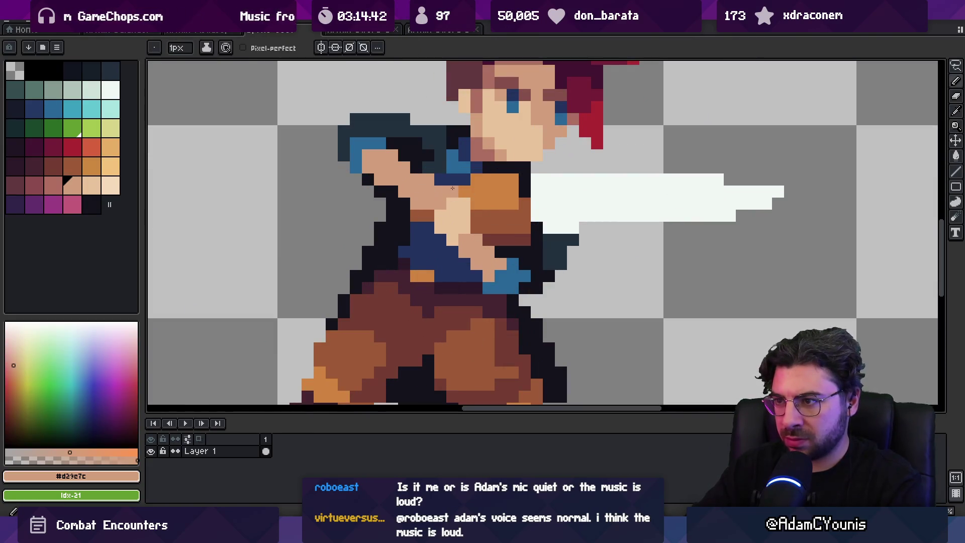
{"action": "left_click", "coordinate": [452, 198]}
{"action": "left_click", "coordinate": [482, 206], "text": "alt"}
{"action": "left_click", "coordinate": [467, 204]}
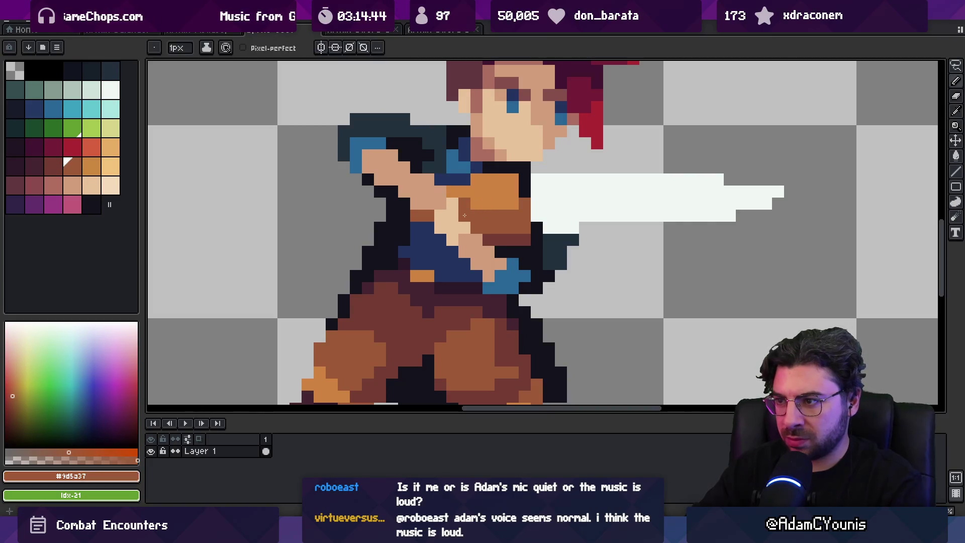
{"action": "left_click", "coordinate": [470, 194], "text": "alt"}
{"action": "left_click", "coordinate": [463, 209]}
{"action": "left_click", "coordinate": [452, 221], "text": "alt"}
{"action": "left_click", "coordinate": [423, 210]}
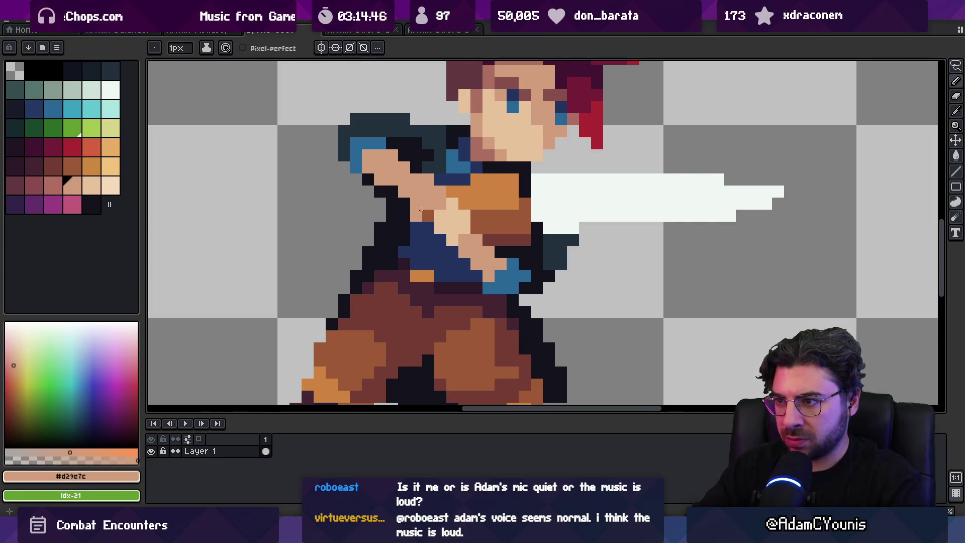
Turn a dark pixel left of the arm brown and paint a nearby pixel dark blue
{"action": "left_click", "coordinate": [422, 215], "text": "alt"}
{"action": "left_click", "coordinate": [405, 216]}
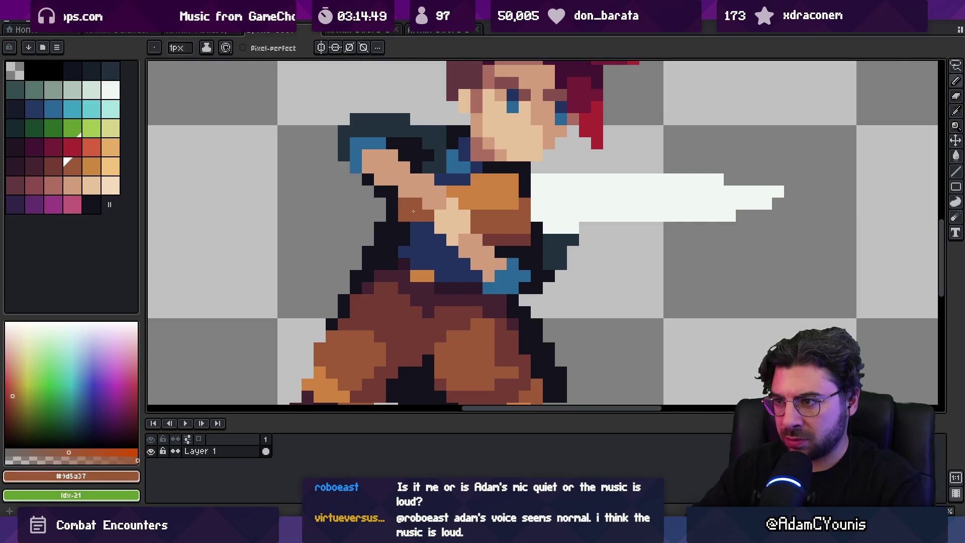
{"action": "left_click", "coordinate": [433, 242], "text": "alt"}
{"action": "left_click", "coordinate": [449, 242]}
{"action": "key", "text": "z"}
{"action": "scroll", "coordinate": [475, 223], "scroll_direction": "down", "scroll_amount": 5}
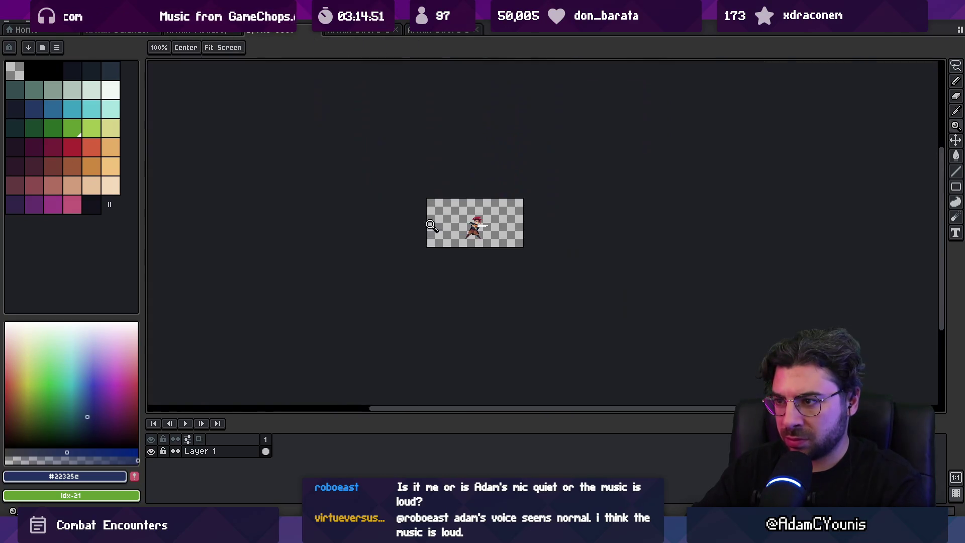
{"action": "left_click", "coordinate": [504, 219]}
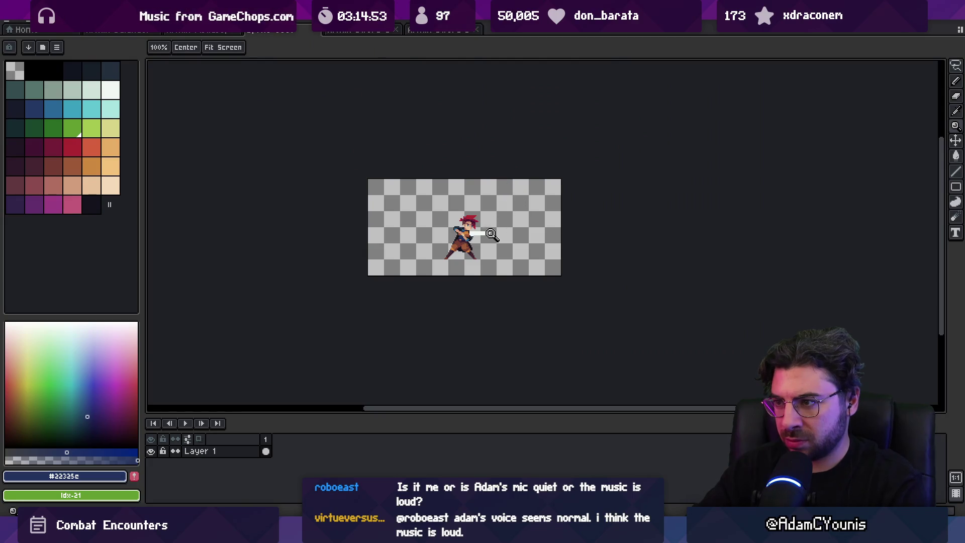
{"action": "scroll", "coordinate": [484, 238], "scroll_direction": "up", "scroll_amount": 5}
Sample the sword's white and the tunic orange, zooming in and out to check the hilt area
{"action": "left_click", "coordinate": [500, 216], "text": "alt"}
{"action": "key", "text": "b"}
{"action": "key", "text": "z"}
{"action": "scroll", "coordinate": [523, 217], "scroll_direction": "down", "scroll_amount": 5}
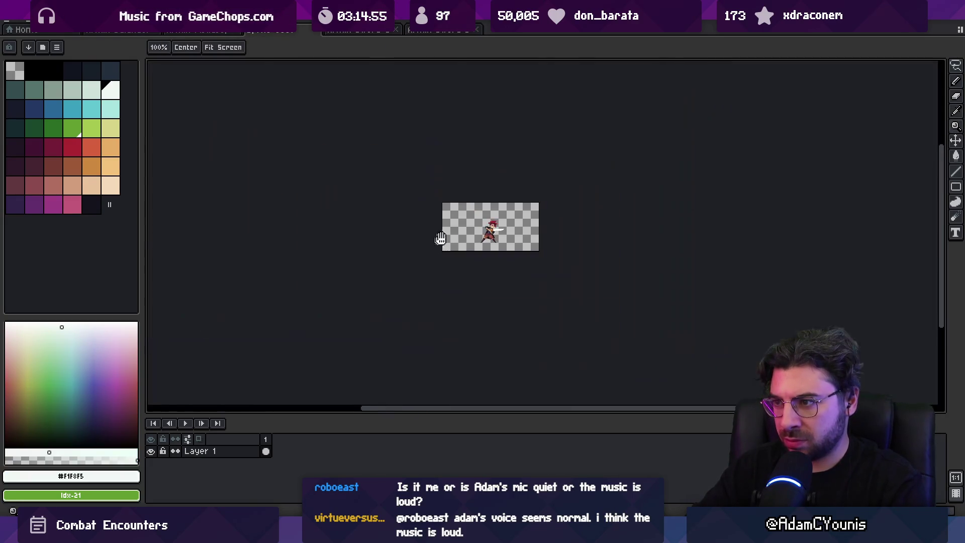
{"action": "scroll", "coordinate": [499, 209], "scroll_direction": "up", "scroll_amount": 3}
{"action": "scroll", "coordinate": [483, 238], "scroll_direction": "up", "scroll_amount": 2}
{"action": "key", "text": "b"}
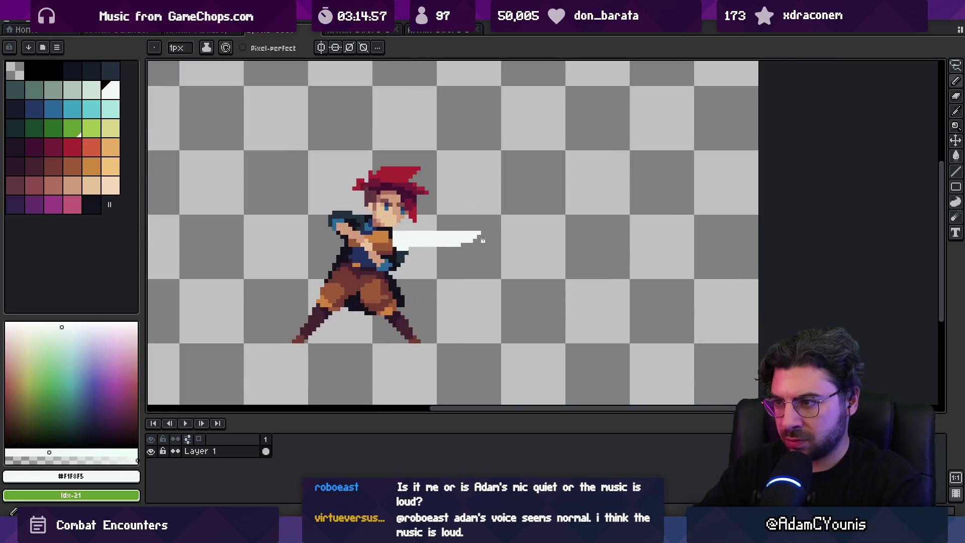
{"action": "key", "text": "z"}
{"action": "scroll", "coordinate": [461, 274], "scroll_direction": "down", "scroll_amount": 3}
{"action": "scroll", "coordinate": [474, 280], "scroll_direction": "up", "scroll_amount": 4}
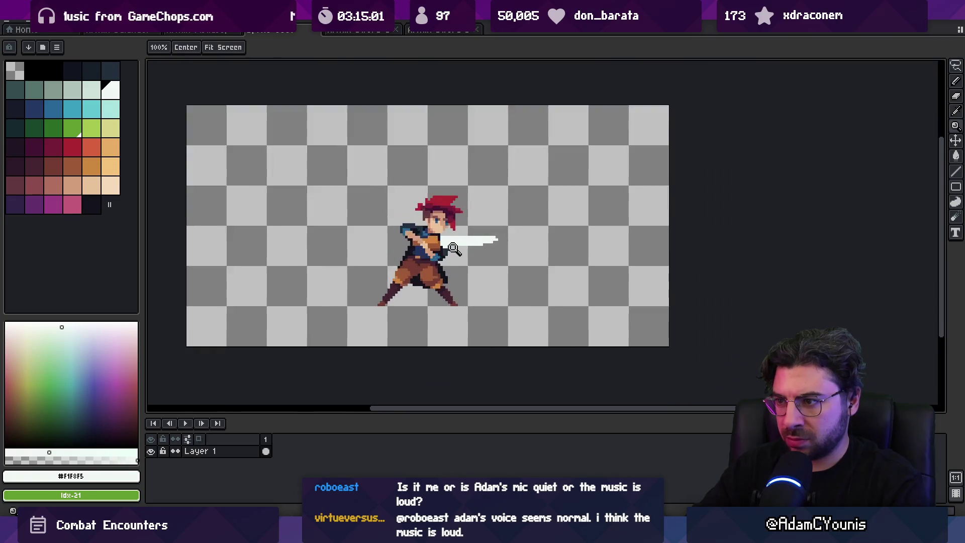
{"action": "key", "text": "b"}
{"action": "left_click", "coordinate": [420, 233], "text": "alt"}
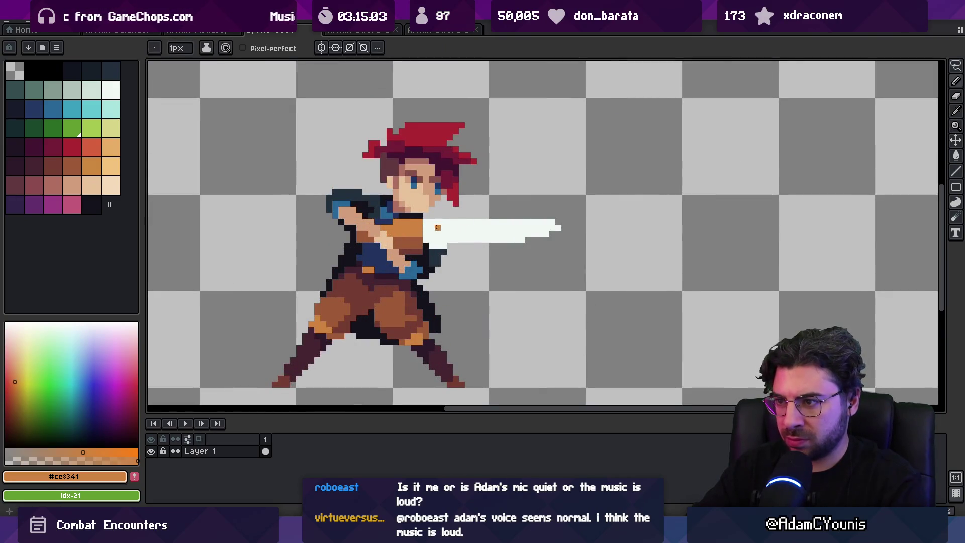
Pick the sword white, switch to the eraser and zoom to check the touched-up chest and arm
{"action": "key", "text": "z"}
{"action": "scroll", "coordinate": [479, 196], "scroll_direction": "down", "scroll_amount": 5}
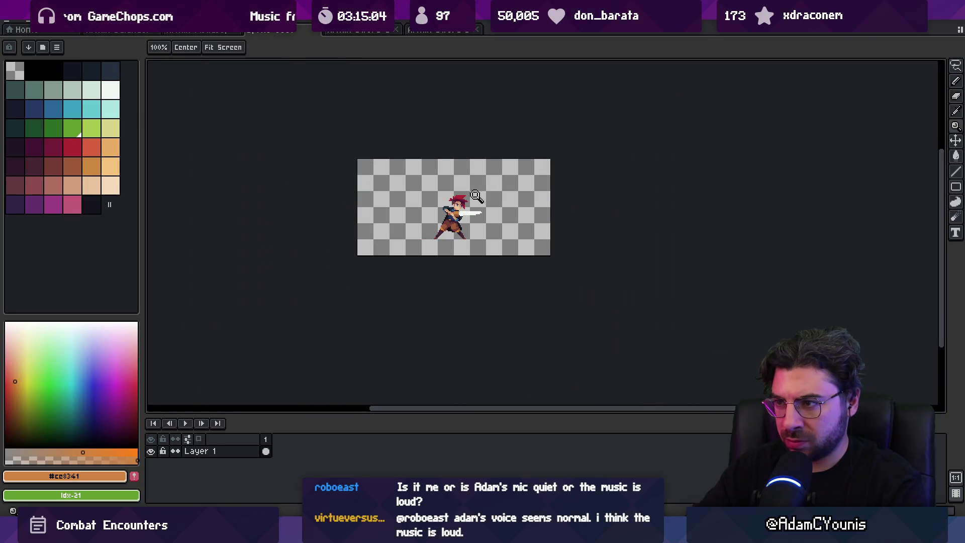
{"action": "scroll", "coordinate": [479, 196], "scroll_direction": "up", "scroll_amount": 5}
{"action": "key", "text": "b"}
{"action": "left_click", "coordinate": [466, 206], "text": "alt"}
{"action": "key", "text": "e"}
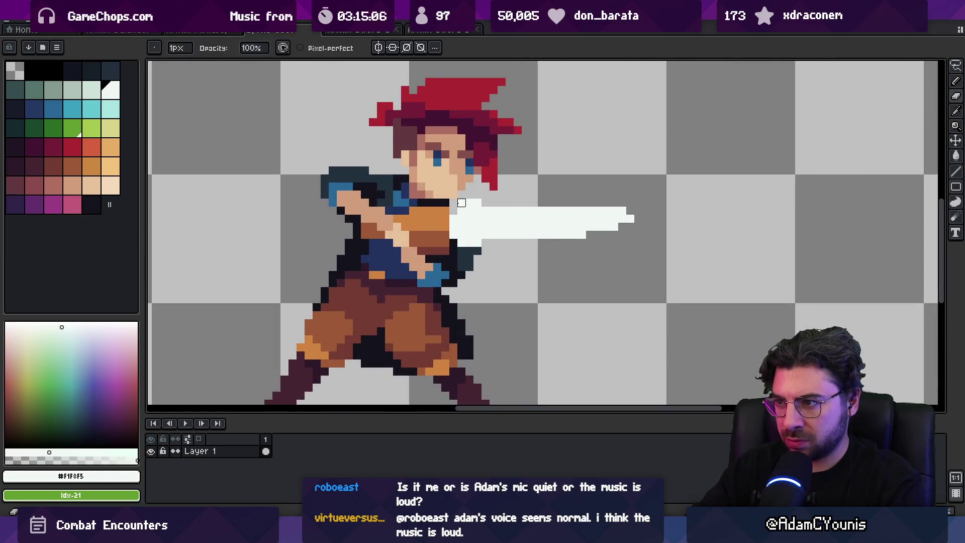
{"action": "key", "text": "z"}
{"action": "scroll", "coordinate": [468, 177], "scroll_direction": "down", "scroll_amount": 5}
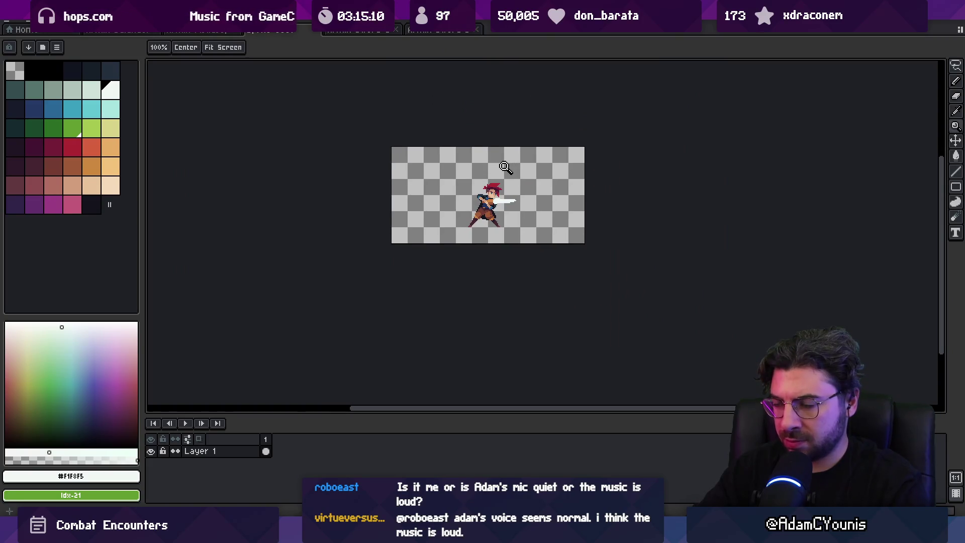
{"action": "scroll", "coordinate": [503, 183], "scroll_direction": "up", "scroll_amount": 3}
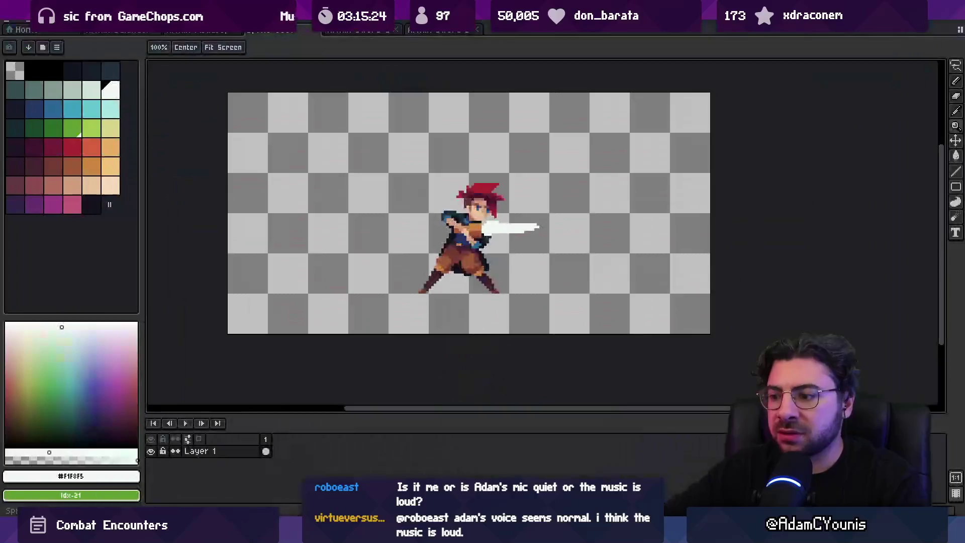
Bring up the boss-fight video, jump back, play it muted and pause on the sword strike
{"action": "mouse_move", "coordinate": [494, 468]}
{"action": "left_click", "coordinate": [547, 473]}
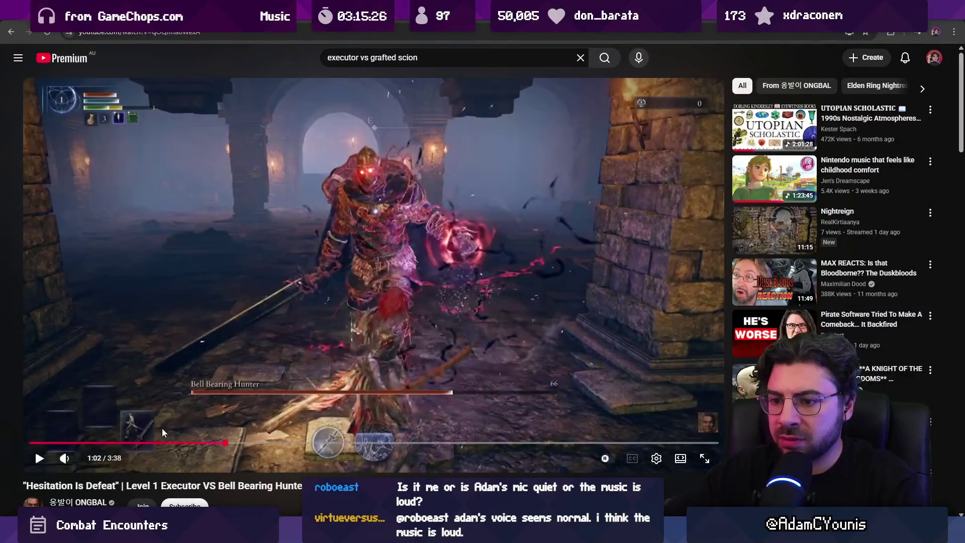
{"action": "left_click", "coordinate": [72, 443]}
{"action": "left_click", "coordinate": [209, 378]}
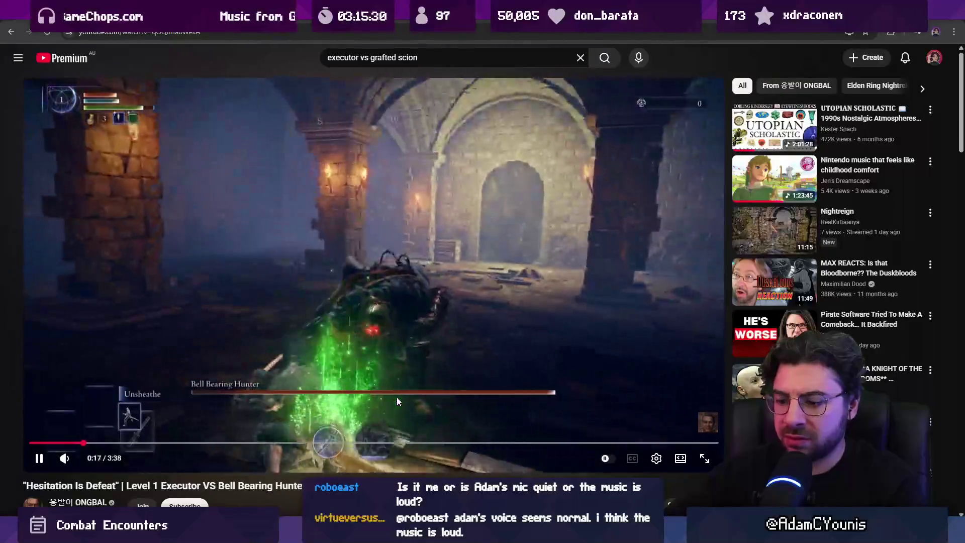
{"action": "left_click", "coordinate": [64, 458]}
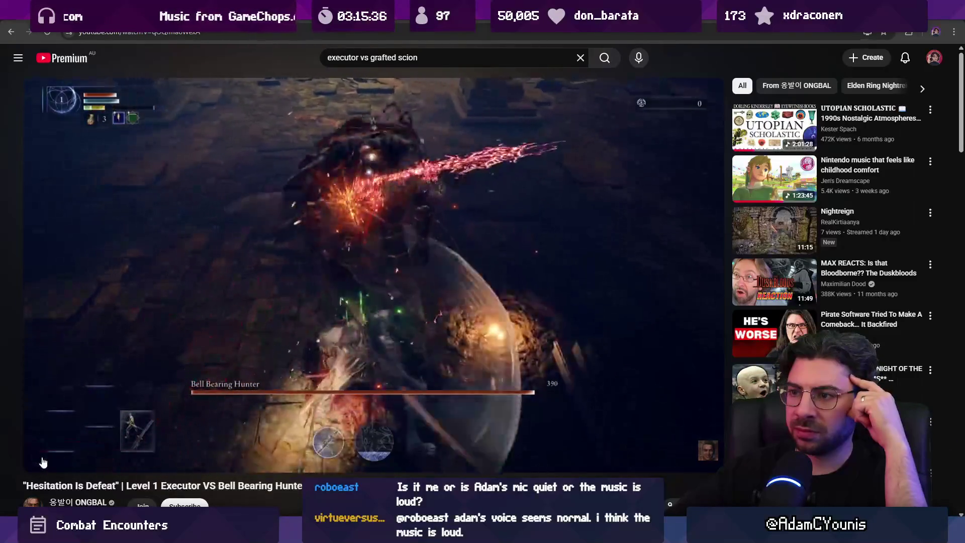
{"action": "left_click", "coordinate": [40, 459]}
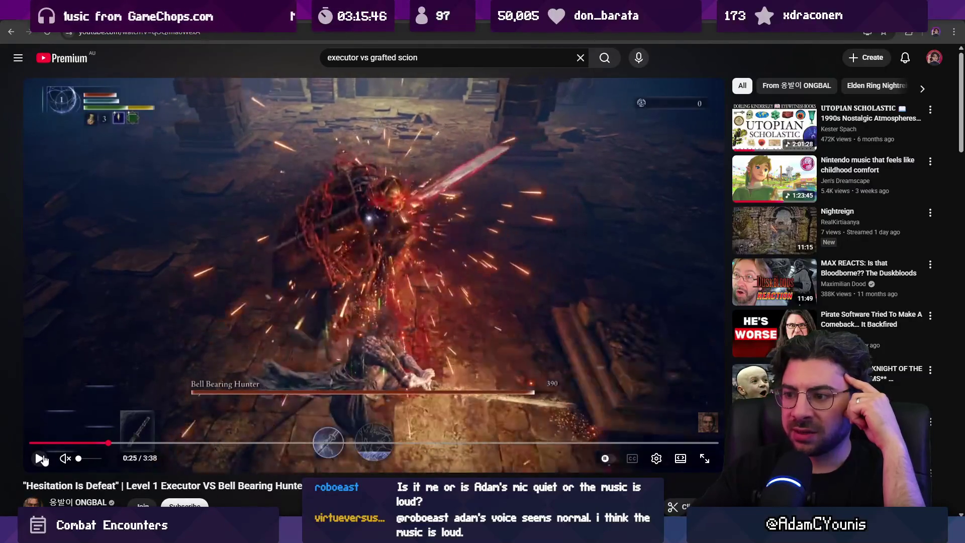
Step frame by frame through the spark burst and red blade swing
{"action": "key", "text": "comma"}
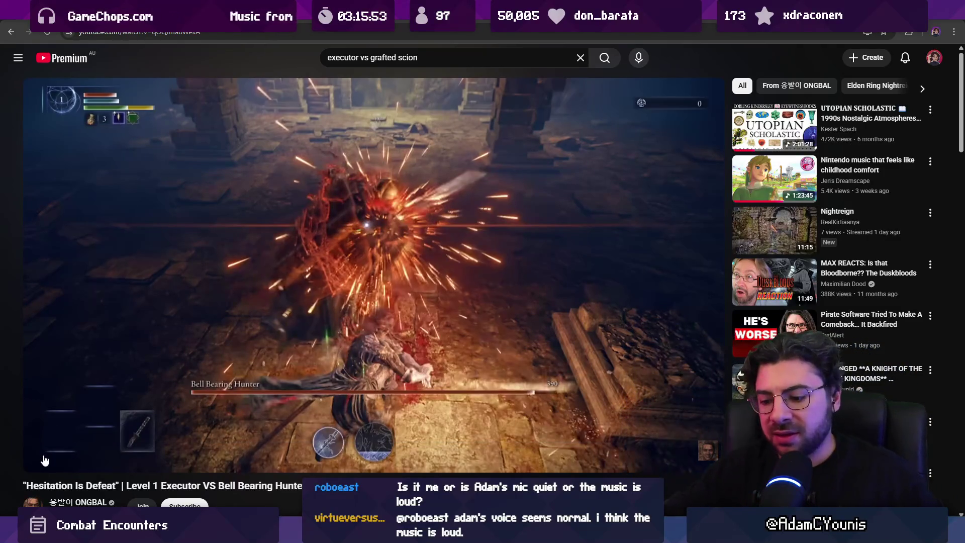
{"action": "key", "text": "period"}
{"action": "key", "text": "period"}
{"action": "key", "text": "period"}
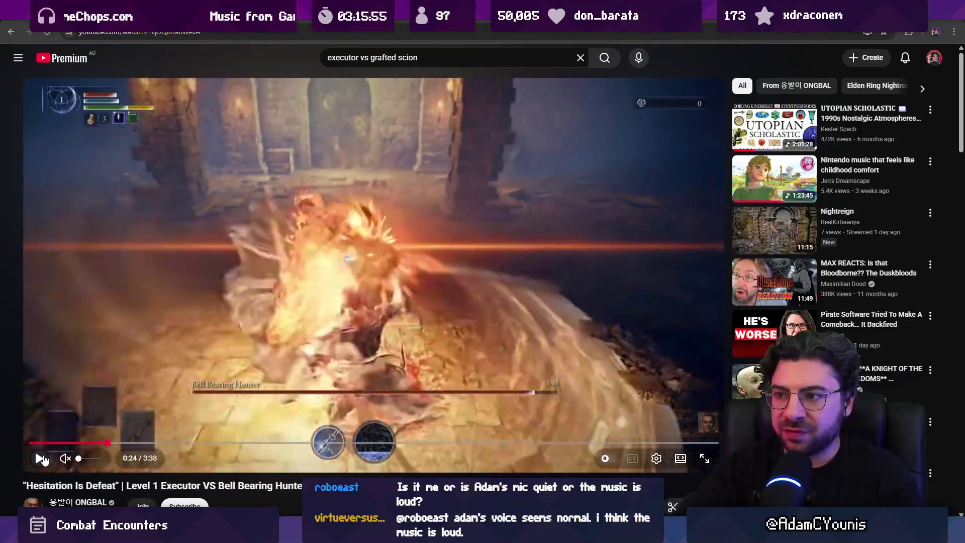
{"action": "key", "text": "period"}
{"action": "key", "text": "period"}
{"action": "key", "text": "period"}
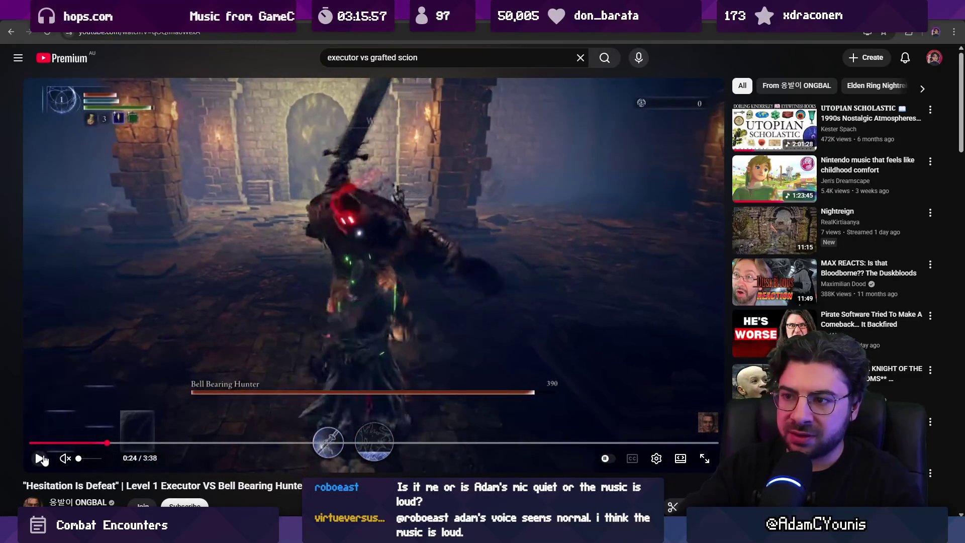
{"action": "key", "text": "period"}
{"action": "key", "text": "period"}
{"action": "key", "text": "period"}
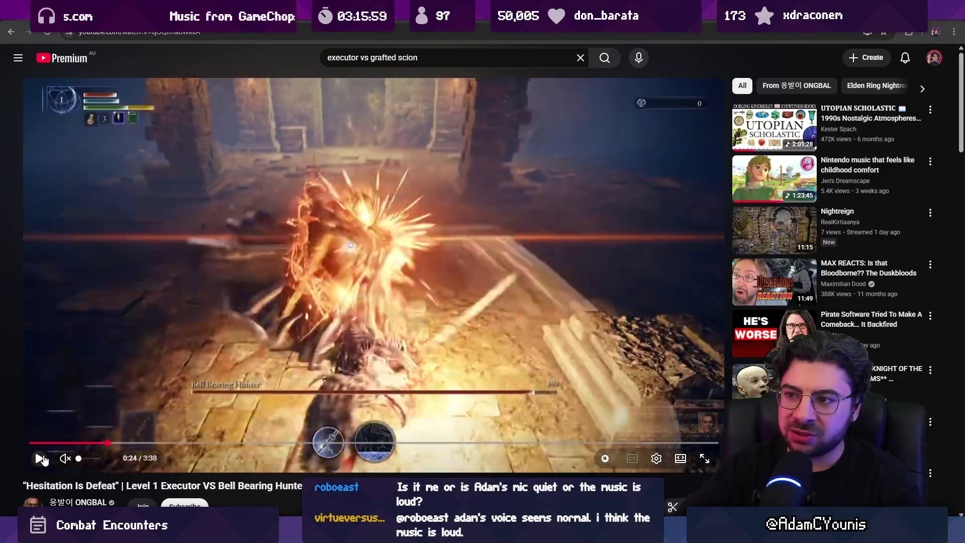
{"action": "key", "text": "period"}
{"action": "key", "text": "period"}
{"action": "key", "text": "period"}
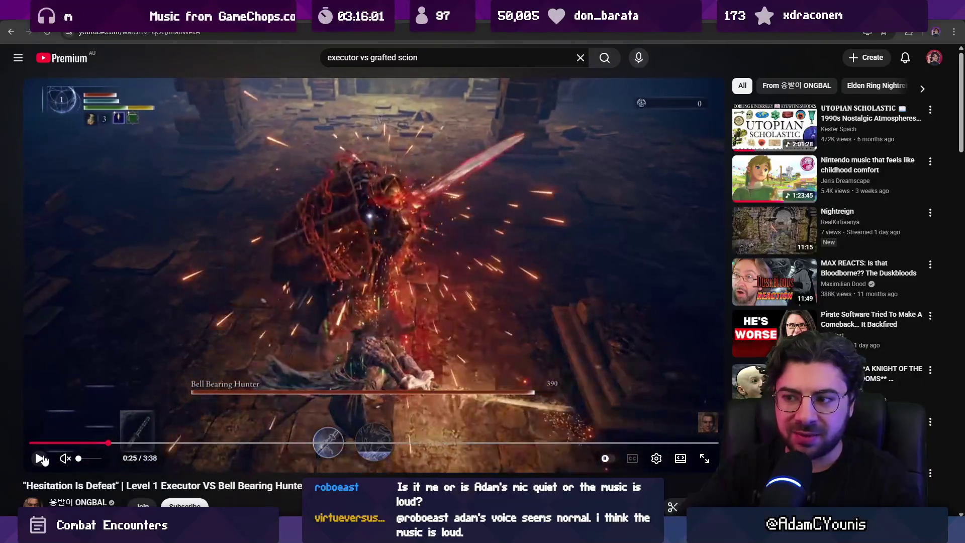
{"action": "key", "text": "period"}
{"action": "key", "text": "period"}
{"action": "key", "text": "period"}
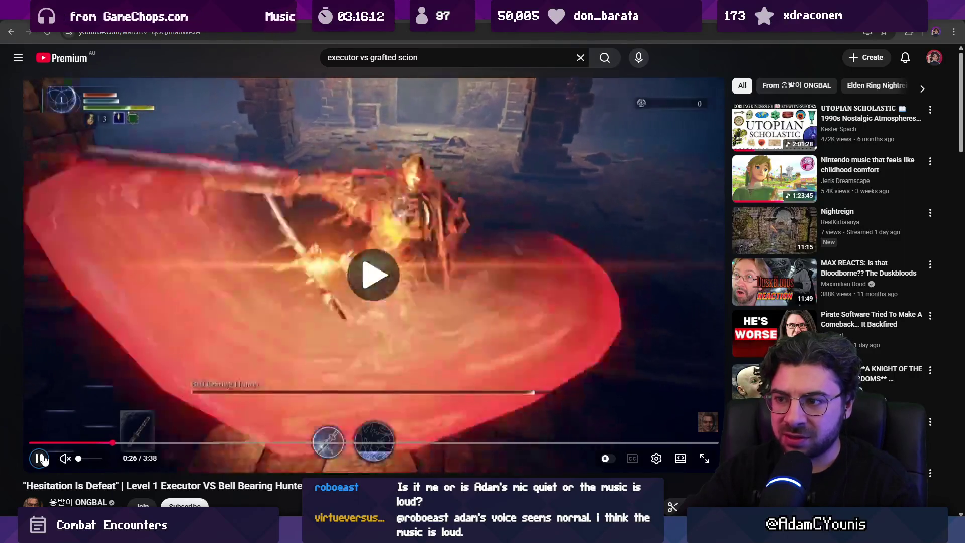
Play and pause the video repeatedly until it stops on the sword slash near 0:43
{"action": "left_click", "coordinate": [40, 459]}
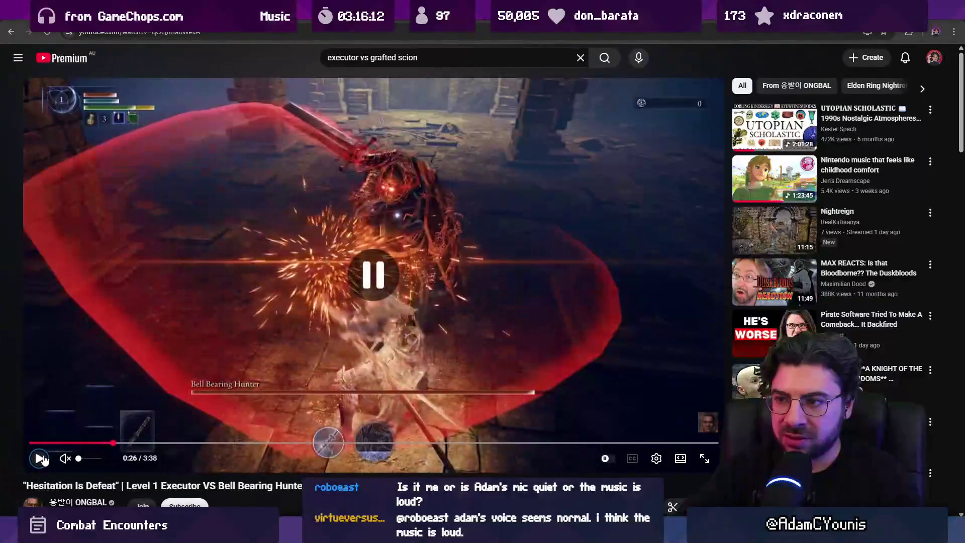
{"action": "left_click", "coordinate": [40, 459]}
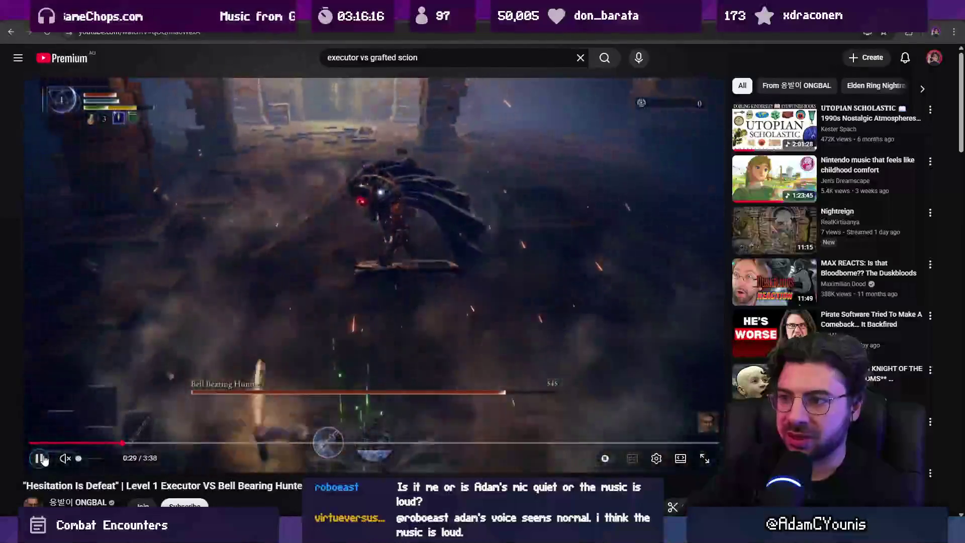
{"action": "left_click", "coordinate": [40, 458]}
{"action": "left_click", "coordinate": [41, 459]}
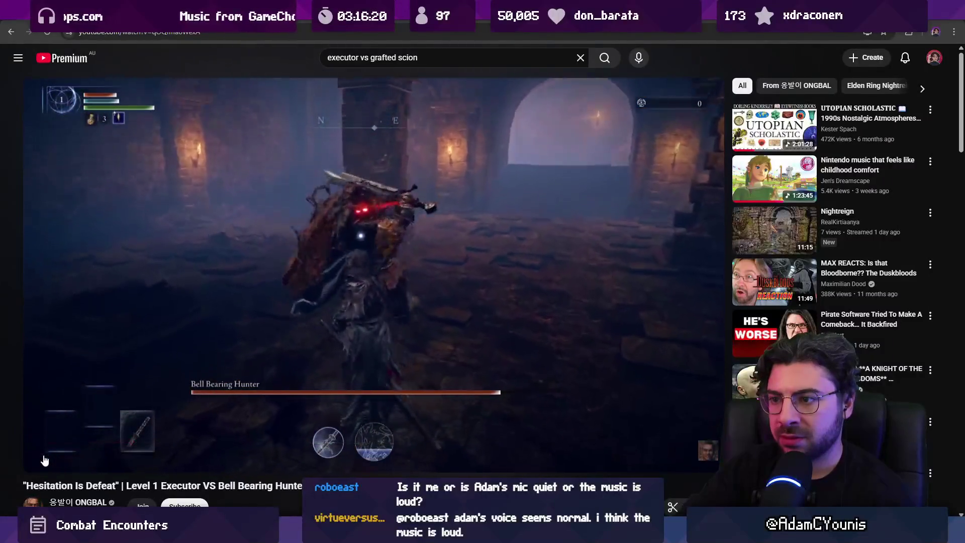
{"action": "left_click", "coordinate": [41, 458]}
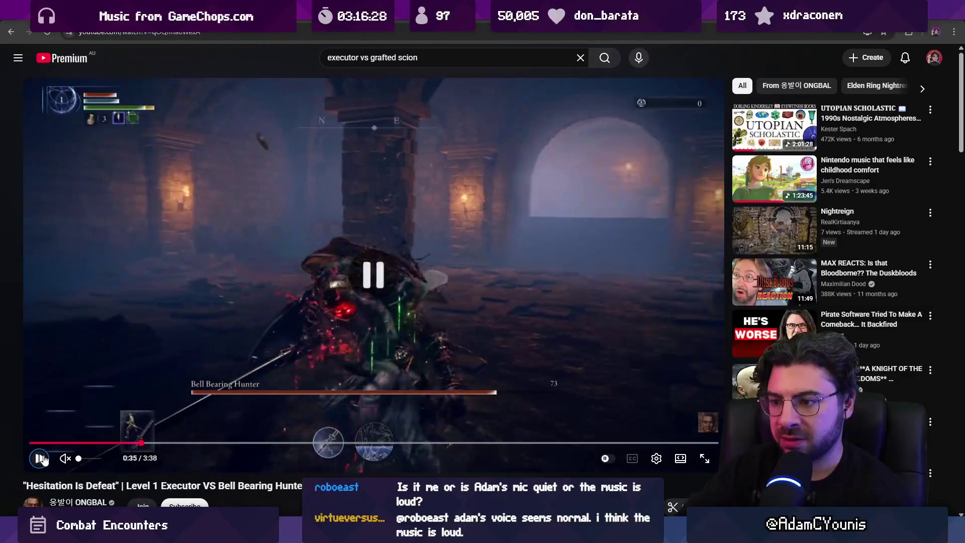
{"action": "left_click", "coordinate": [41, 458]}
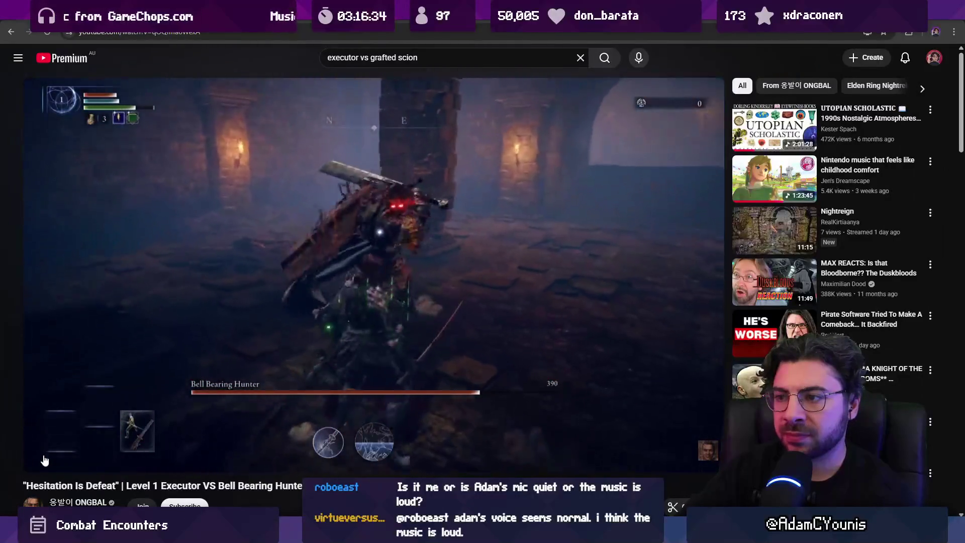
{"action": "left_click", "coordinate": [44, 460]}
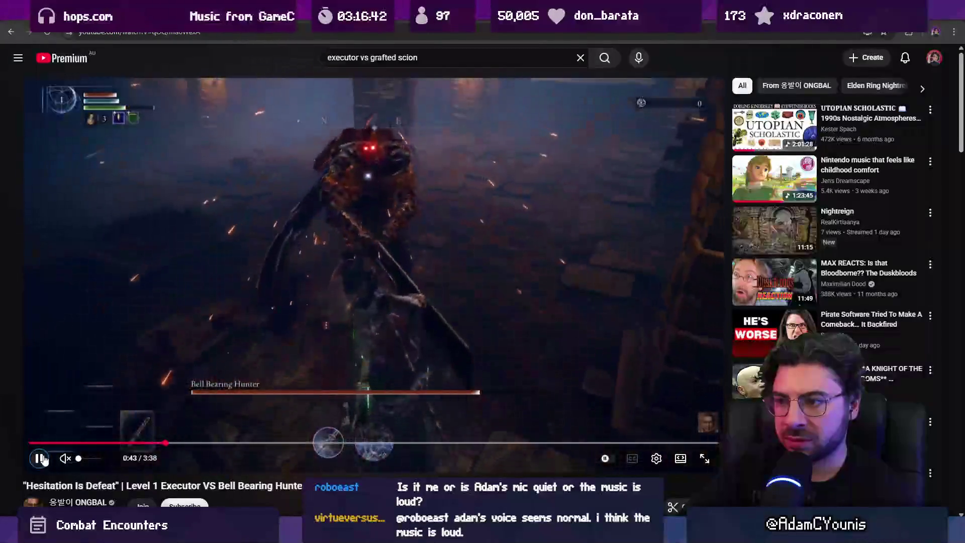
{"action": "left_click", "coordinate": [44, 459]}
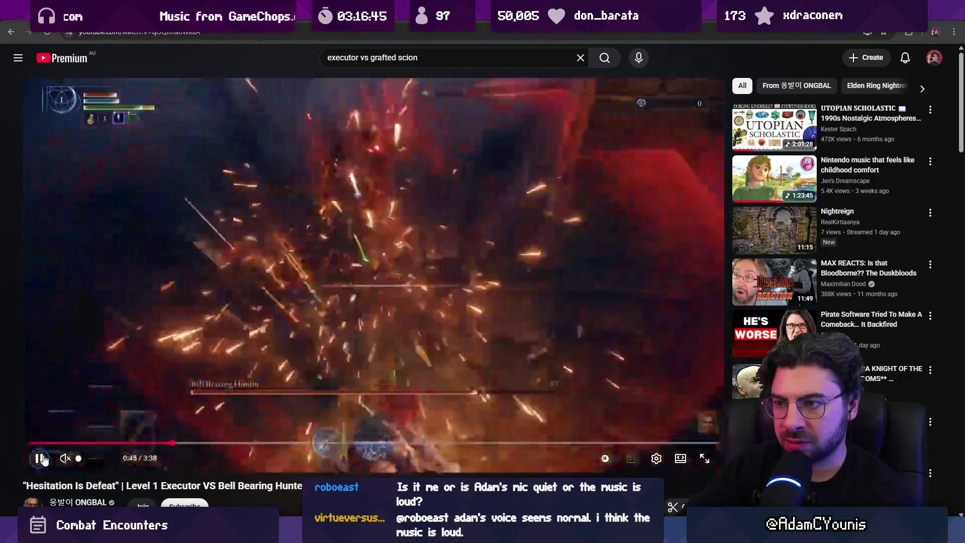
{"action": "left_click", "coordinate": [44, 459]}
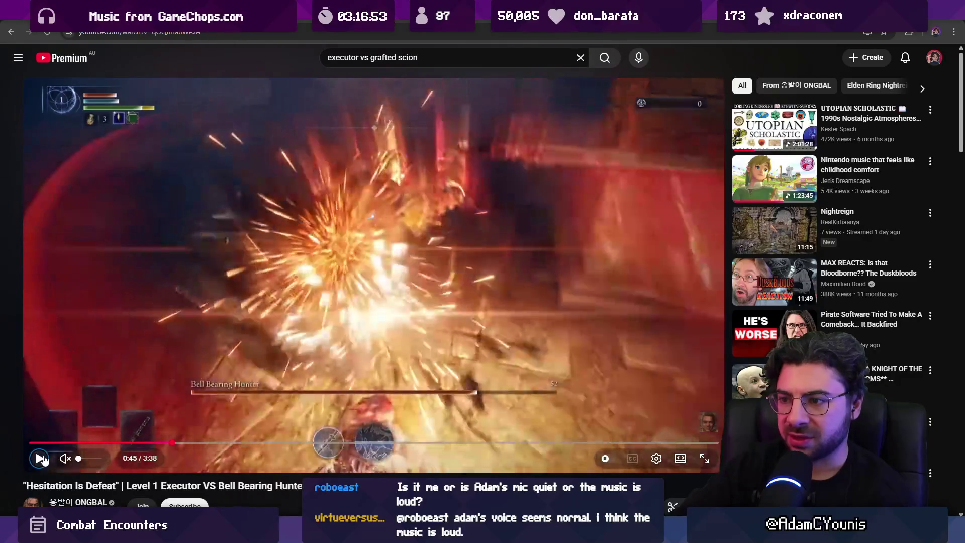
Step back and forth through the slash frames, then switch to Unity
{"action": "key", "text": "comma"}
{"action": "key", "text": "comma"}
{"action": "key", "text": "comma"}
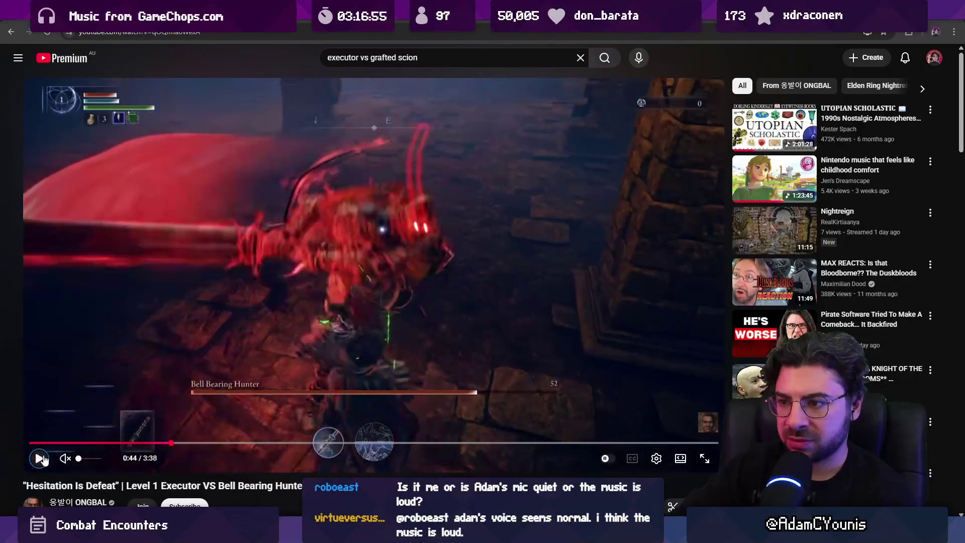
{"action": "key", "text": "period"}
{"action": "key", "text": "period"}
{"action": "key", "text": "period"}
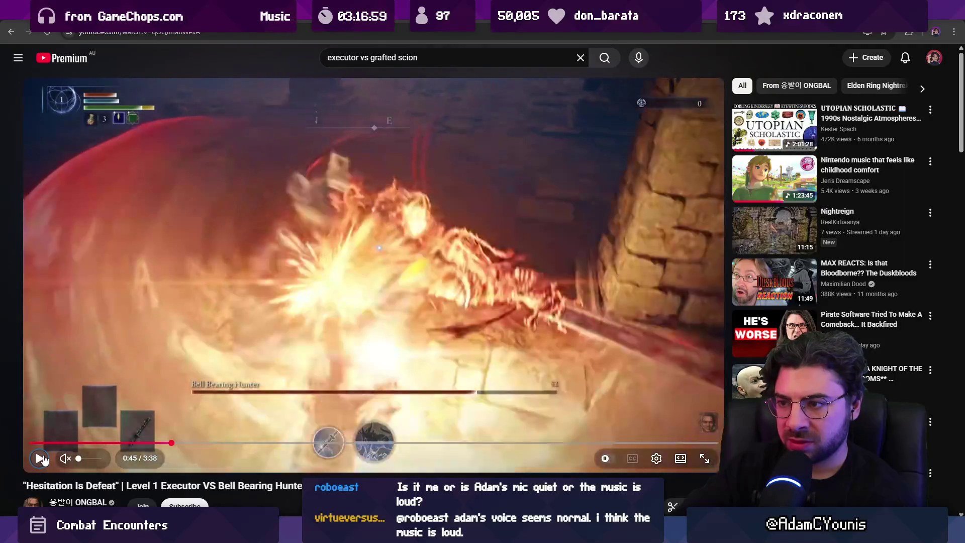
{"action": "key", "text": "period"}
{"action": "key", "text": "period"}
{"action": "key", "text": "period"}
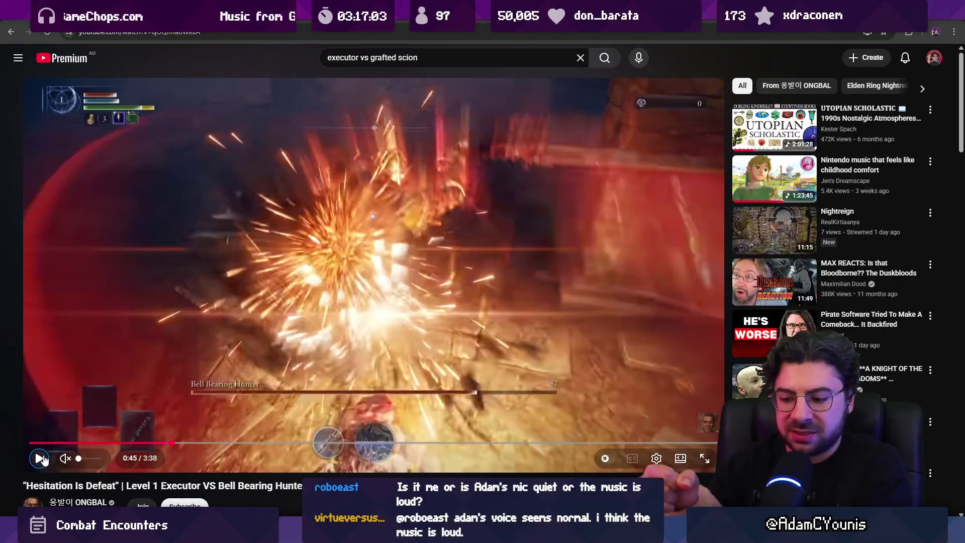
{"action": "key", "text": "period"}
{"action": "key", "text": "period"}
{"action": "key", "text": "period"}
{"action": "key", "text": "comma"}
{"action": "key", "text": "comma"}
{"action": "key", "text": "comma"}
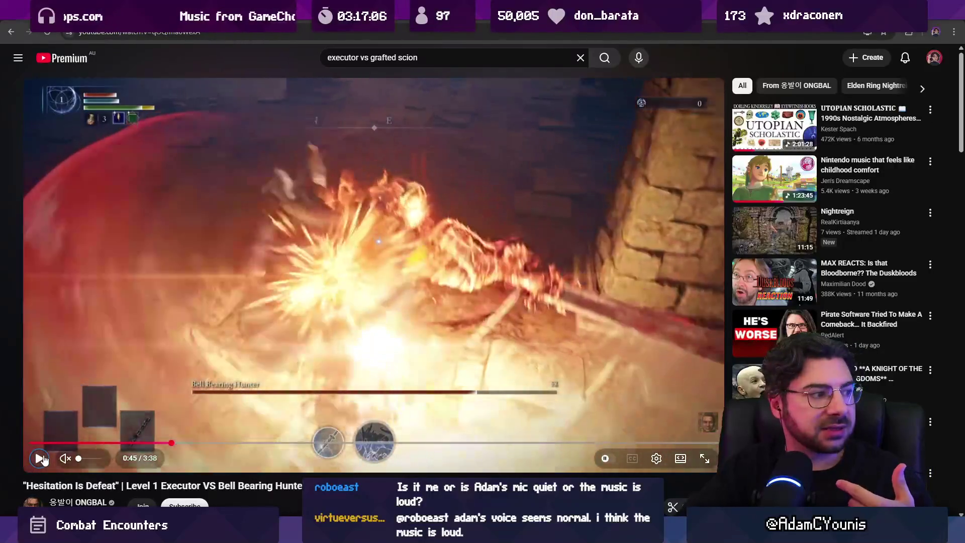
{"action": "key", "text": "comma"}
{"action": "key", "text": "comma"}
{"action": "key", "text": "comma"}
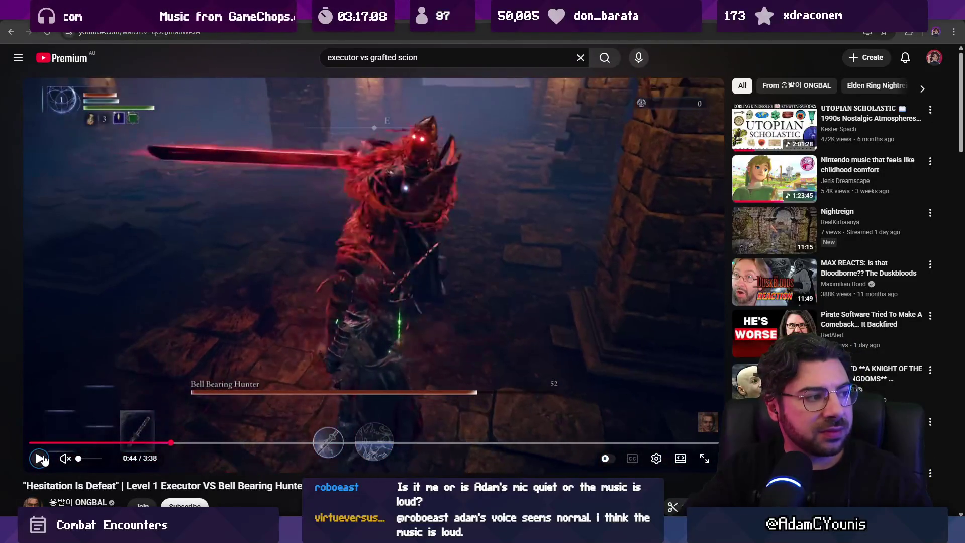
{"action": "key", "text": "comma"}
{"action": "key", "text": "comma"}
{"action": "key", "text": "period"}
{"action": "key", "text": "period"}
{"action": "key", "text": "period"}
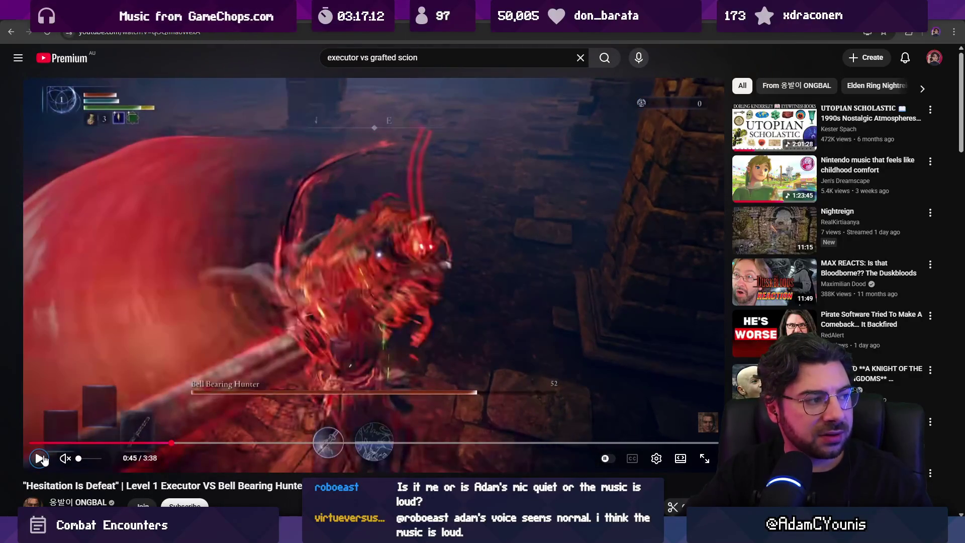
{"action": "key", "text": "period"}
{"action": "key", "text": "period"}
{"action": "key", "text": "period"}
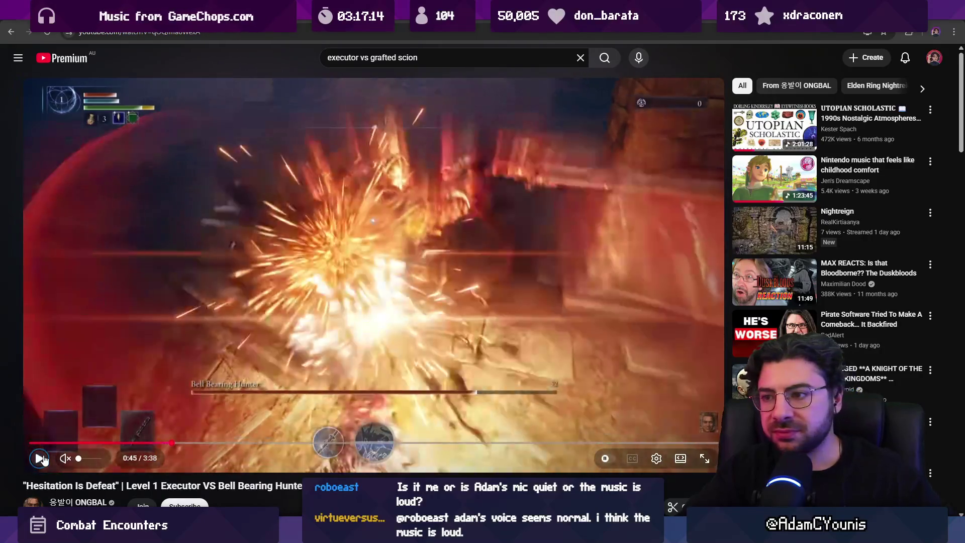
{"action": "key", "text": "period"}
{"action": "key", "text": "period"}
{"action": "key", "text": "period"}
{"action": "key", "text": "period"}
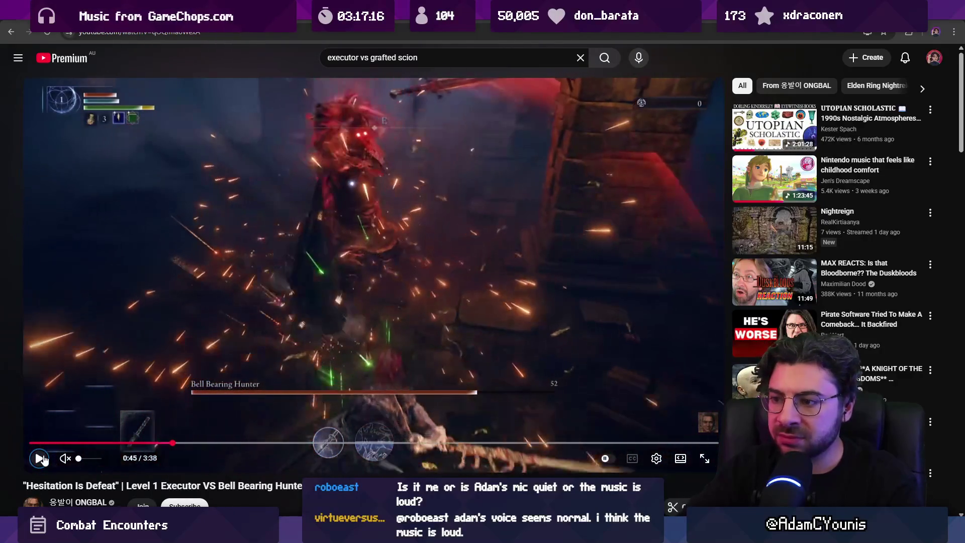
{"action": "key", "text": "period"}
{"action": "key", "text": "period"}
{"action": "key", "text": "period"}
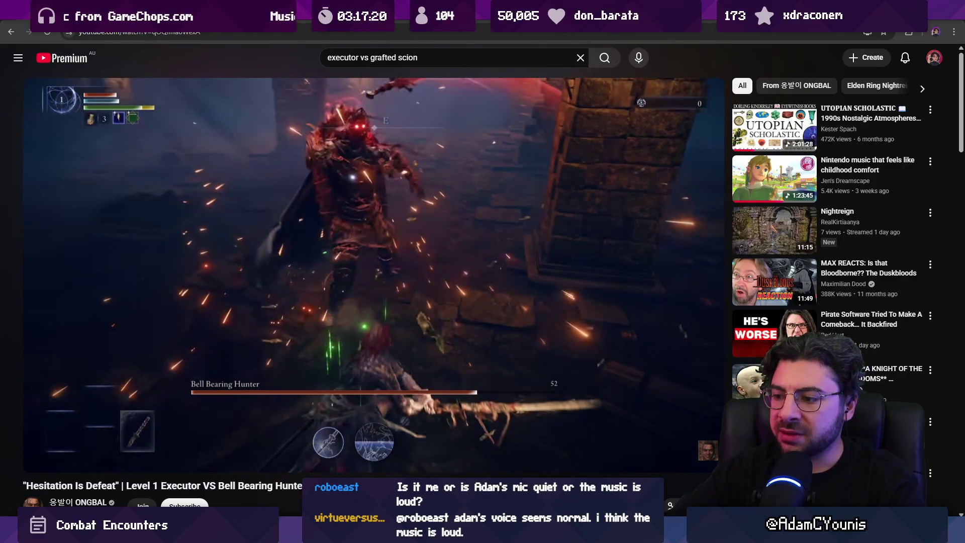
{"action": "key", "text": "alt+Tab"}
{"action": "key", "text": "alt+Tab"}
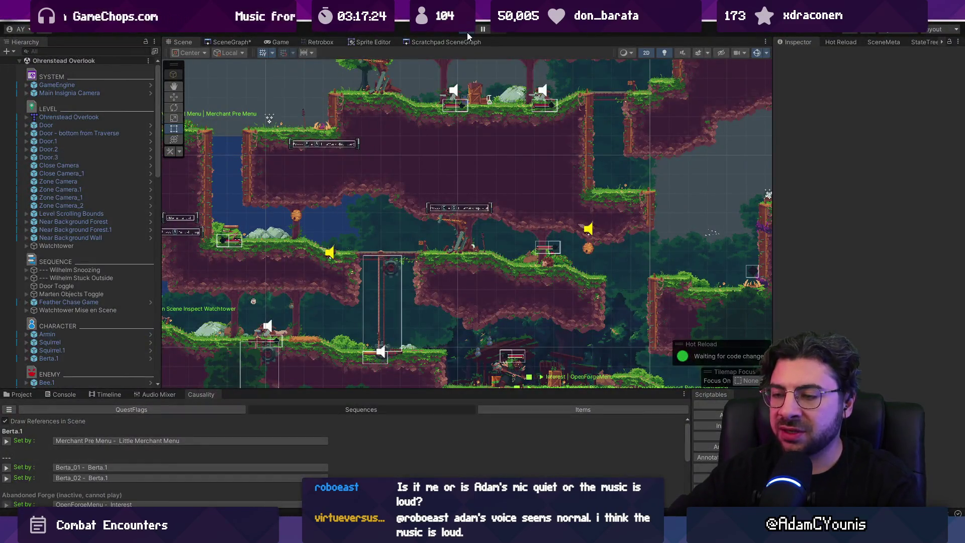
Play-test the level with Armin for about 20 seconds, stop it, and return to Aseprite
{"action": "left_click", "coordinate": [466, 32]}
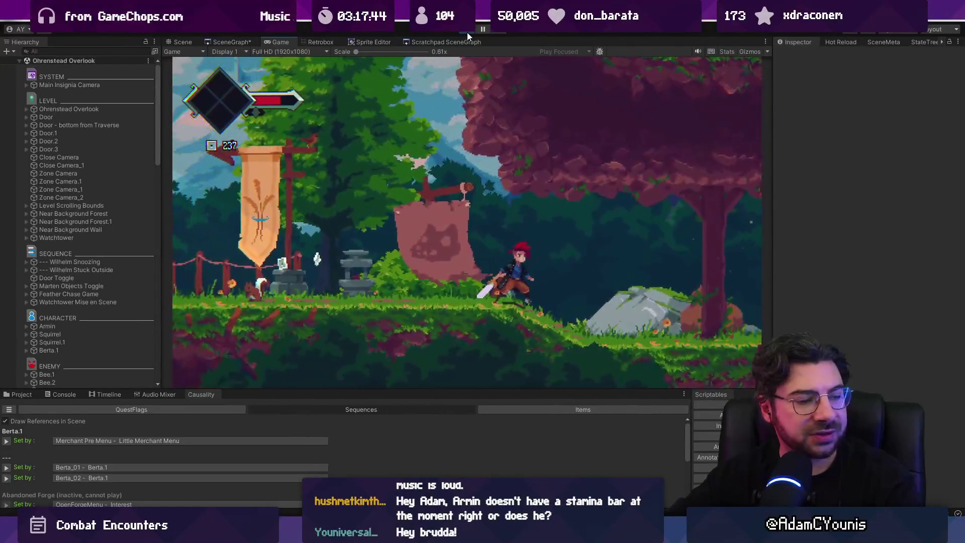
{"action": "left_click", "coordinate": [466, 32]}
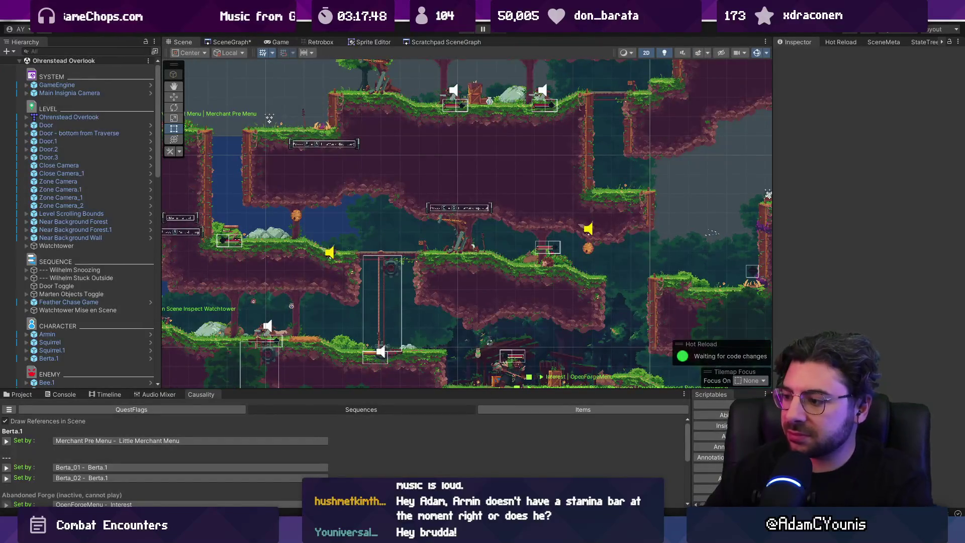
{"action": "key", "text": "alt+Tab"}
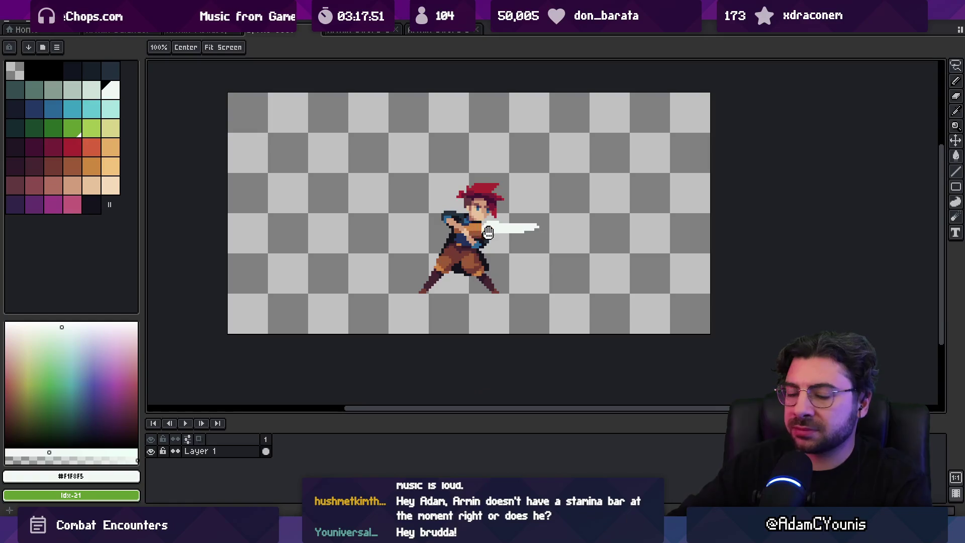
Add frame 2 with Alt+N and create a tag named Draw starting on frame 1
{"action": "scroll", "coordinate": [454, 235], "scroll_direction": "right", "scroll_amount": 2}
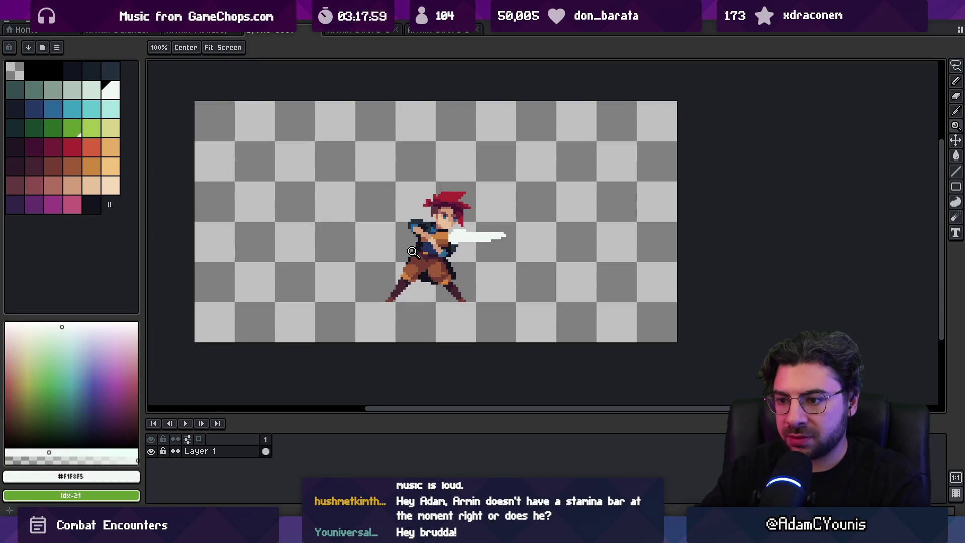
{"action": "key", "text": "alt+n"}
{"action": "right_click", "coordinate": [265, 440]}
{"action": "left_click", "coordinate": [314, 475]}
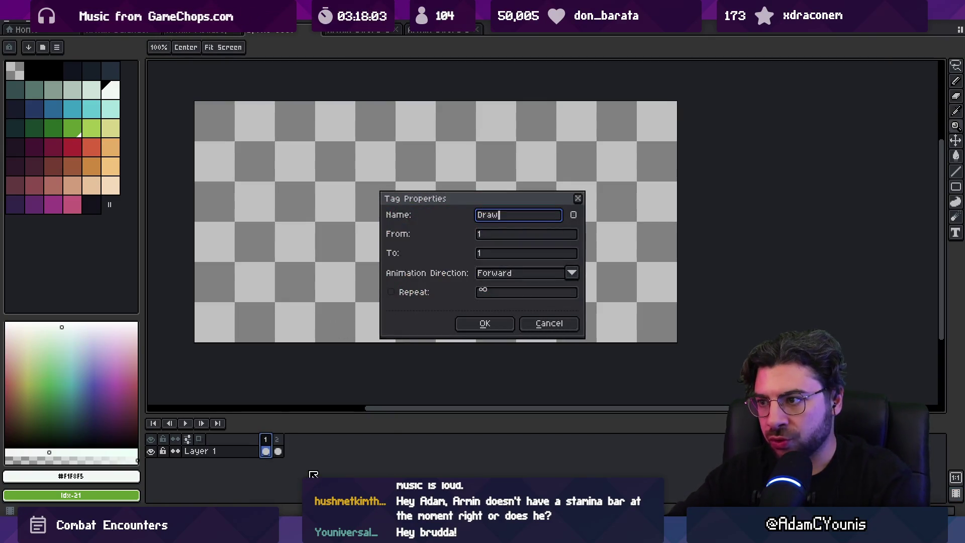
{"action": "key", "text": "Return"}
{"action": "double_click", "coordinate": [286, 427]}
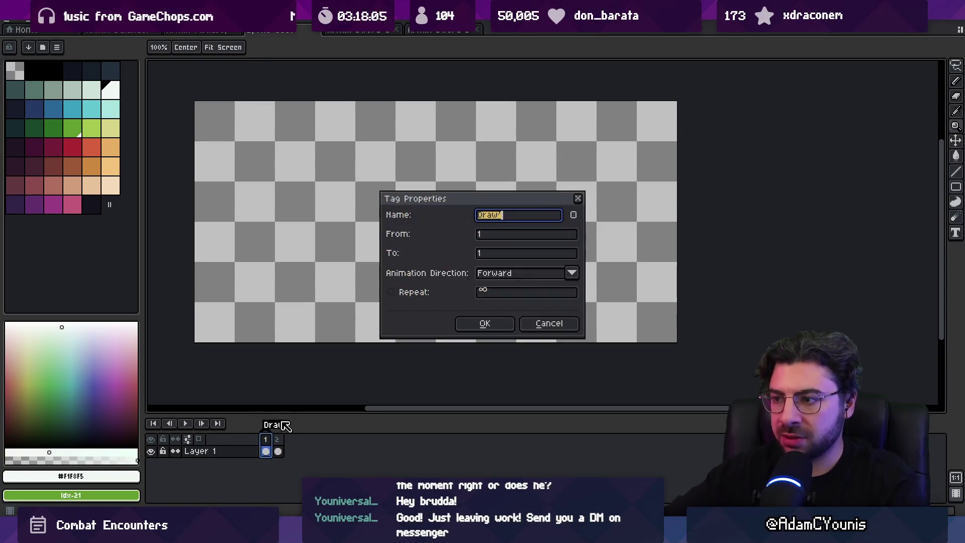
{"action": "key", "text": "Return"}
{"action": "right_click", "coordinate": [277, 439]}
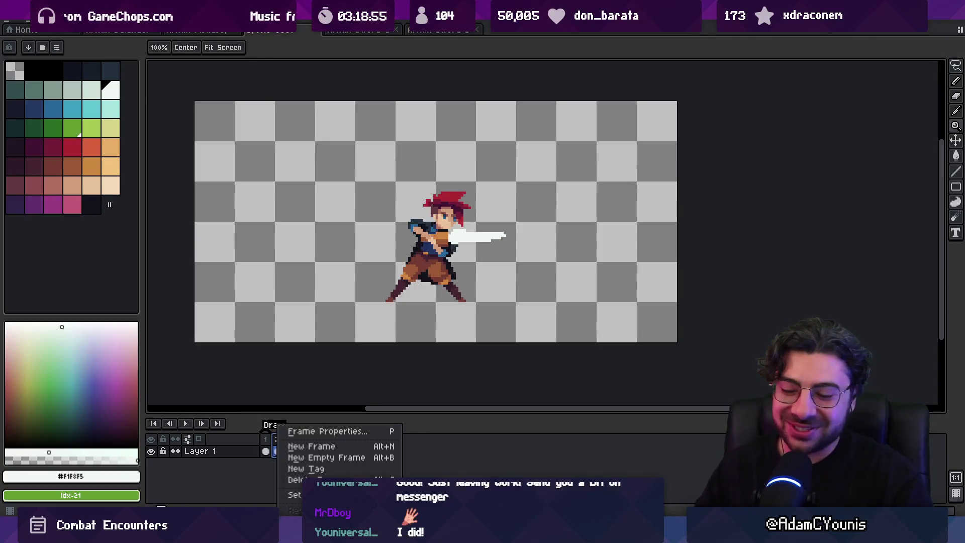
{"action": "left_click", "coordinate": [251, 490]}
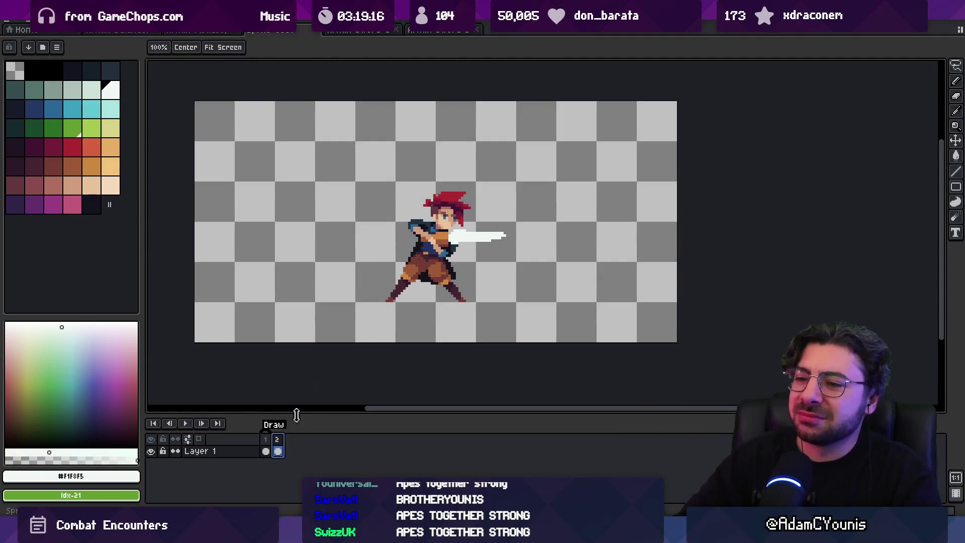
Add a third frame and a new Layer 2 above Layer 1
{"action": "left_click_drag", "start_coordinate": [378, 298], "coordinate": [377, 282]}
{"action": "scroll", "coordinate": [382, 282], "scroll_direction": "up", "scroll_amount": 1}
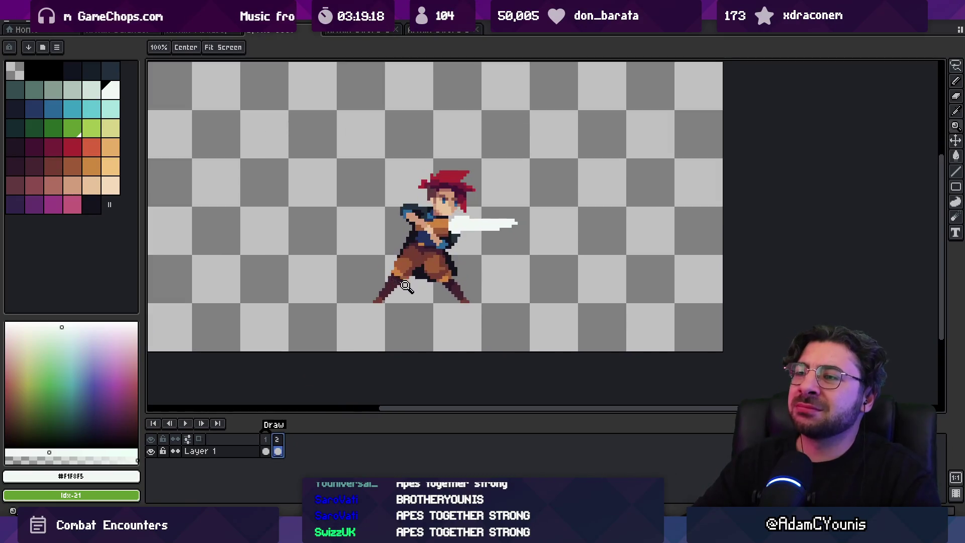
{"action": "left_click", "coordinate": [268, 446]}
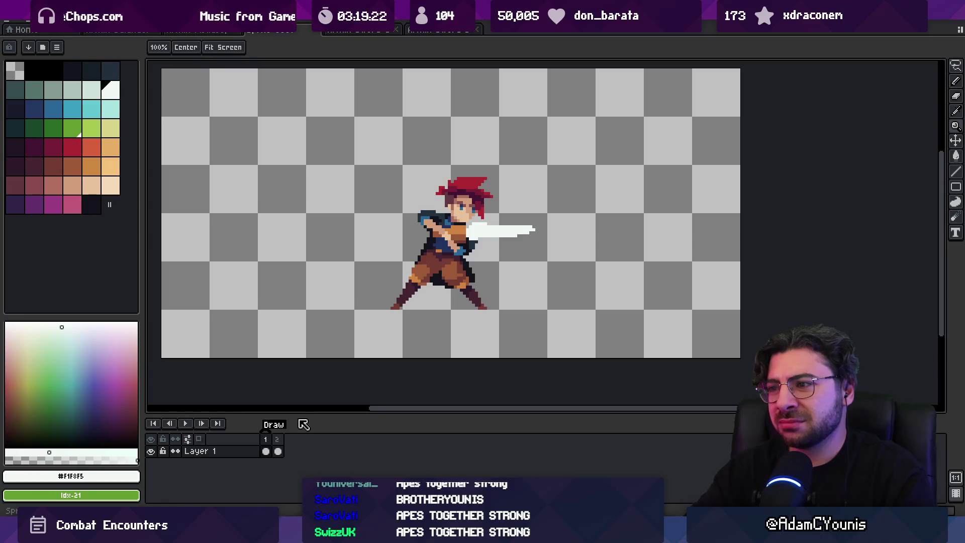
{"action": "key", "text": "alt+n"}
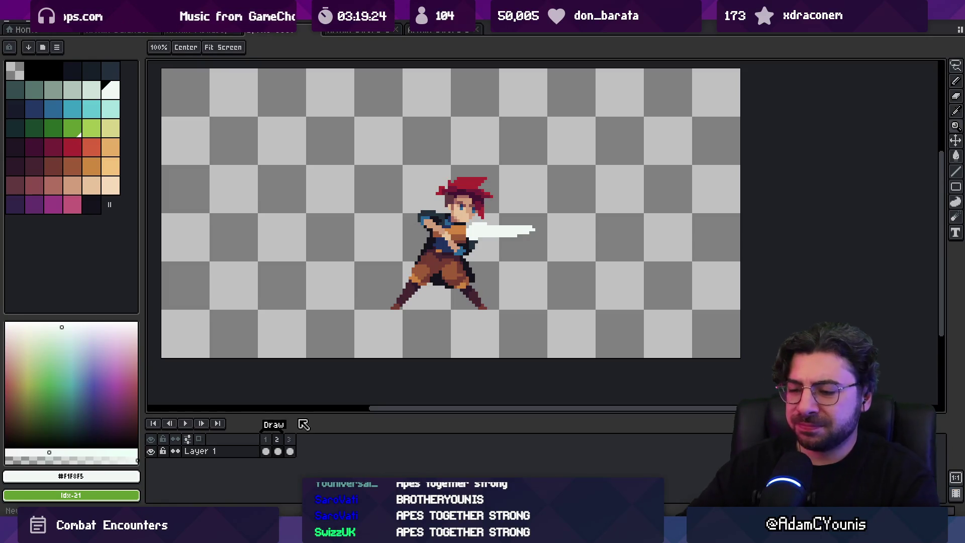
{"action": "key", "text": "shift+n"}
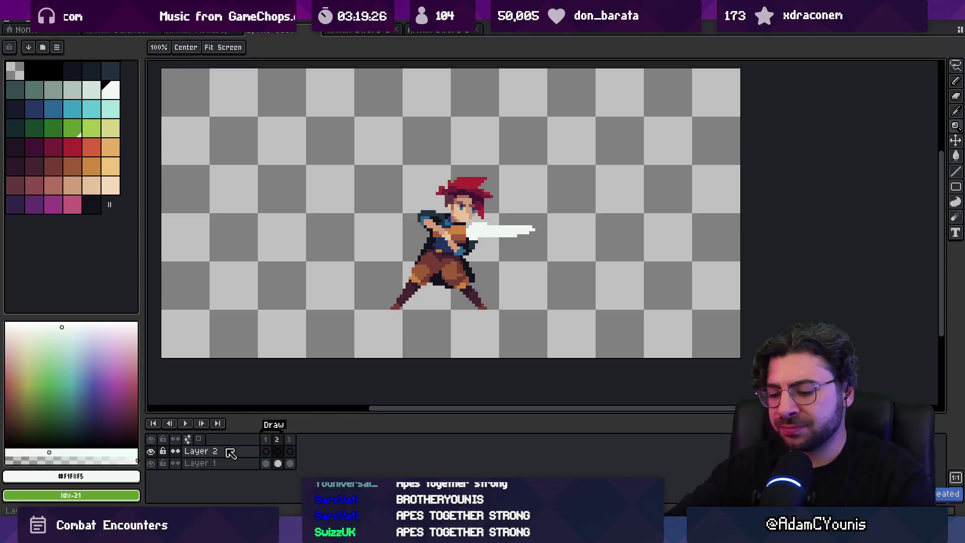
{"action": "left_click", "coordinate": [274, 465]}
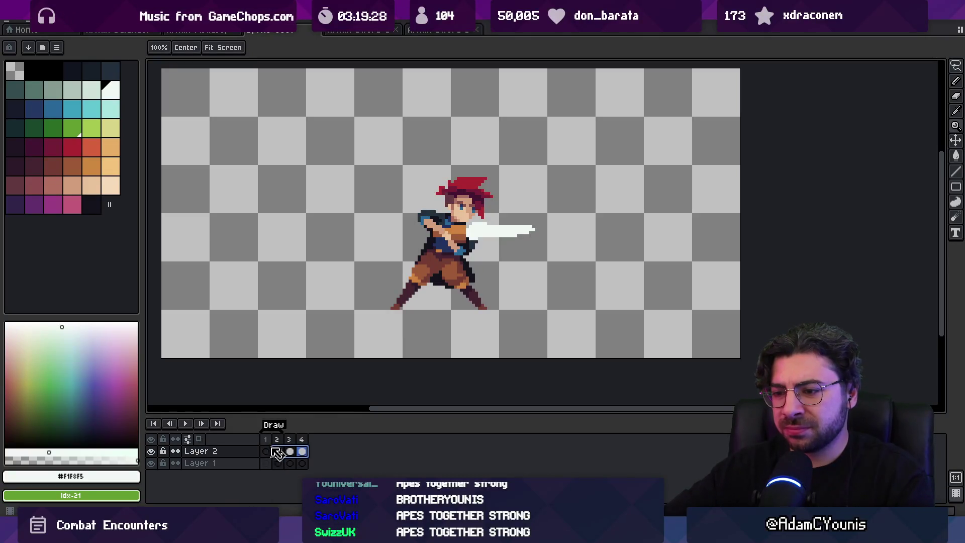
Link Layer 1's cels across frames 1–3
{"action": "right_click", "coordinate": [246, 463]}
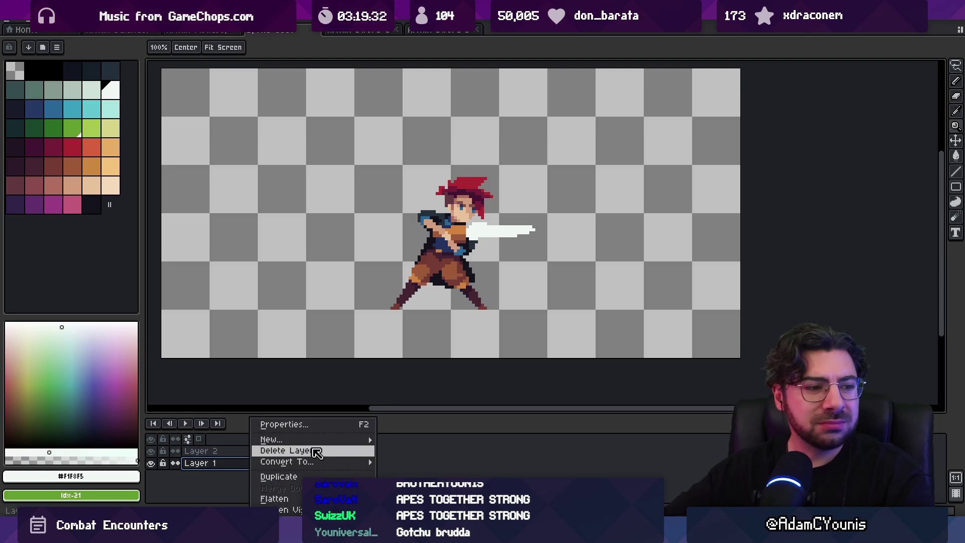
{"action": "mouse_move", "coordinate": [315, 439]}
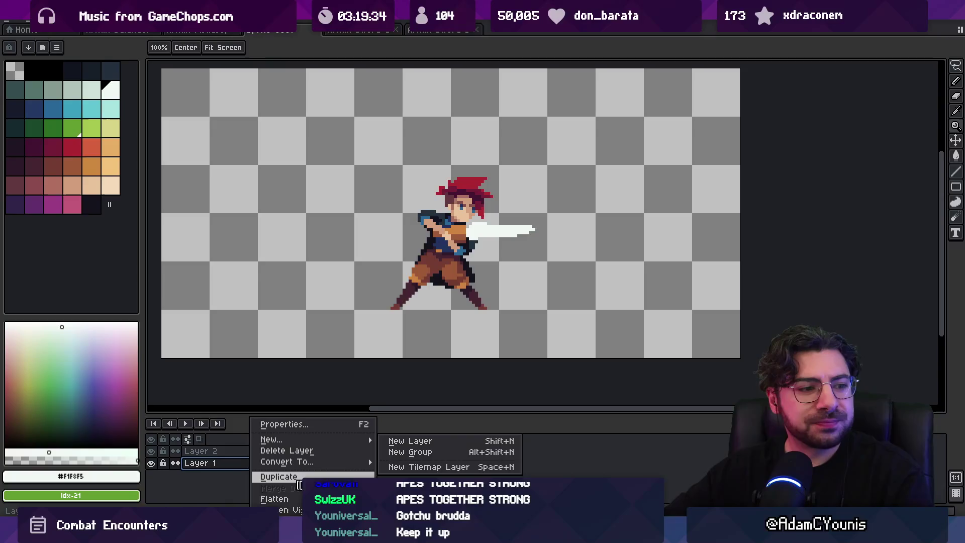
{"action": "left_click", "coordinate": [266, 451]}
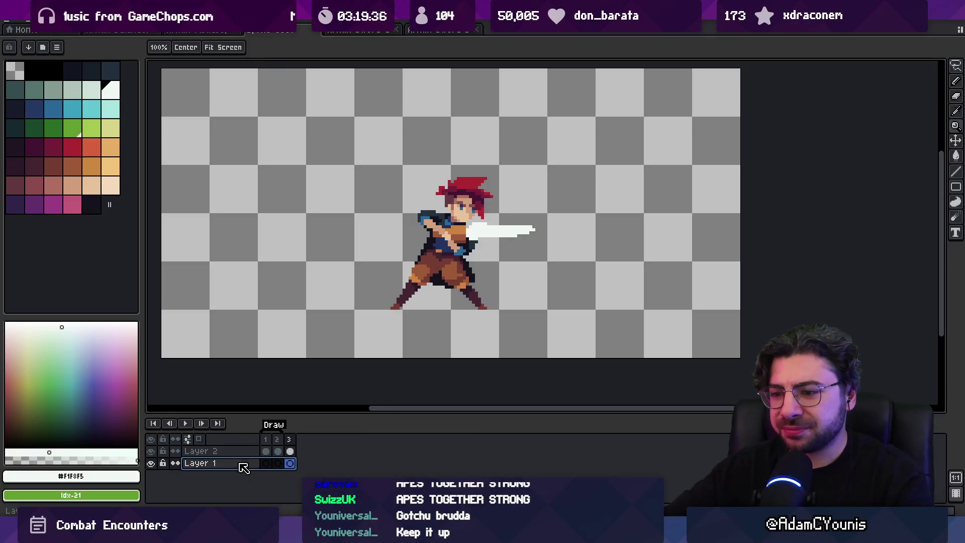
{"action": "left_click", "coordinate": [291, 452]}
{"action": "left_click", "coordinate": [265, 463]}
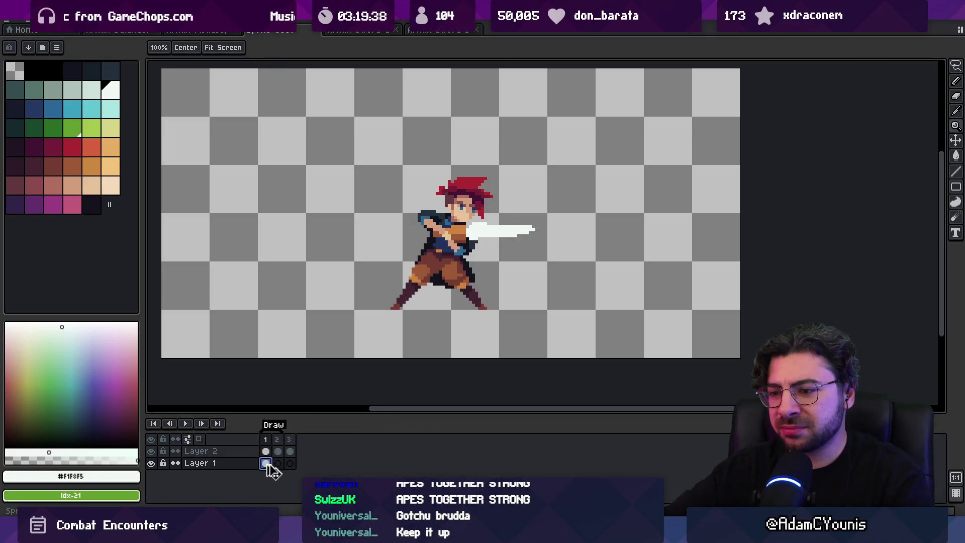
{"action": "right_click", "coordinate": [266, 463]}
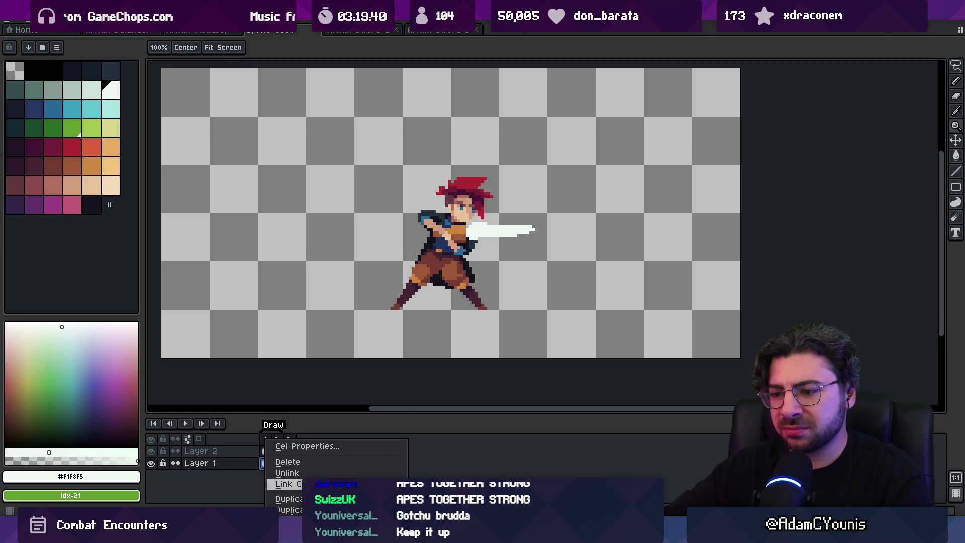
{"action": "left_click", "coordinate": [284, 484]}
Extend the animation to six frames and delete Layer 2's cels in frames 1–3
{"action": "left_click", "coordinate": [278, 451]}
{"action": "key", "text": "alt+n"}
{"action": "key", "text": "alt+n"}
{"action": "key", "text": "alt+n"}
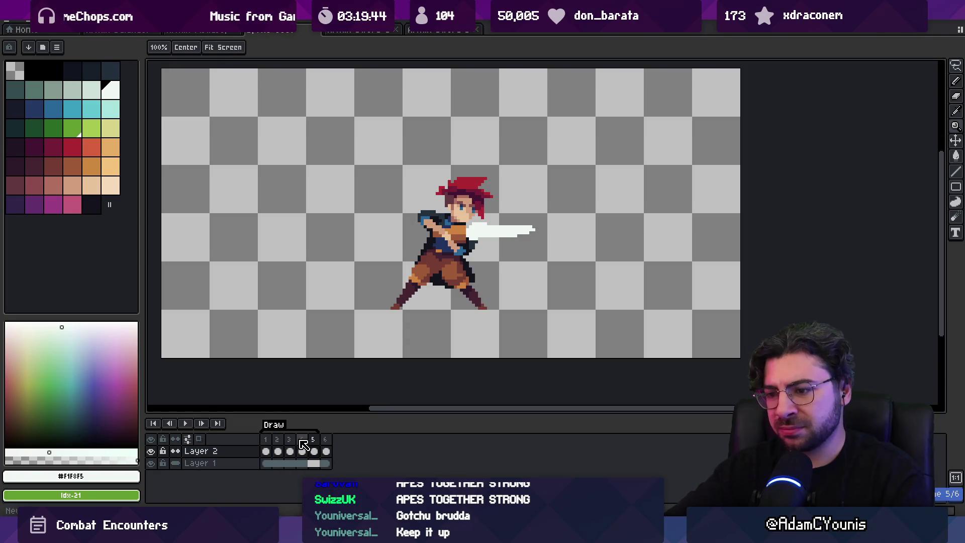
{"action": "left_click", "coordinate": [290, 451]}
{"action": "left_click", "coordinate": [302, 451]}
{"action": "key", "text": "Delete"}
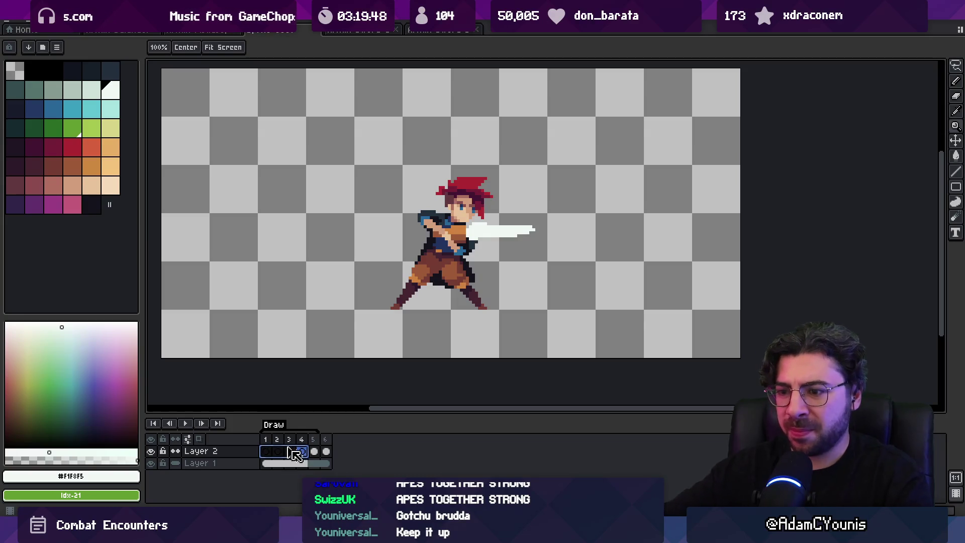
{"action": "left_click", "coordinate": [265, 463]}
{"action": "right_click", "coordinate": [254, 467]}
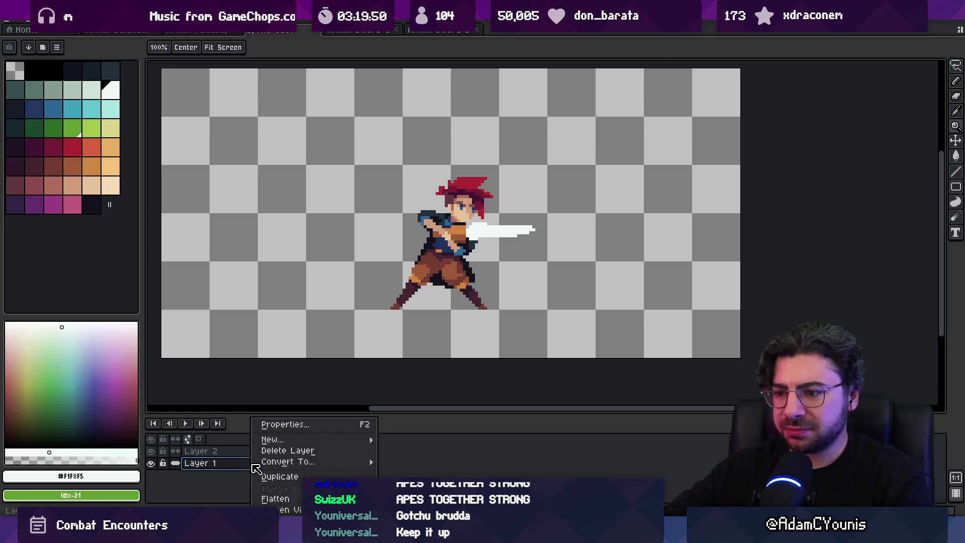
Set Layer 1's opacity to 33% in Layer Properties
{"action": "left_click", "coordinate": [241, 465]}
{"action": "double_click", "coordinate": [242, 465]}
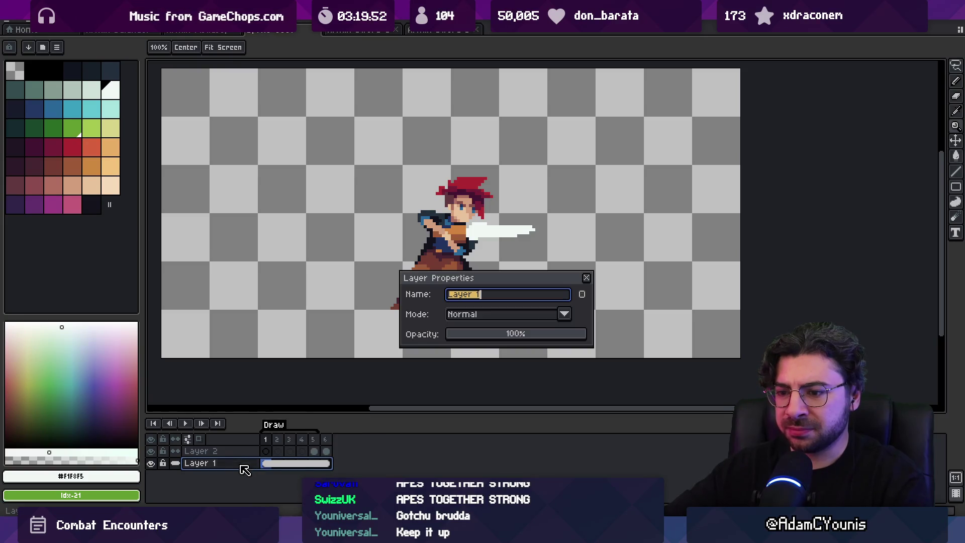
{"action": "left_click_drag", "start_coordinate": [518, 334], "coordinate": [492, 335]}
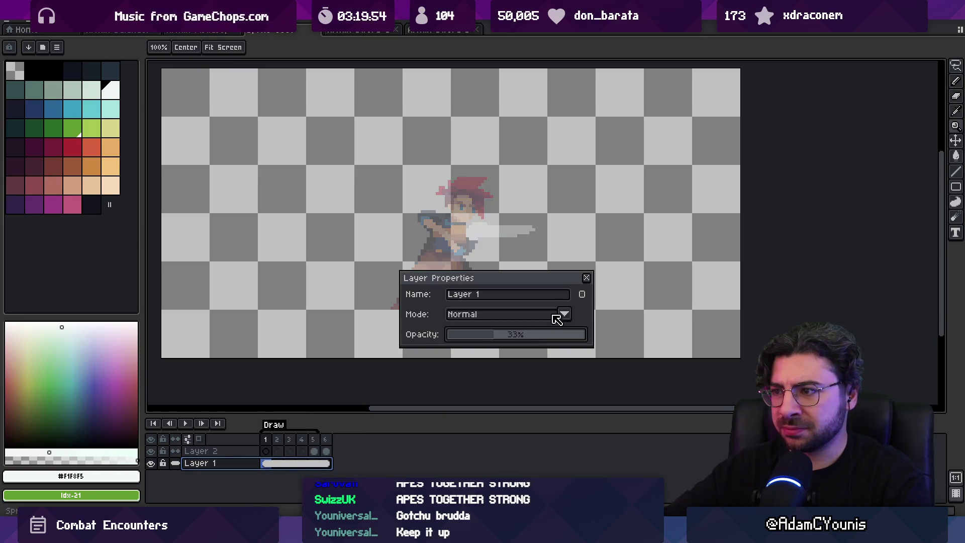
{"action": "left_click", "coordinate": [587, 278]}
Ready Layer 2's first frame with red as the colour and the pencil tool
{"action": "left_click", "coordinate": [266, 451]}
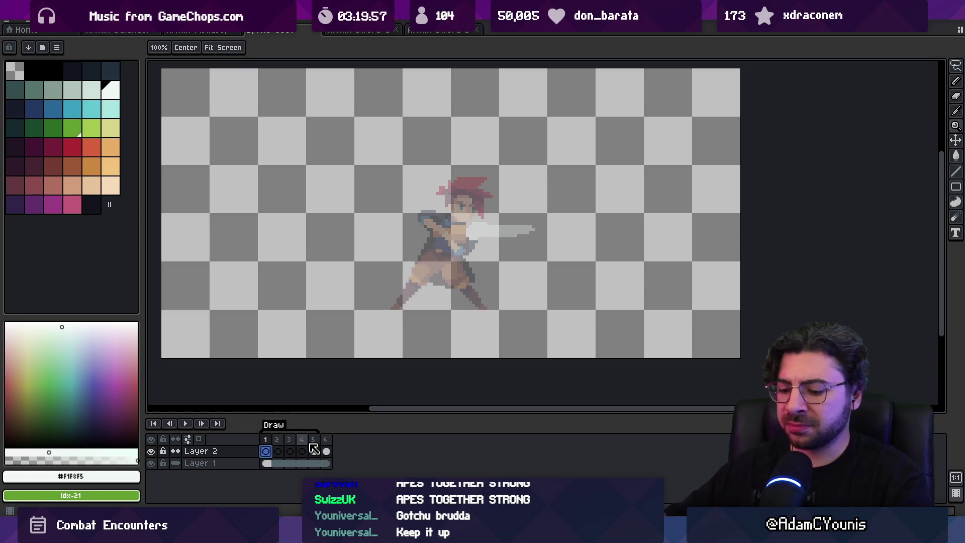
{"action": "left_click", "coordinate": [73, 147]}
{"action": "key", "text": "b"}
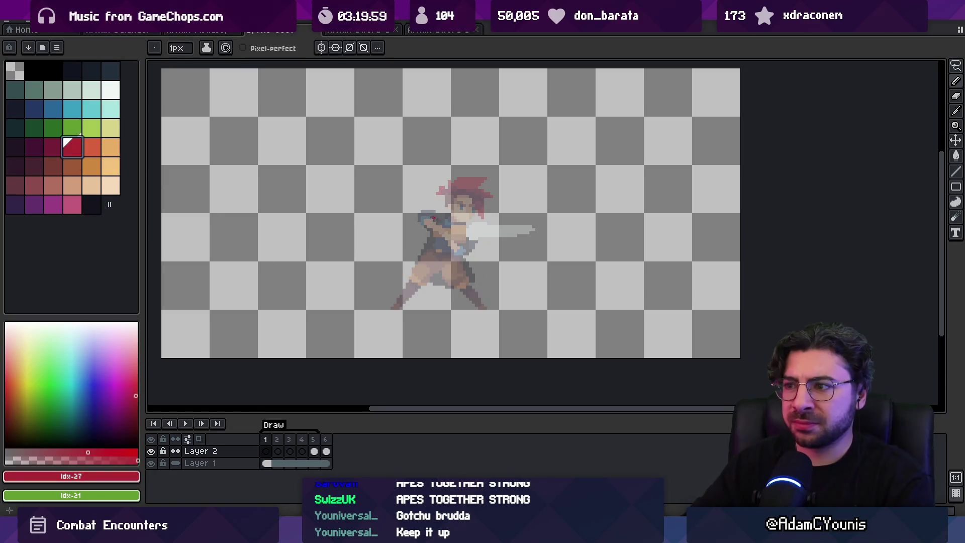
{"action": "key", "text": "v"}
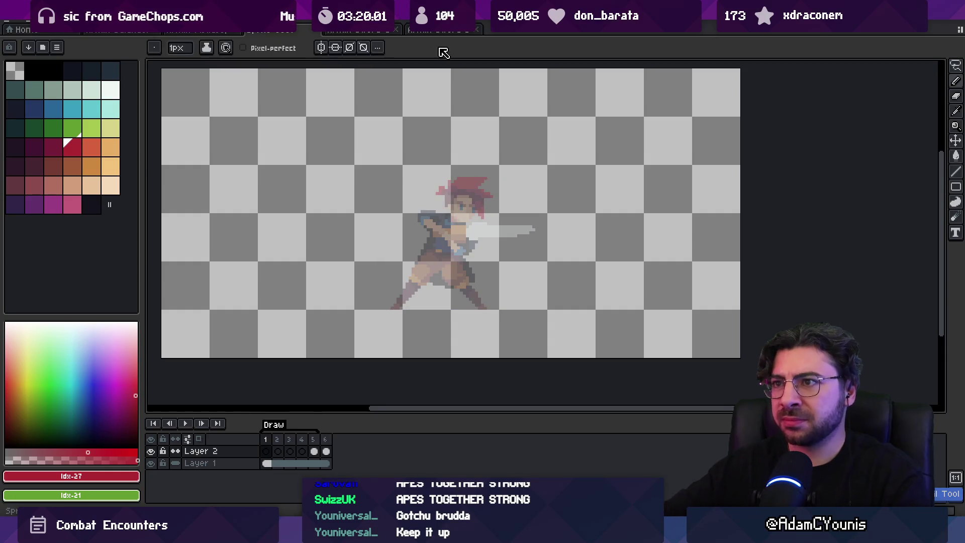
{"action": "left_click", "coordinate": [322, 533]}
{"action": "key", "text": "alt+Tab"}
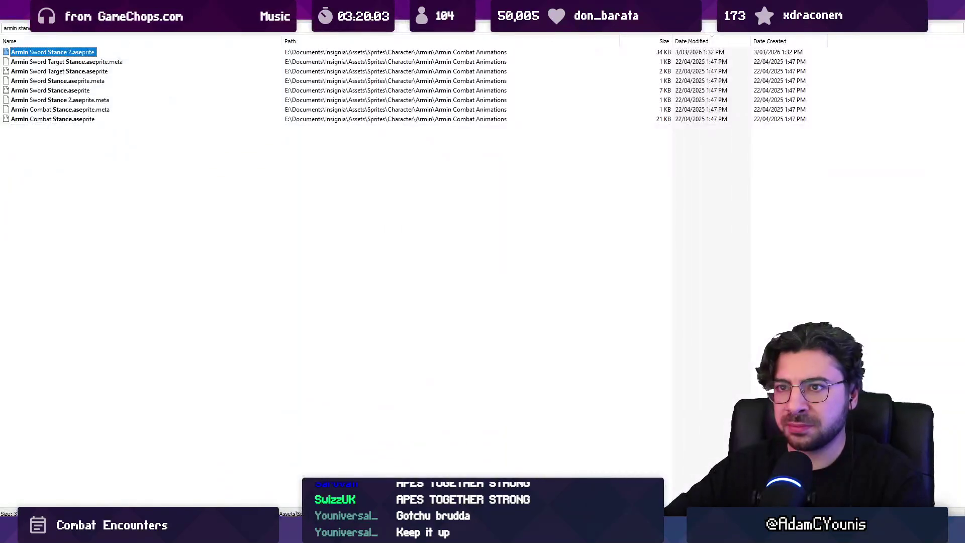
Search Everything for 'armin sword' '.ase' files, then return to Unity
{"action": "type", "text": "ar"}
{"action": "type", "text": "min combat"}
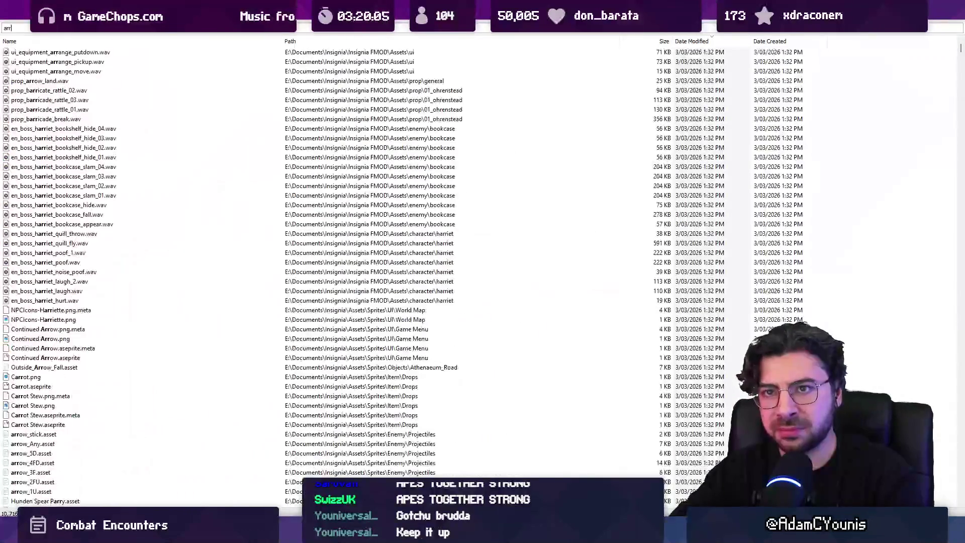
{"action": "type", "text": "a"}
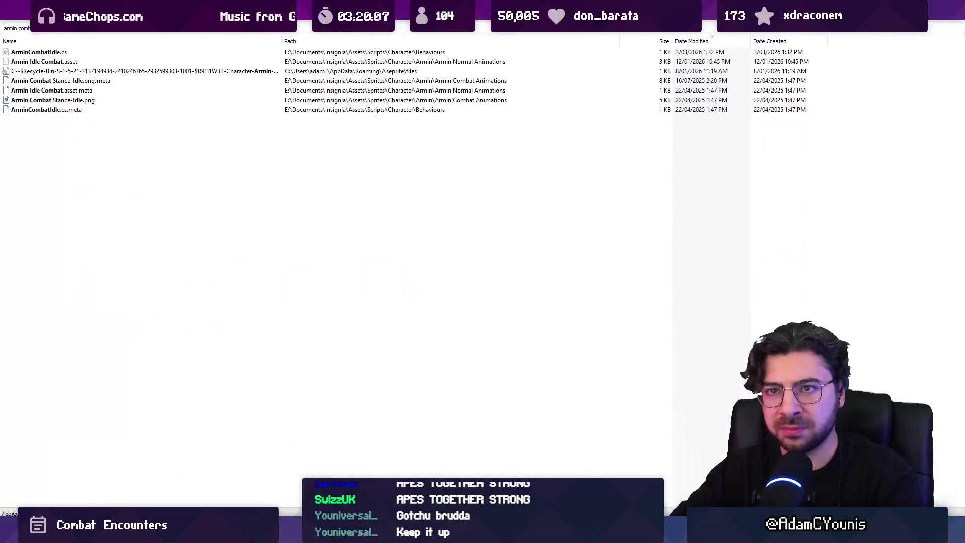
{"action": "key", "text": "BackSpace"}
{"action": "key", "text": "BackSpace"}
{"action": "key", "text": "BackSpace"}
{"action": "type", "text": "swor"}
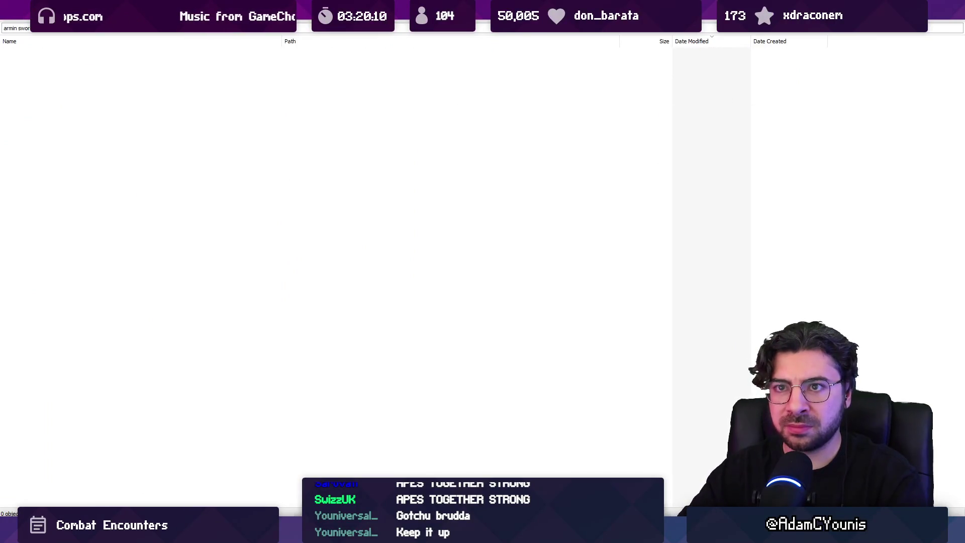
{"action": "double_click", "coordinate": [18, 28]}
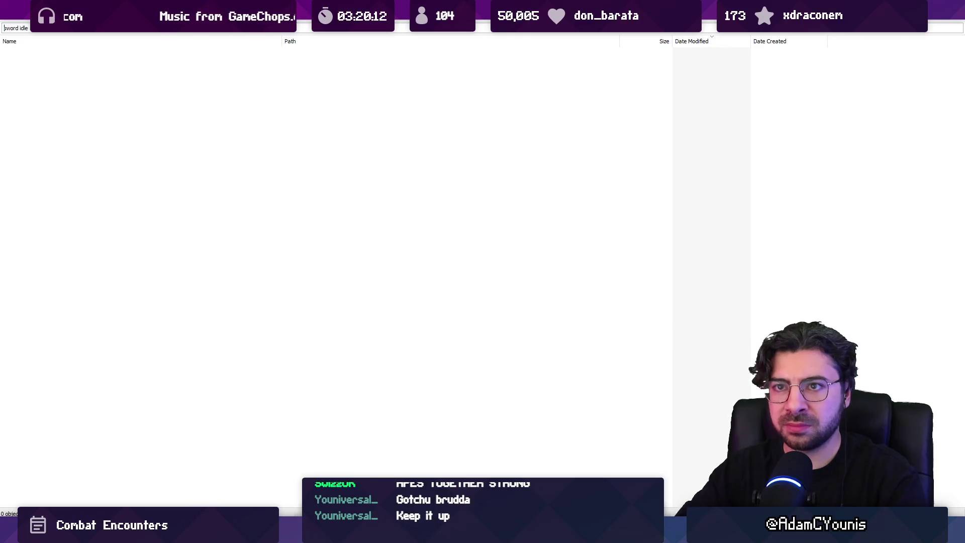
{"action": "type", "text": ".ase"}
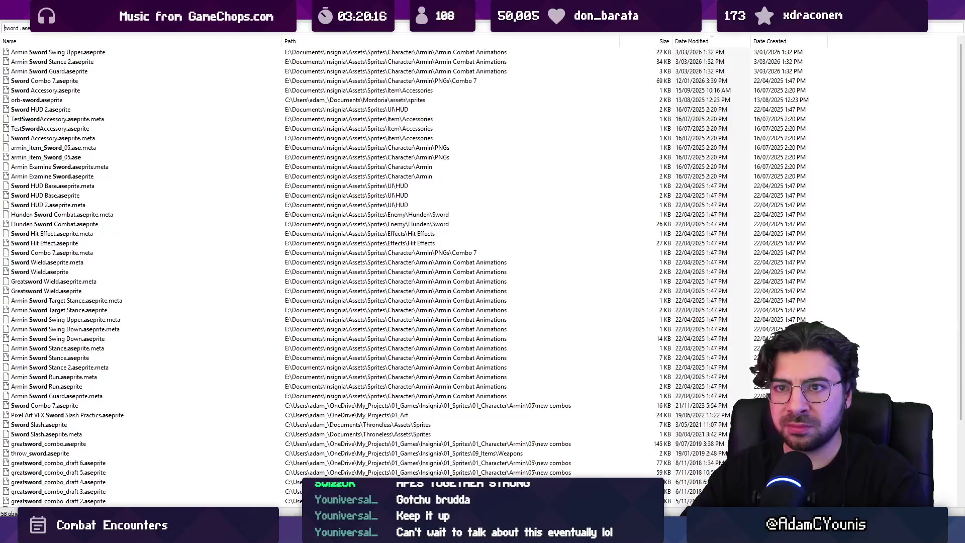
{"action": "key", "text": "alt+Tab"}
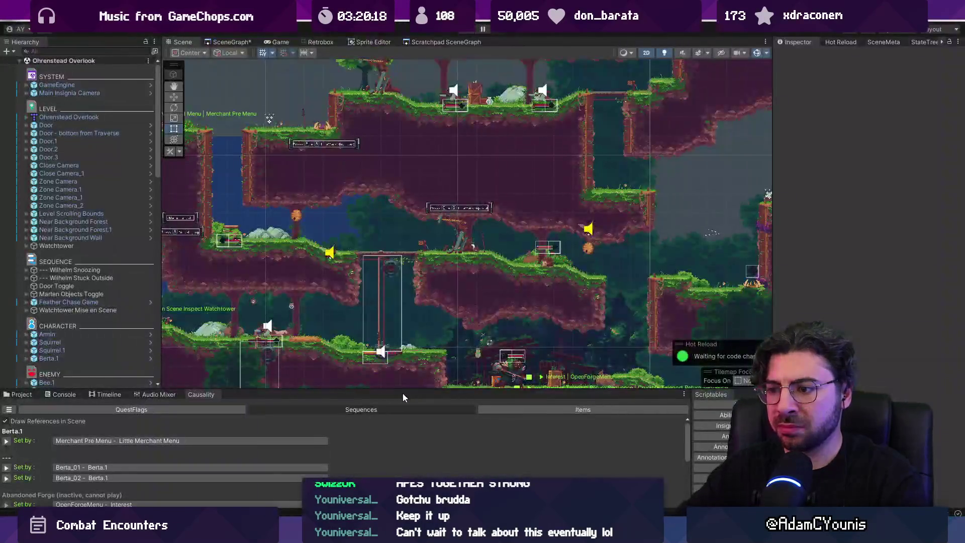
Search the Unity project for 'combat idle' and select the Armin Idle Combat sheet
{"action": "left_click", "coordinate": [514, 404]}
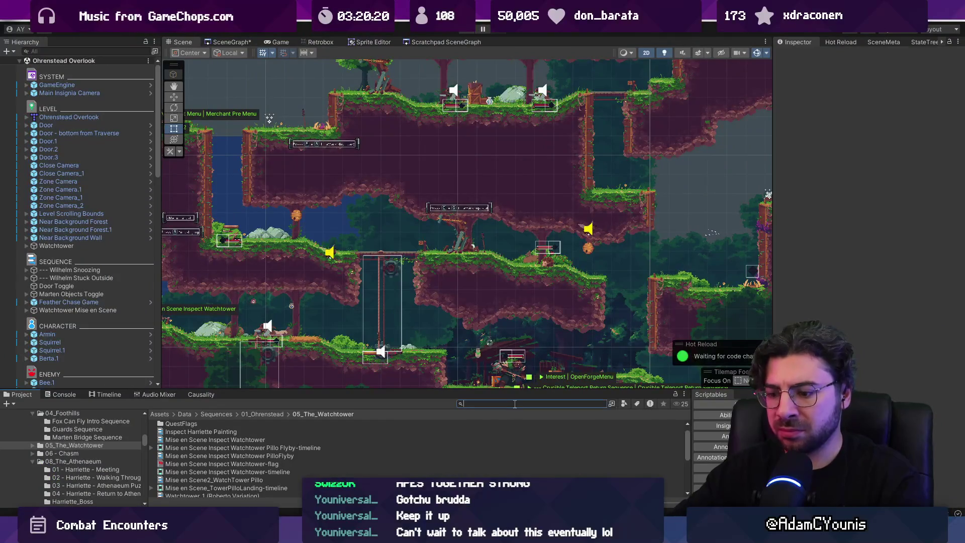
{"action": "type", "text": "comat"}
{"action": "key", "text": "BackSpace"}
{"action": "key", "text": "BackSpace"}
{"action": "type", "text": "bat"}
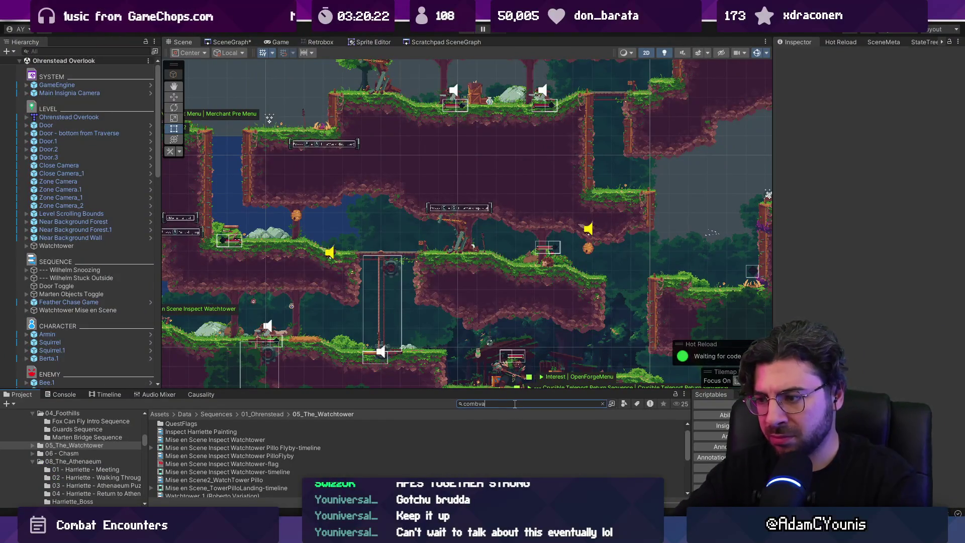
{"action": "type", "text": " idle"}
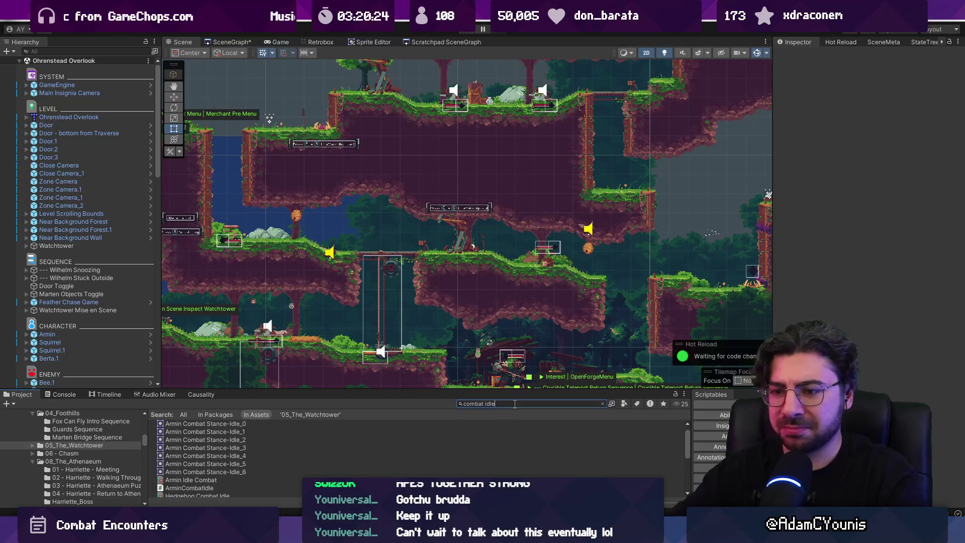
{"action": "left_click_drag", "start_coordinate": [294, 391], "coordinate": [293, 324]}
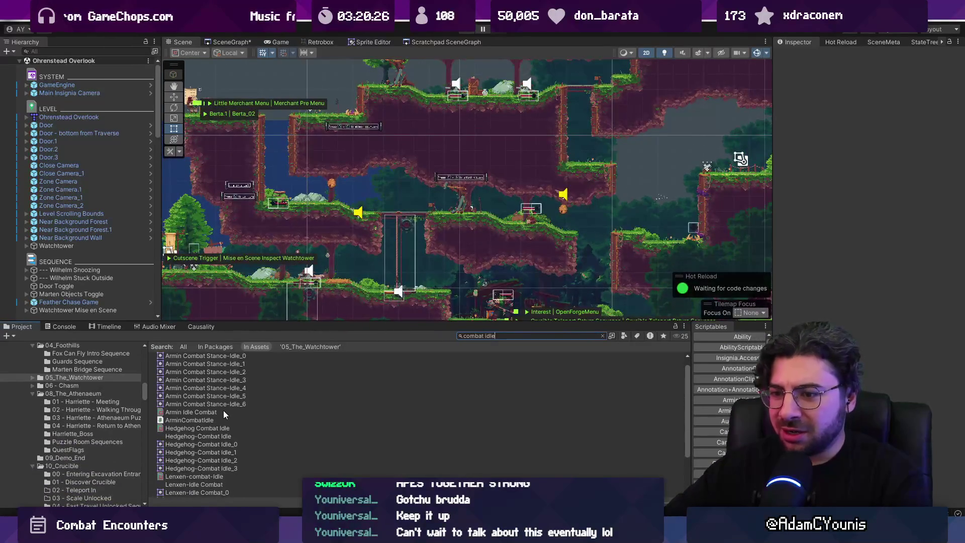
{"action": "left_click", "coordinate": [191, 412]}
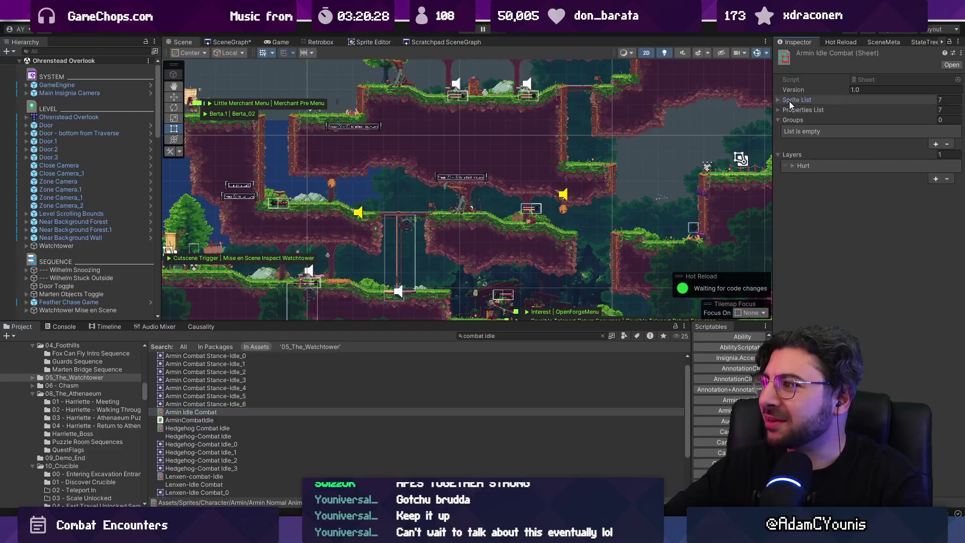
Check the sheet's Combat Stance-Idle sprites and open Armin Combat Stance in Aseprite
{"action": "left_click", "coordinate": [797, 99]}
{"action": "left_click", "coordinate": [896, 111]}
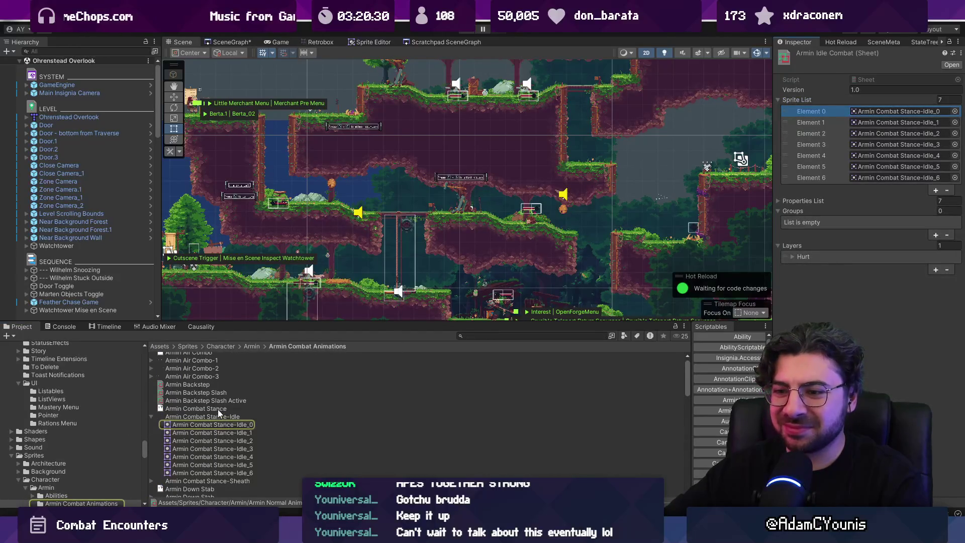
{"action": "double_click", "coordinate": [216, 408]}
{"action": "scroll", "coordinate": [564, 241], "scroll_direction": "up", "scroll_amount": 4}
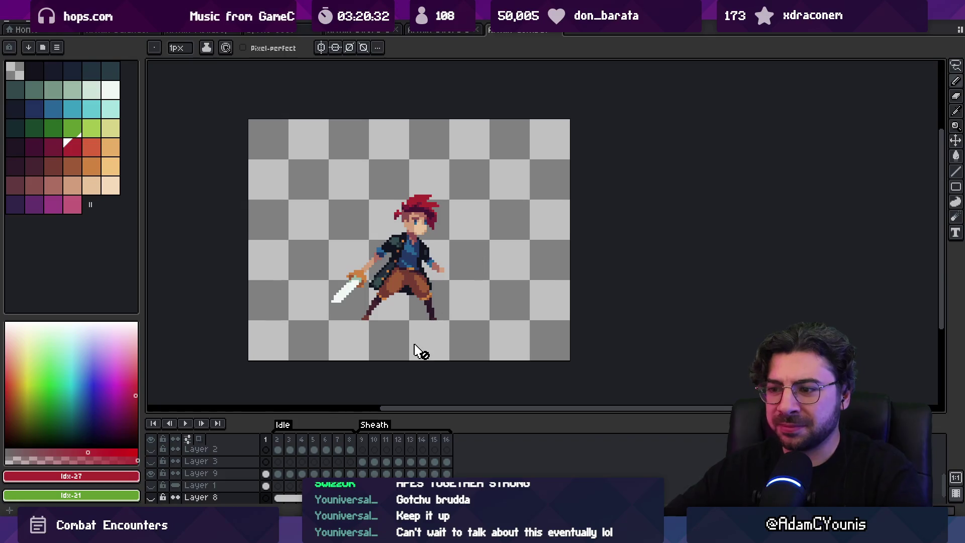
Select frame ranges in the timeline, then go to frame 12
{"action": "left_click_drag", "start_coordinate": [278, 442], "coordinate": [462, 439]}
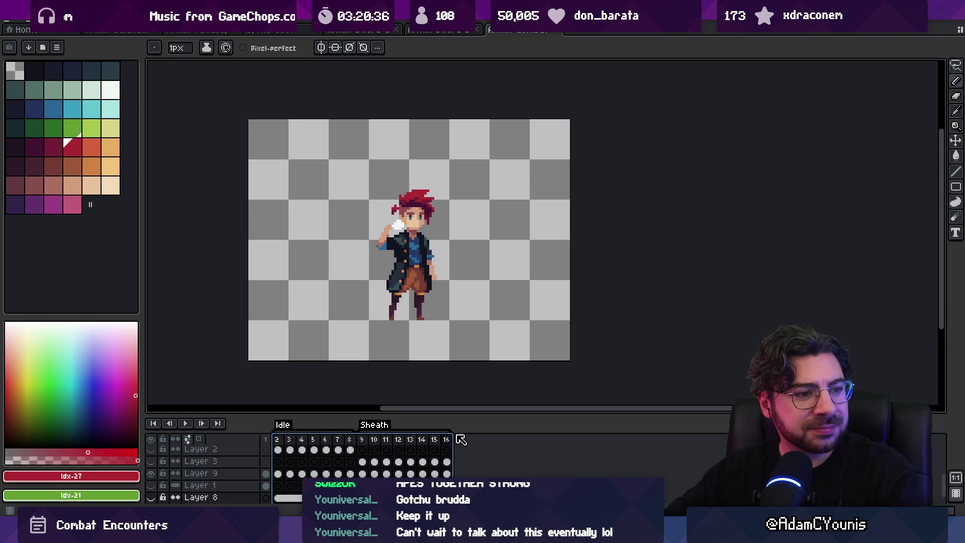
{"action": "left_click", "coordinate": [338, 441]}
{"action": "left_click", "coordinate": [279, 442]}
{"action": "mouse_move", "coordinate": [282, 442]}
{"action": "left_mouse_down"}
{"action": "mouse_move", "coordinate": [423, 438]}
{"action": "mouse_move", "coordinate": [374, 441]}
{"action": "mouse_move", "coordinate": [407, 441]}
{"action": "left_mouse_up"}
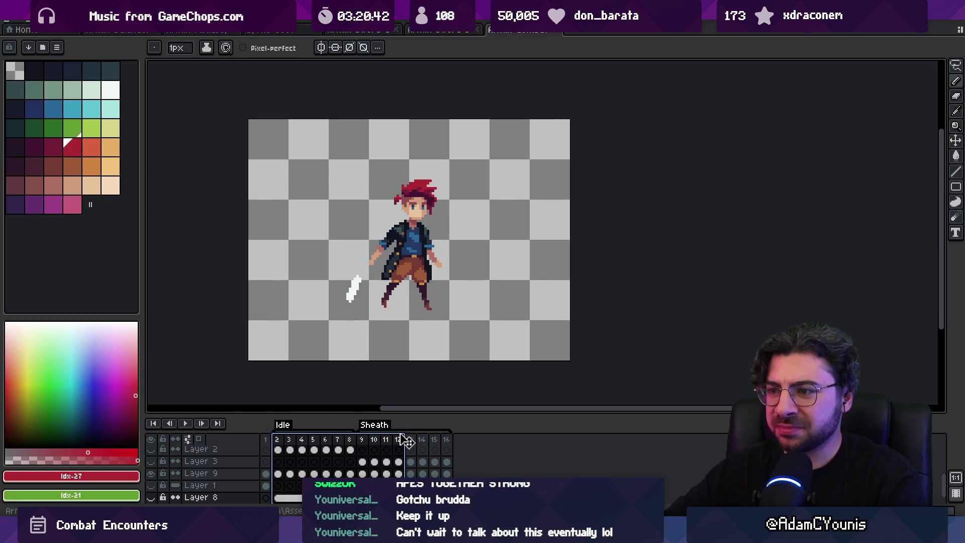
{"action": "left_click", "coordinate": [401, 438]}
Hide the faded reference layer, check Layer 11, and drag the timeline taller to list all layers
{"action": "left_click", "coordinate": [153, 487]}
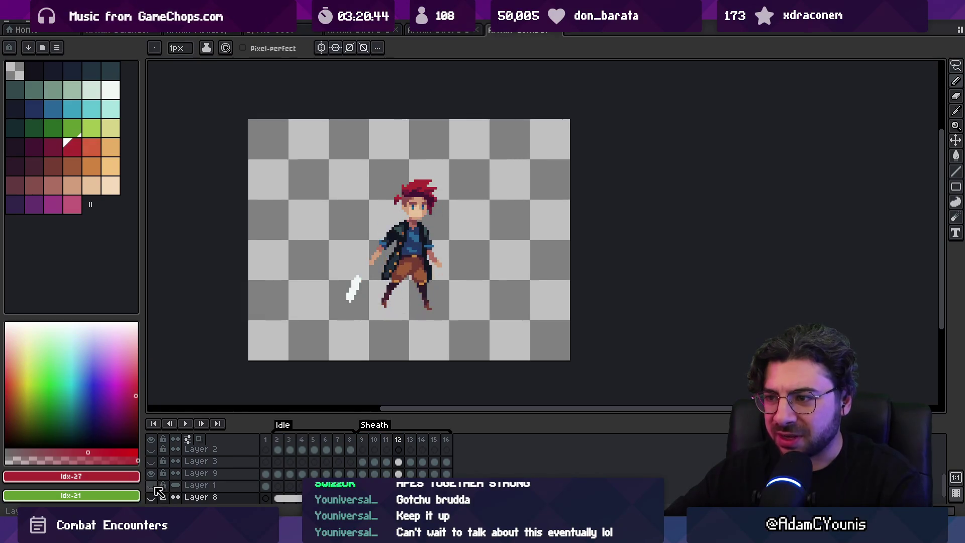
{"action": "scroll", "coordinate": [156, 460], "scroll_direction": "up", "scroll_amount": 3}
{"action": "left_click", "coordinate": [153, 452]}
{"action": "left_click", "coordinate": [153, 452]}
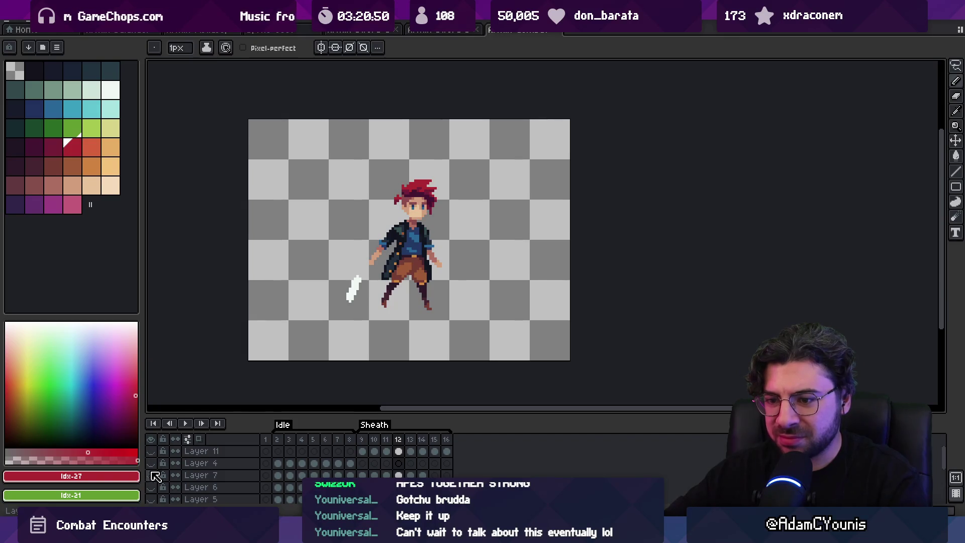
{"action": "scroll", "coordinate": [156, 492], "scroll_direction": "down", "scroll_amount": 2}
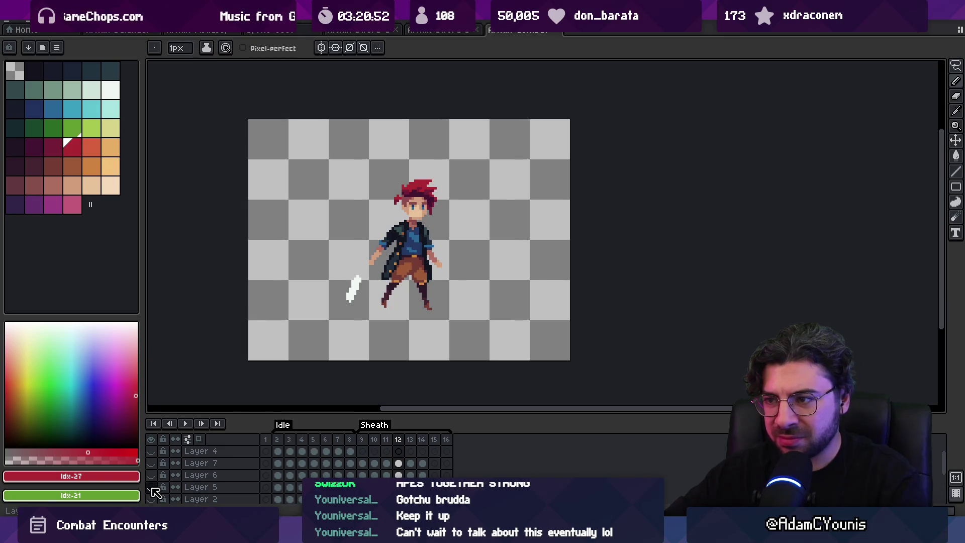
{"action": "scroll", "coordinate": [157, 492], "scroll_direction": "down", "scroll_amount": 2}
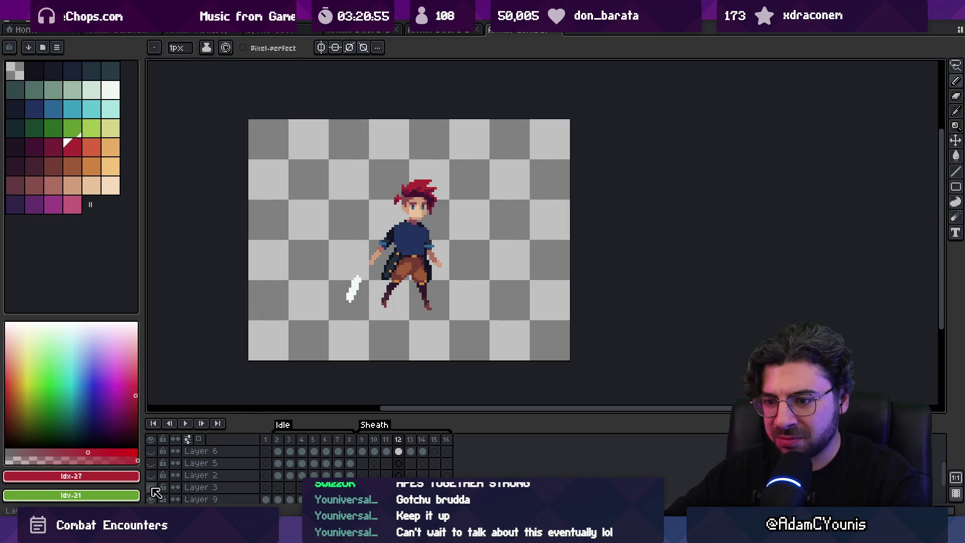
{"action": "scroll", "coordinate": [156, 492], "scroll_direction": "down", "scroll_amount": 1}
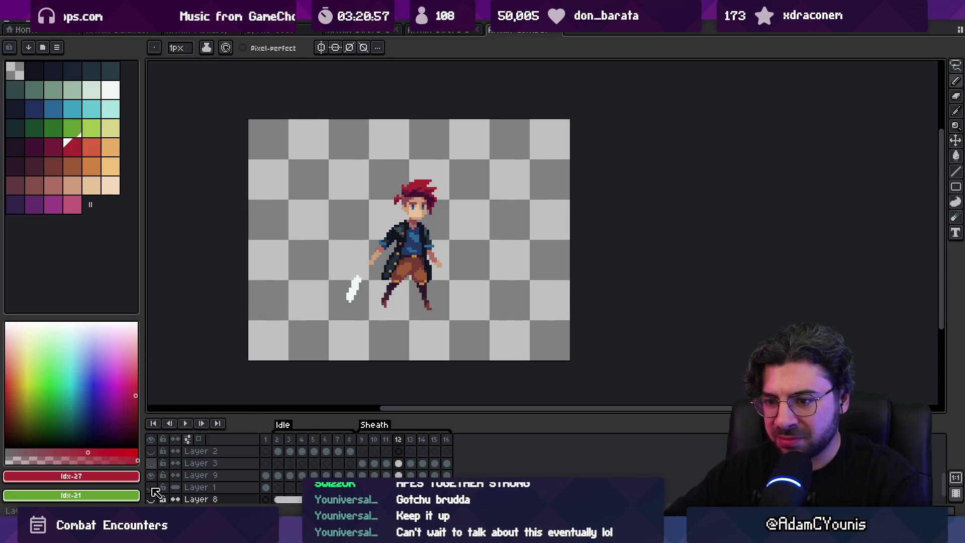
{"action": "left_click", "coordinate": [150, 487]}
{"action": "left_click", "coordinate": [151, 487]}
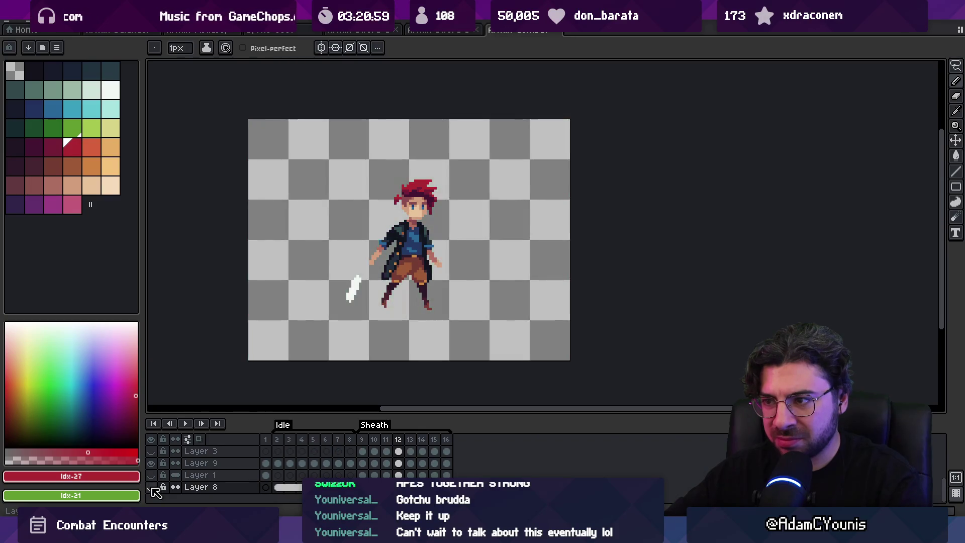
{"action": "scroll", "coordinate": [156, 492], "scroll_direction": "up", "scroll_amount": 5}
{"action": "key", "text": "v"}
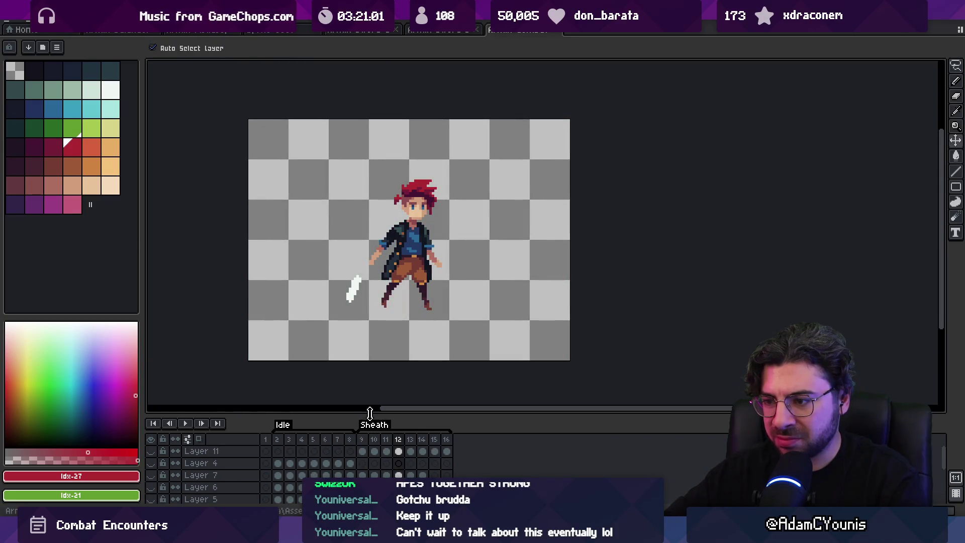
{"action": "left_click_drag", "start_coordinate": [371, 408], "coordinate": [375, 311]}
Toggle Layer 11 and Layer 9 visibility to inspect them, making Layer 9 the working layer
{"action": "left_click", "coordinate": [152, 352]}
{"action": "left_click", "coordinate": [152, 352]}
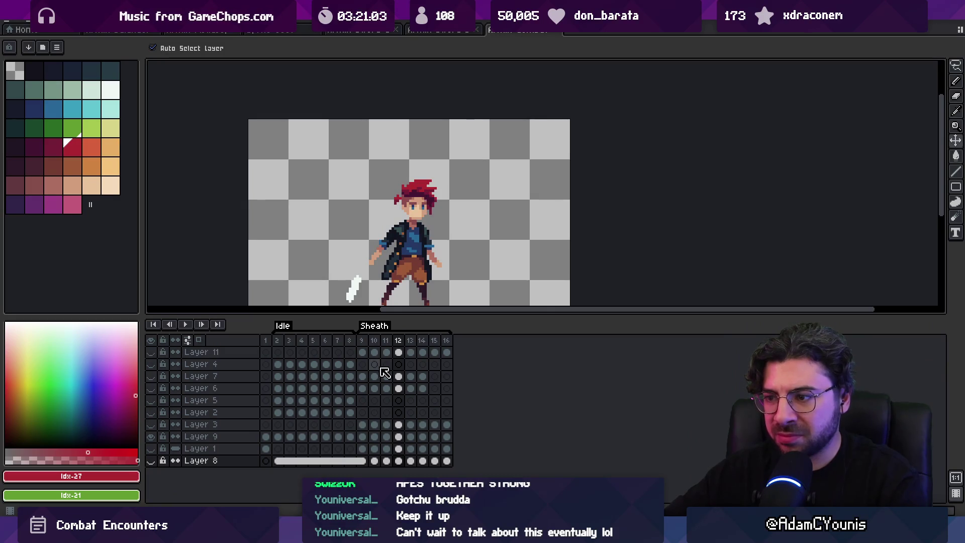
{"action": "left_click", "coordinate": [152, 436]}
{"action": "left_click", "coordinate": [151, 437]}
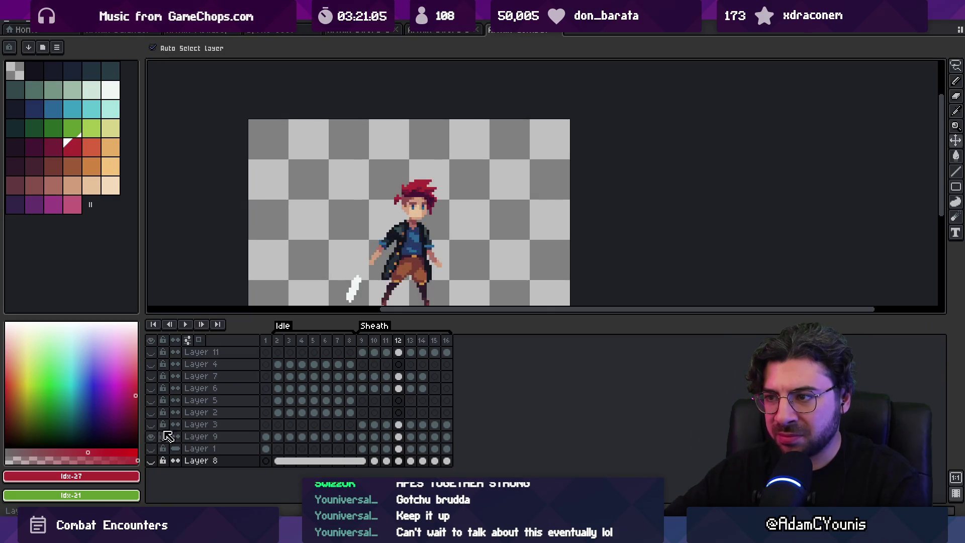
{"action": "left_click", "coordinate": [362, 296]}
{"action": "left_click", "coordinate": [151, 436]}
{"action": "left_click", "coordinate": [151, 437]}
Step through frames 8–12, sampling the orange hilt colour from the sword
{"action": "left_click", "coordinate": [352, 341]}
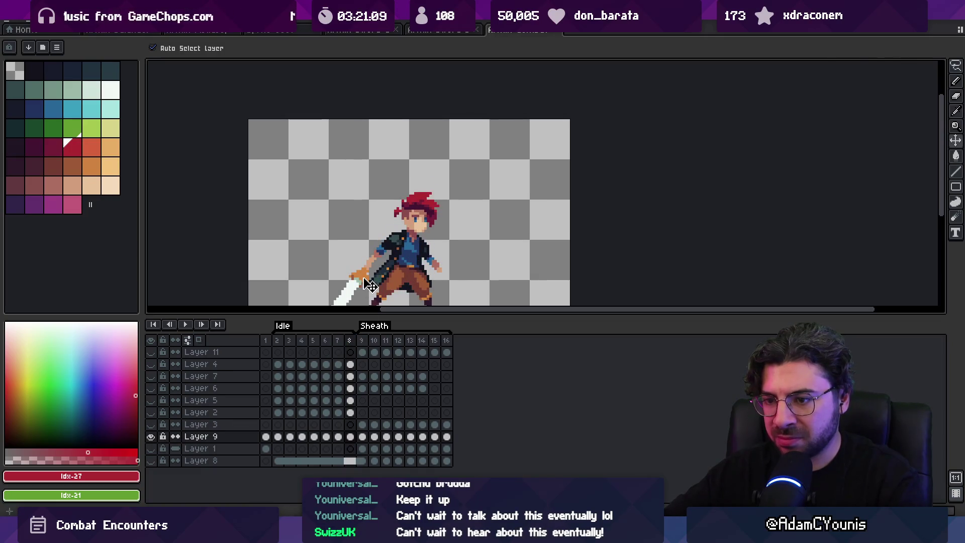
{"action": "left_click", "coordinate": [363, 436]}
{"action": "mouse_move", "coordinate": [420, 282]}
{"action": "left_mouse_down"}
{"action": "mouse_move", "coordinate": [430, 224]}
{"action": "mouse_move", "coordinate": [414, 217]}
{"action": "left_mouse_up"}
{"action": "scroll", "coordinate": [397, 217], "scroll_direction": "up", "scroll_amount": 2}
{"action": "left_click", "coordinate": [385, 216], "text": "alt"}
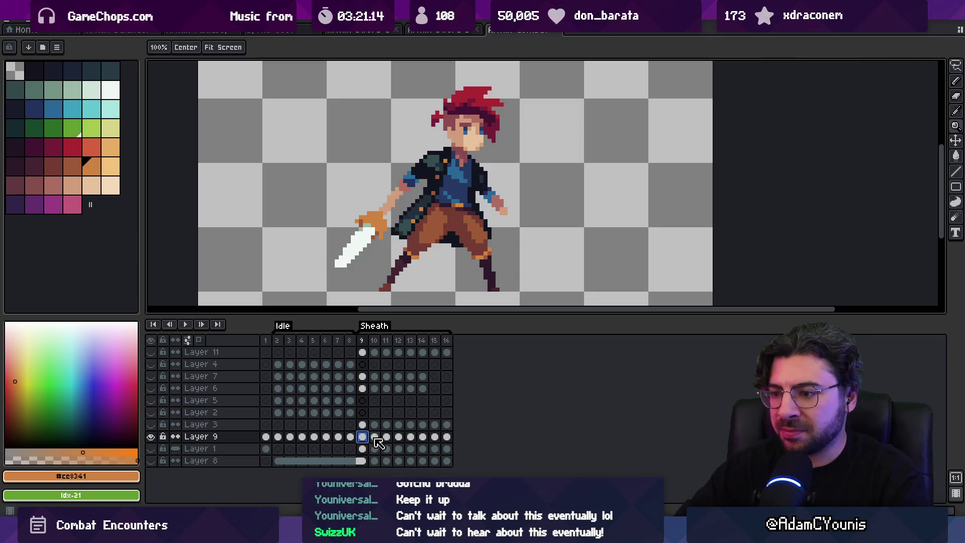
{"action": "left_click", "coordinate": [374, 437]}
{"action": "left_click", "coordinate": [387, 437]}
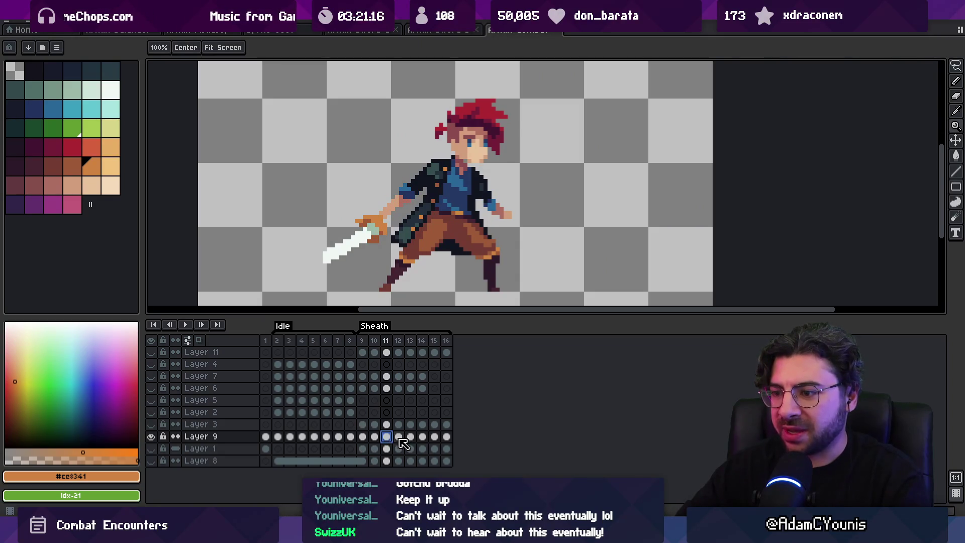
{"action": "left_click", "coordinate": [398, 437]}
Paint a larger orange hilt in frame 12, then compare it with frames 11 and 13
{"action": "key", "text": "b"}
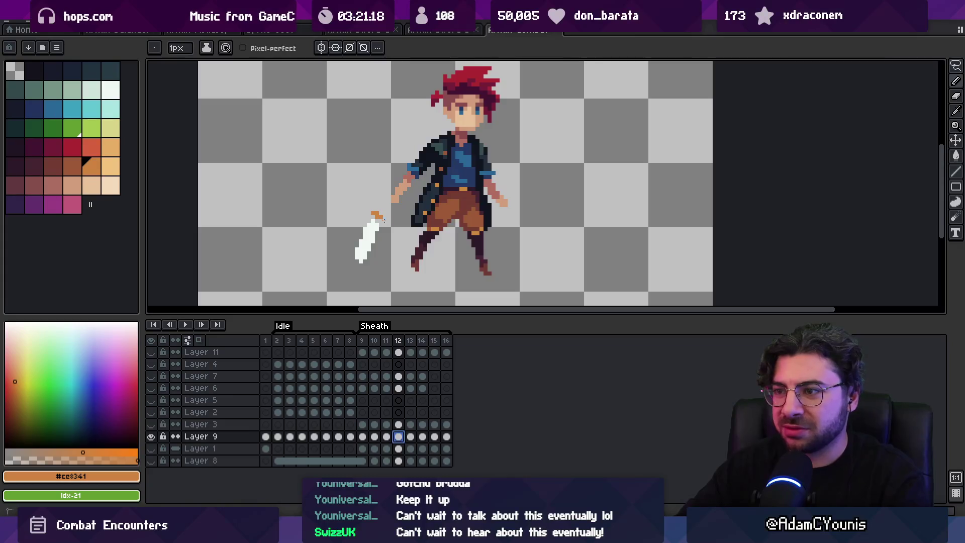
{"action": "left_click_drag", "start_coordinate": [380, 209], "coordinate": [389, 211]}
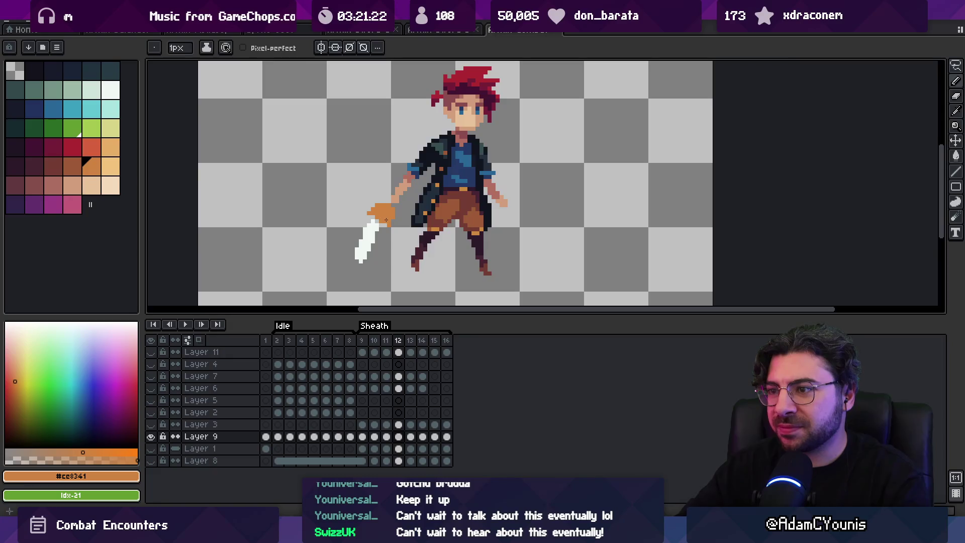
{"action": "key", "text": "e"}
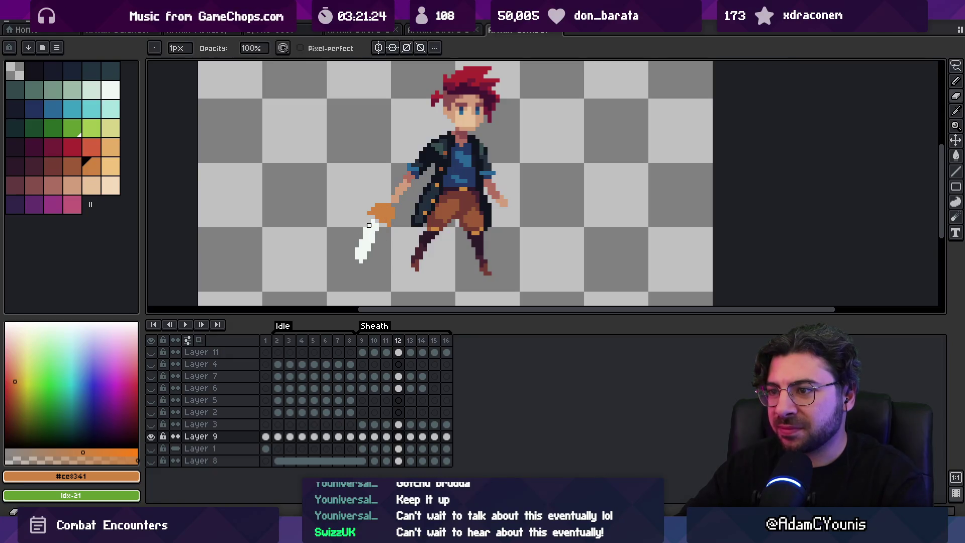
{"action": "key", "text": "b"}
{"action": "left_click", "coordinate": [375, 236], "text": "alt"}
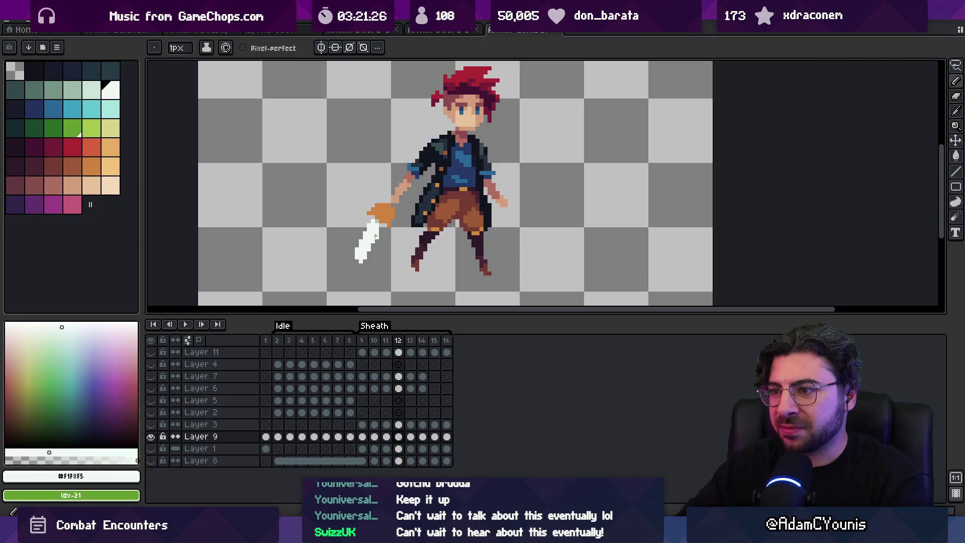
{"action": "left_click", "coordinate": [383, 219], "text": "alt"}
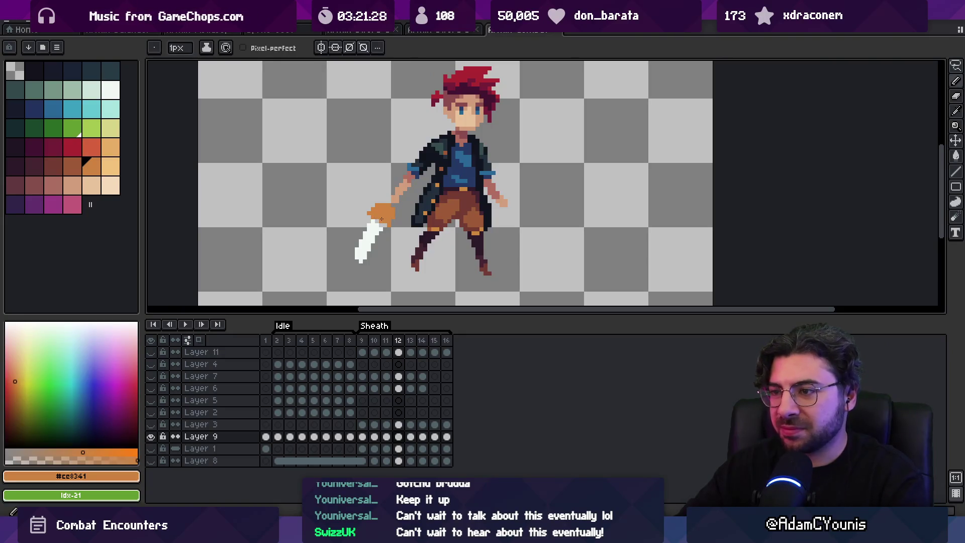
{"action": "left_click", "coordinate": [387, 341]}
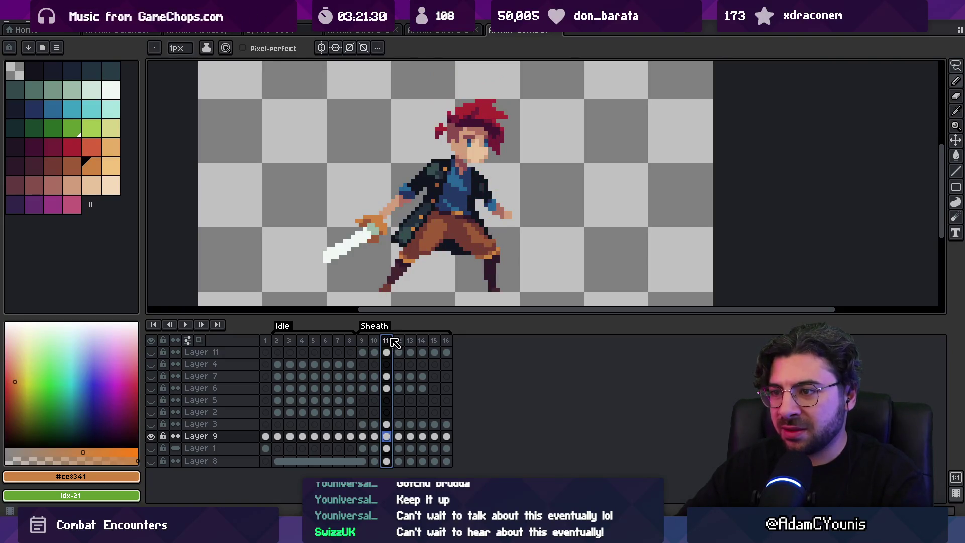
{"action": "left_click", "coordinate": [400, 342]}
{"action": "left_click", "coordinate": [410, 341]}
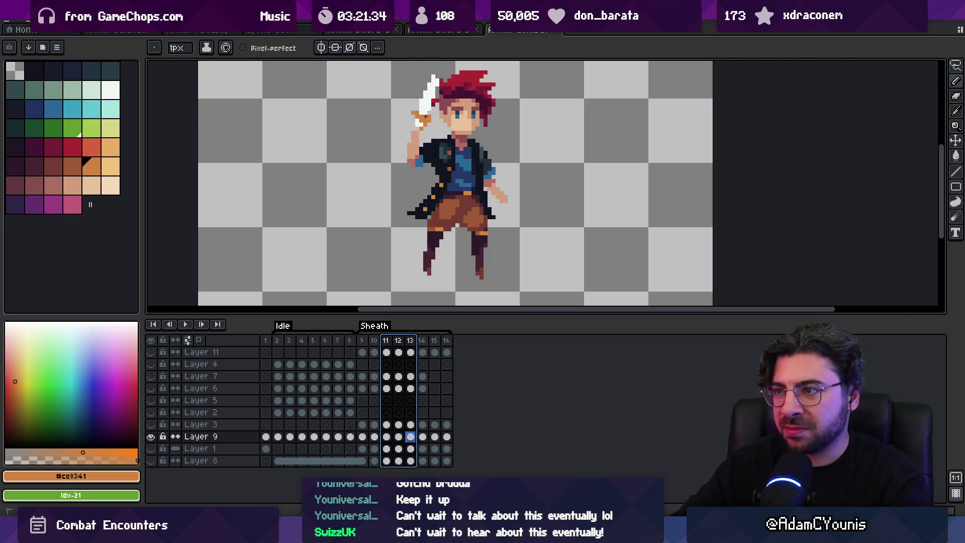
Clear the frame selection, sample the skin and hilt colours, and move to frame 14
{"action": "key", "text": "Escape"}
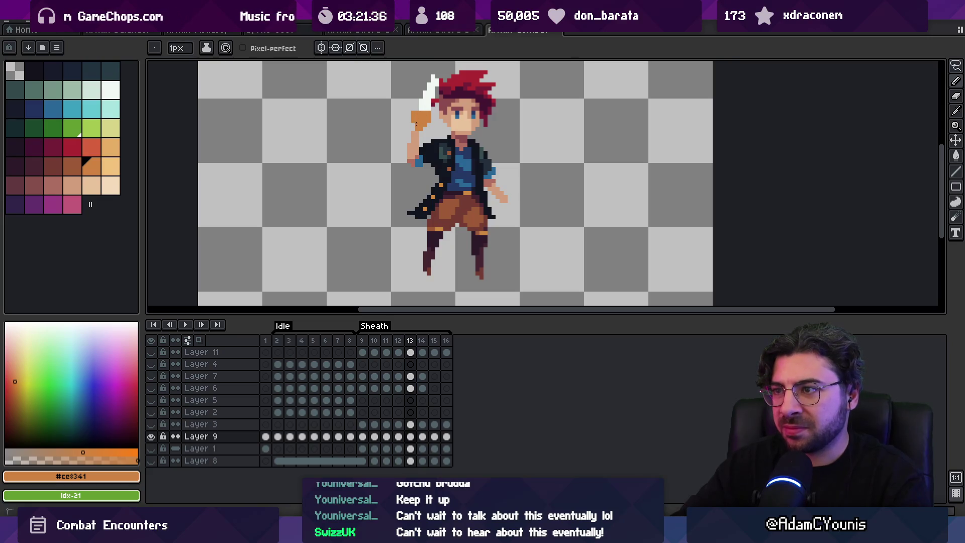
{"action": "scroll", "coordinate": [435, 131], "scroll_direction": "up", "scroll_amount": 1}
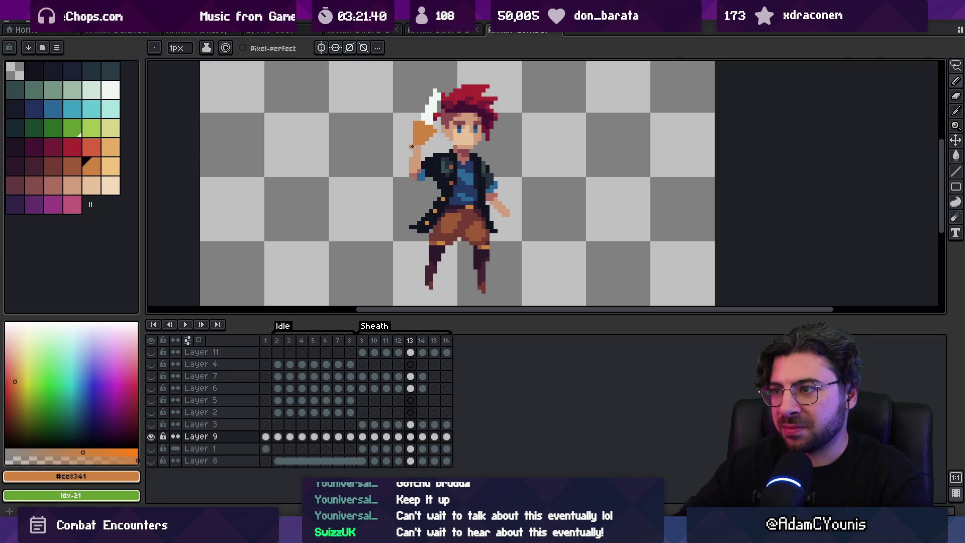
{"action": "left_click", "coordinate": [413, 146], "text": "alt"}
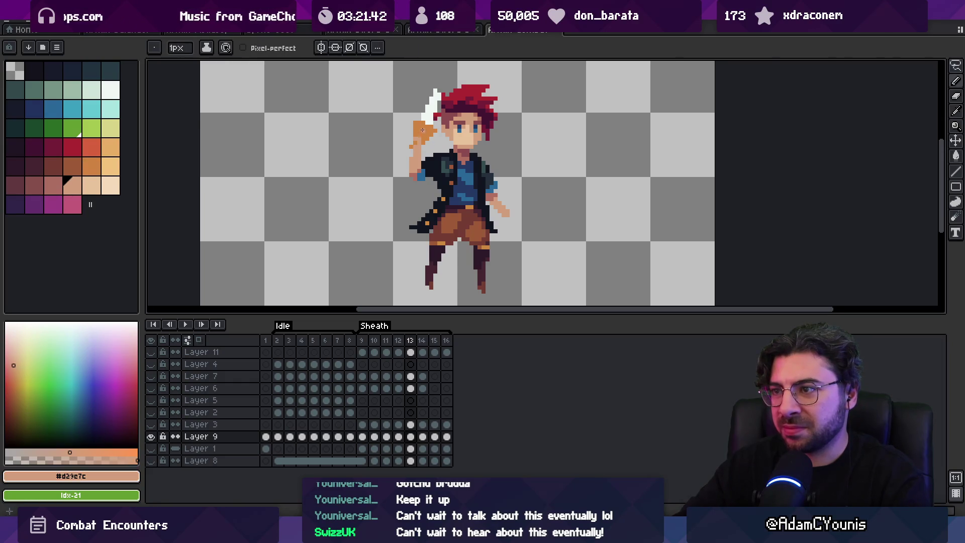
{"action": "left_click", "coordinate": [413, 131], "text": "alt"}
{"action": "scroll", "coordinate": [423, 136], "scroll_direction": "up", "scroll_amount": 4}
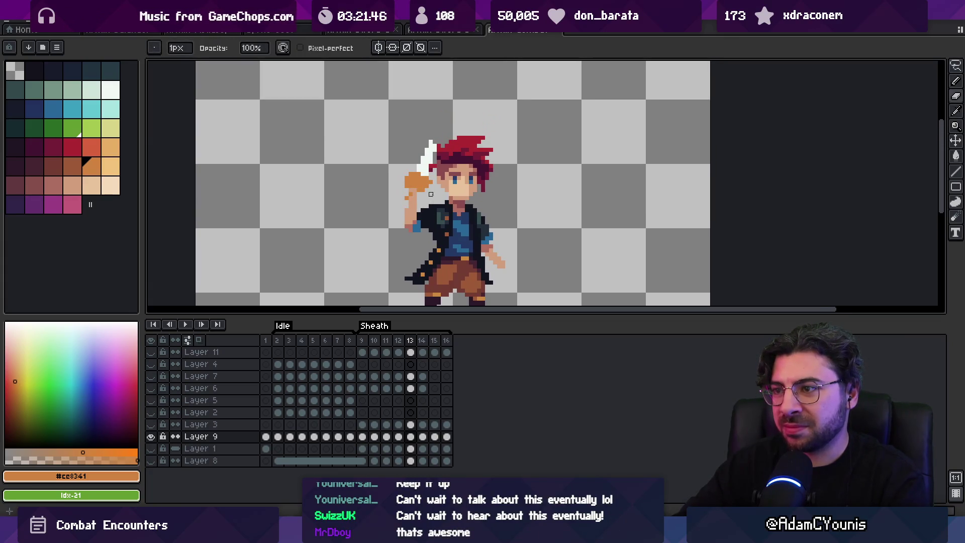
{"action": "scroll", "coordinate": [433, 191], "scroll_direction": "down", "scroll_amount": 3}
{"action": "scroll", "coordinate": [435, 252], "scroll_direction": "up", "scroll_amount": 1}
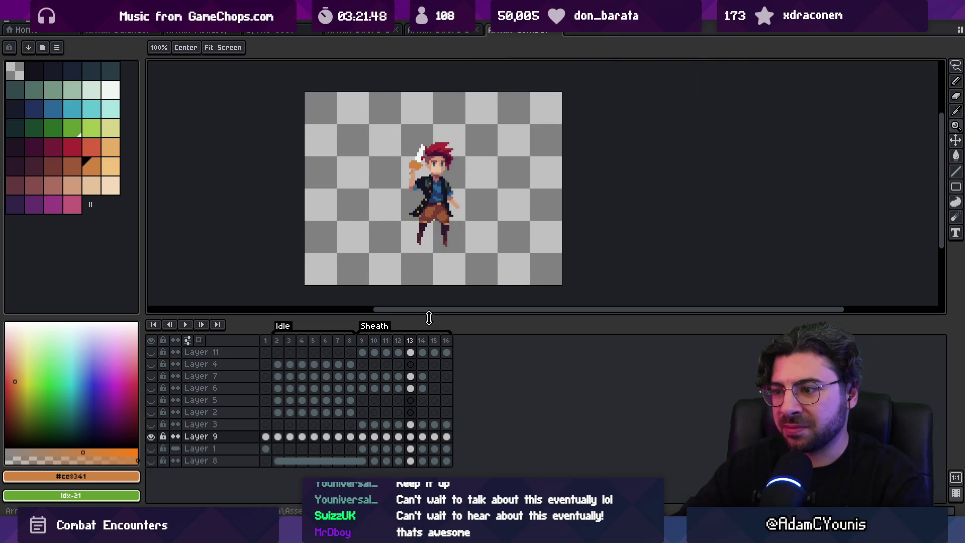
{"action": "left_click", "coordinate": [422, 340]}
{"action": "scroll", "coordinate": [409, 167], "scroll_direction": "up", "scroll_amount": 2}
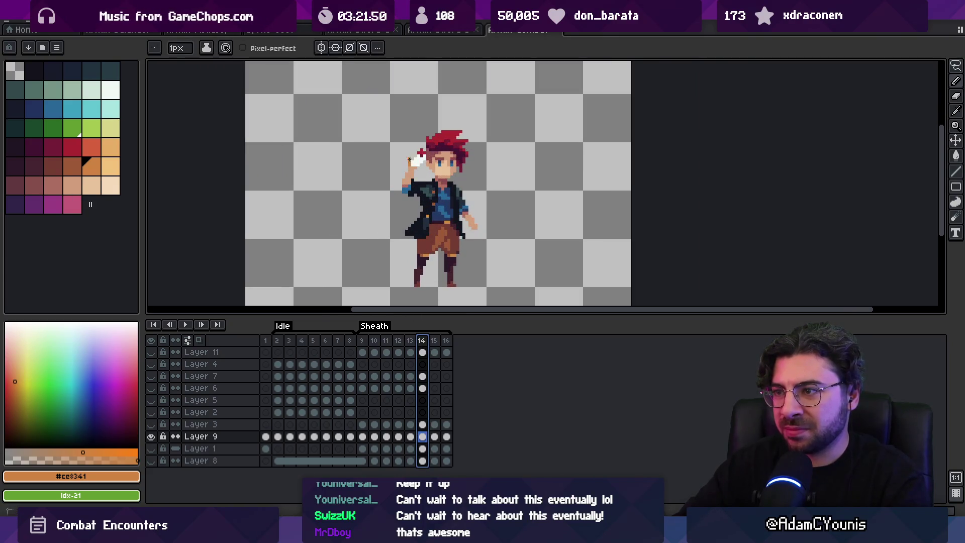
{"action": "left_click", "coordinate": [416, 170]}
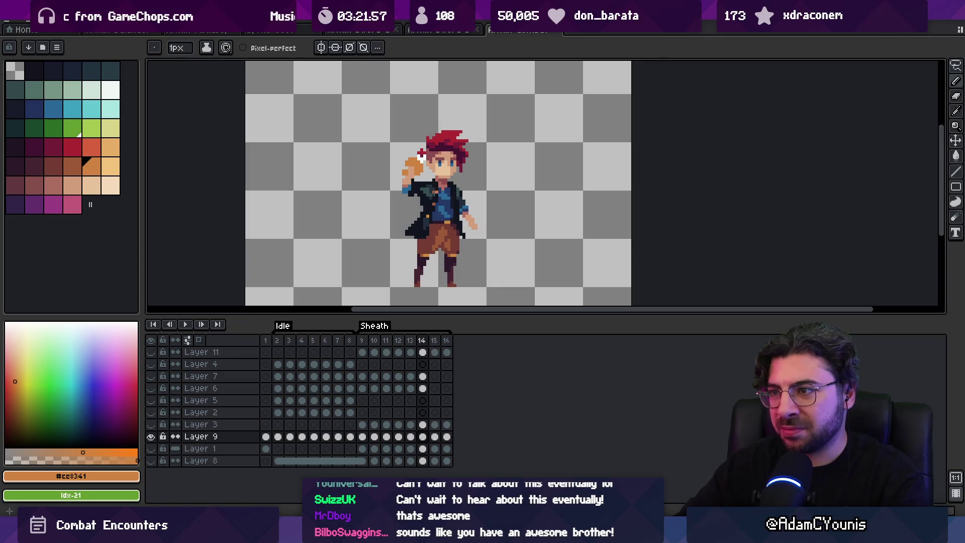
On Layer 9, redraw frame 15's raised orange block into a hand shape using peach skin colour
{"action": "left_click", "coordinate": [435, 352]}
{"action": "key", "text": "v"}
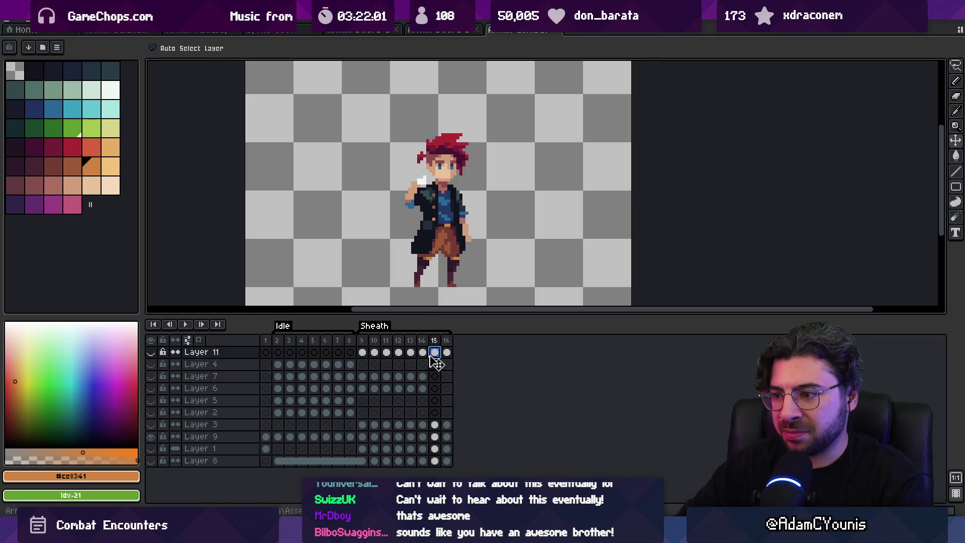
{"action": "left_click", "coordinate": [423, 353]}
{"action": "left_click", "coordinate": [423, 292]}
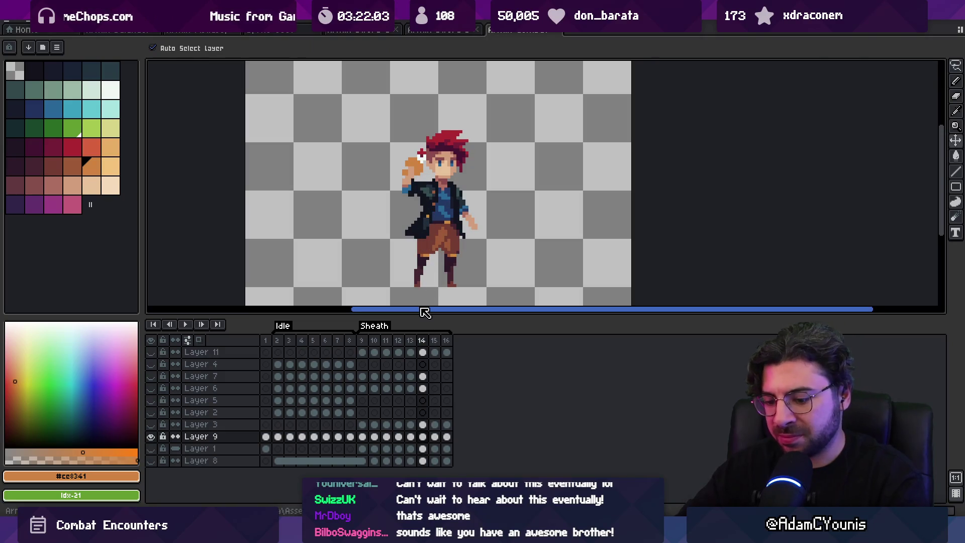
{"action": "key", "text": "b"}
{"action": "key", "text": "Right"}
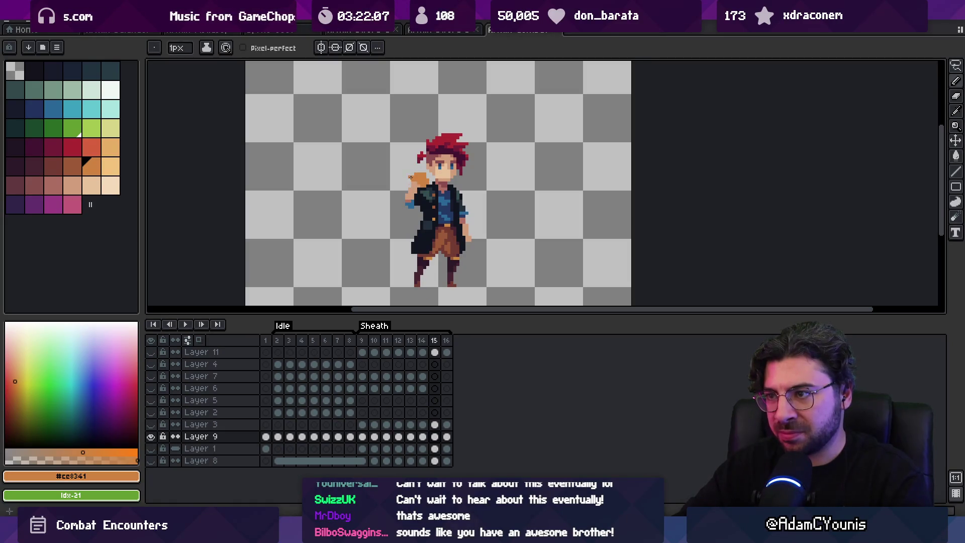
{"action": "left_click_drag", "start_coordinate": [409, 177], "coordinate": [413, 168]}
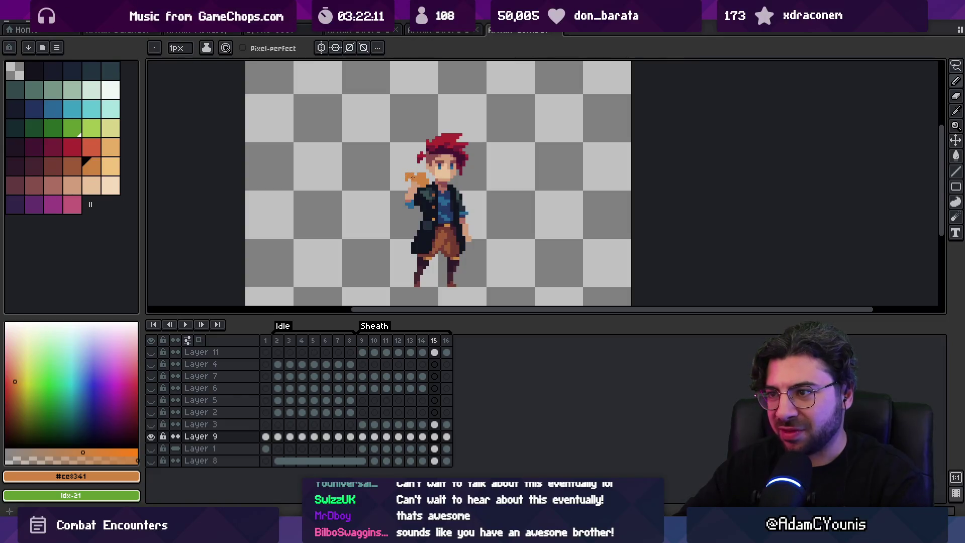
{"action": "key", "text": "v"}
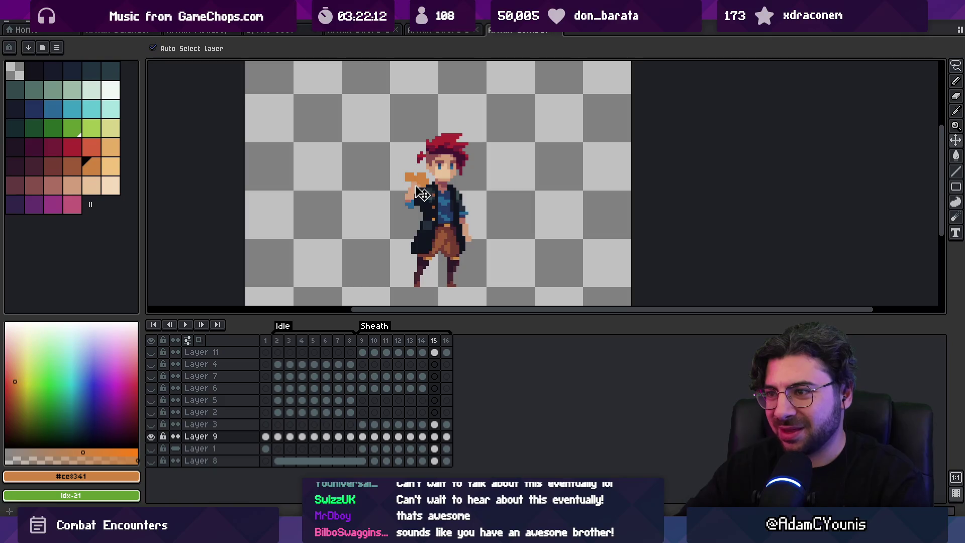
{"action": "key", "text": "b"}
{"action": "left_click", "coordinate": [415, 179], "text": "alt"}
{"action": "key", "text": "z"}
{"action": "scroll", "coordinate": [420, 184], "scroll_direction": "down", "scroll_amount": 3}
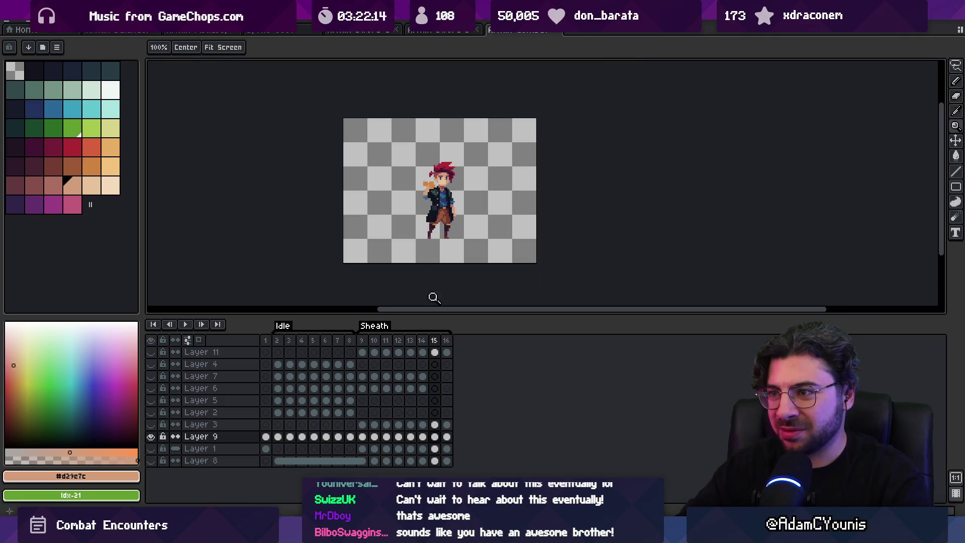
Compare frames 15 and 16, zoom out, and play the animation back
{"action": "left_click", "coordinate": [447, 340]}
{"action": "mouse_move", "coordinate": [448, 344]}
{"action": "left_mouse_down"}
{"action": "mouse_move", "coordinate": [429, 340]}
{"action": "mouse_move", "coordinate": [445, 340]}
{"action": "left_mouse_up"}
{"action": "scroll", "coordinate": [433, 175], "scroll_direction": "up", "scroll_amount": 3}
{"action": "key", "text": "b"}
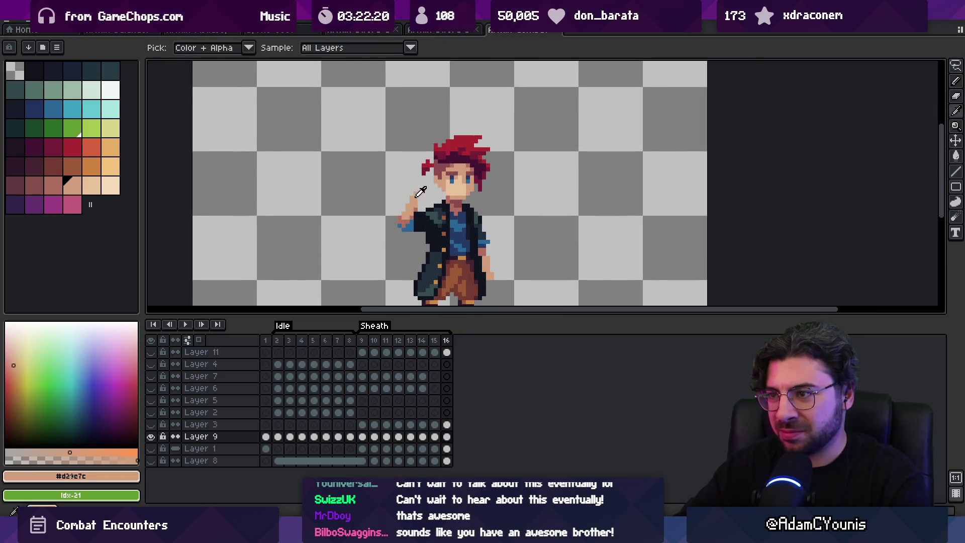
{"action": "key", "text": "z"}
{"action": "scroll", "coordinate": [399, 156], "scroll_direction": "down", "scroll_amount": 3}
{"action": "key", "text": "Return"}
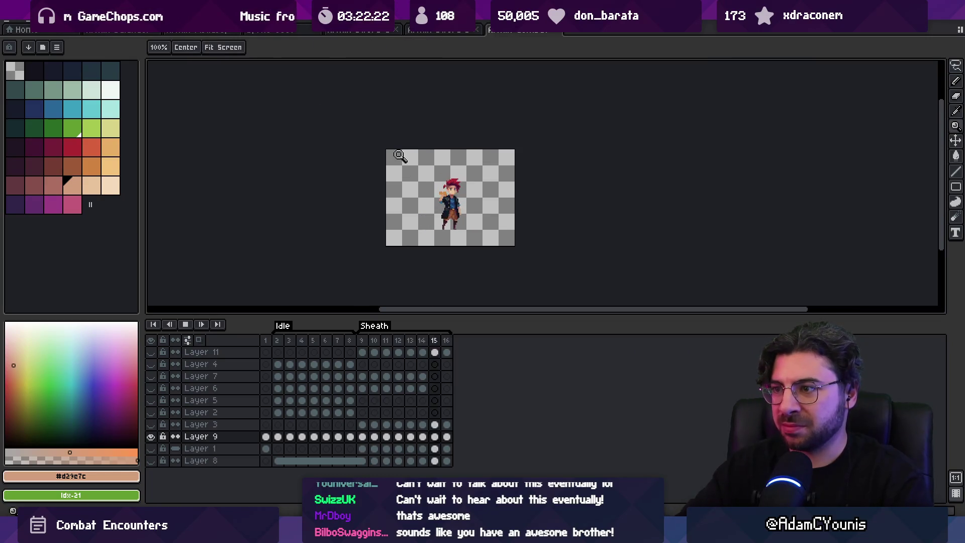
{"action": "key", "text": "Return"}
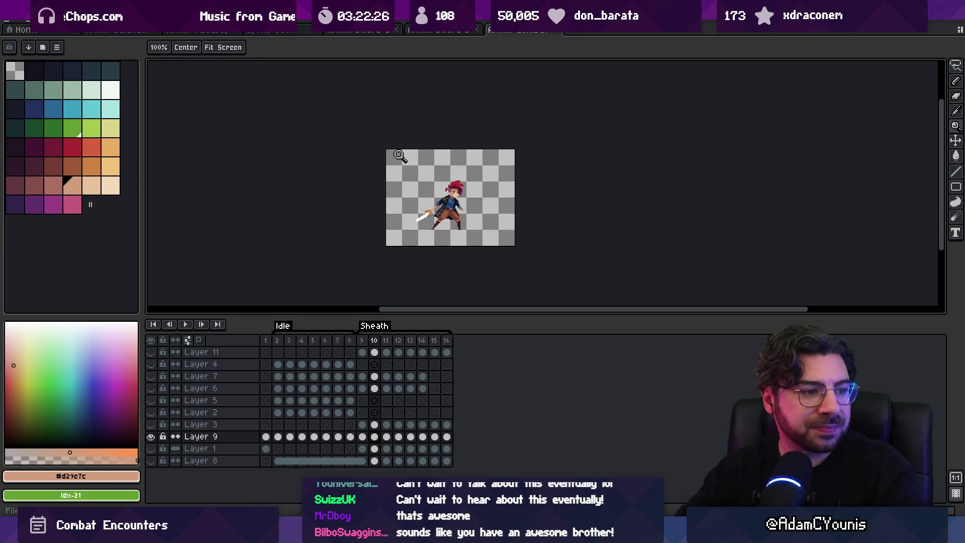
Try flattening the layers from Layer 9, undo it to keep them separate, and switch to the Draw file
{"action": "left_click_drag", "start_coordinate": [277, 347], "coordinate": [304, 348]}
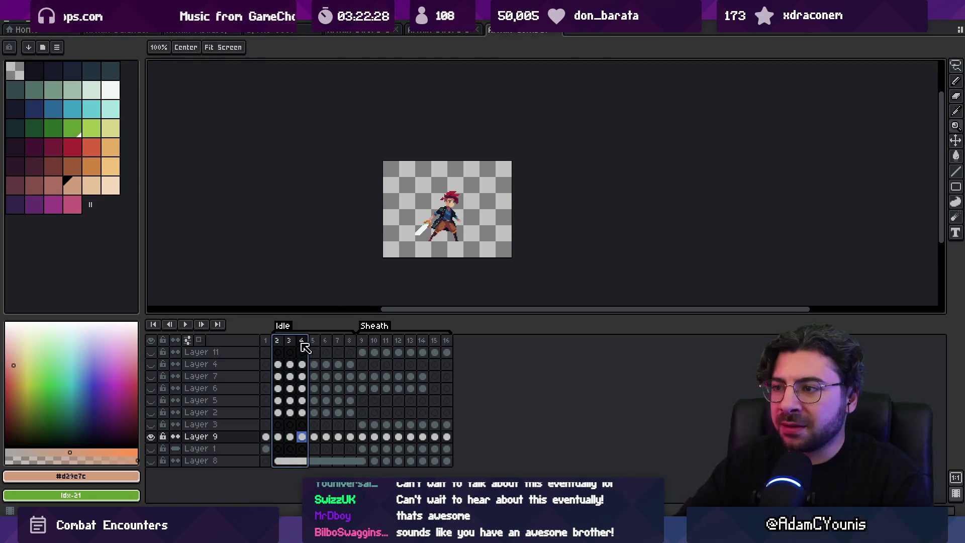
{"action": "left_click", "coordinate": [350, 341]}
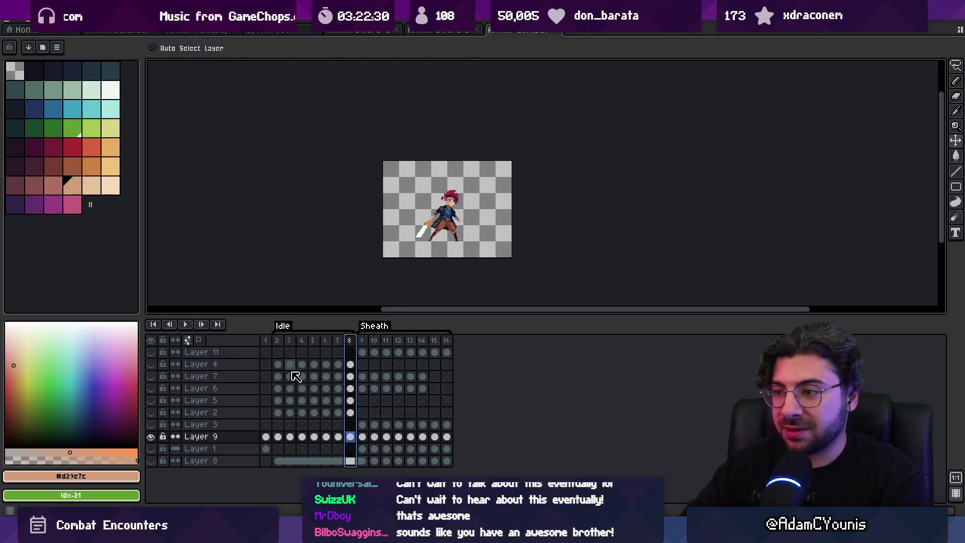
{"action": "right_click", "coordinate": [216, 436]}
{"action": "left_click", "coordinate": [242, 500]}
{"action": "key", "text": "ctrl+z"}
{"action": "key", "text": "End"}
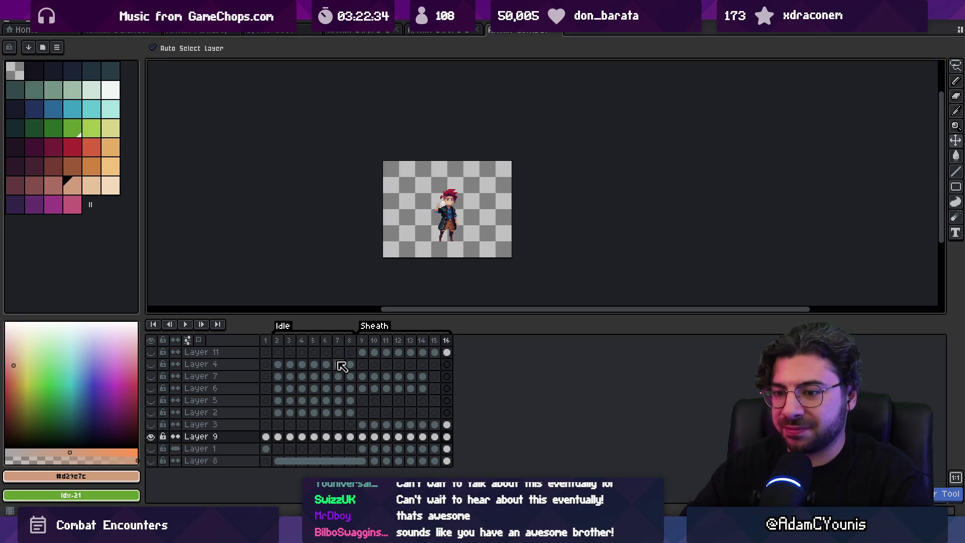
{"action": "key", "text": "ctrl+y"}
{"action": "key", "text": "ctrl+z"}
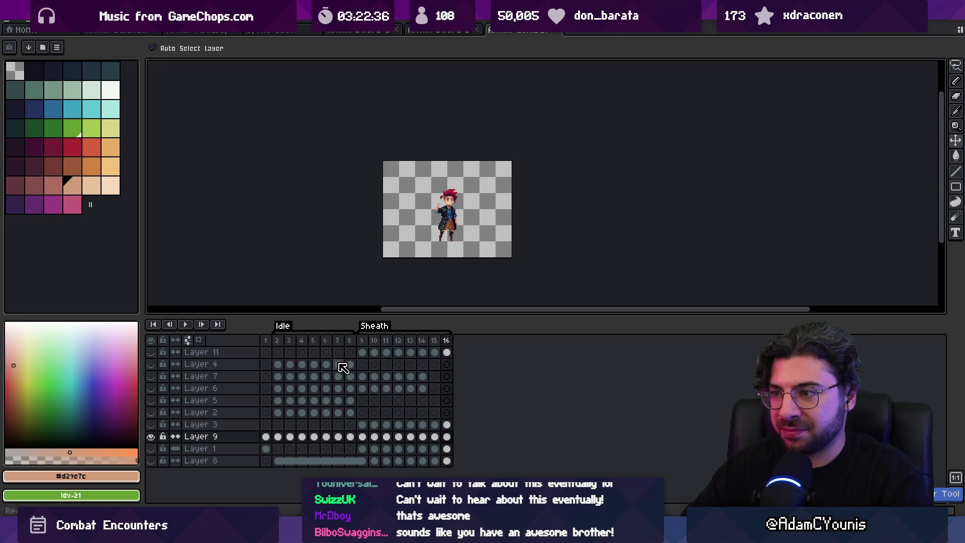
{"action": "left_click", "coordinate": [274, 31]}
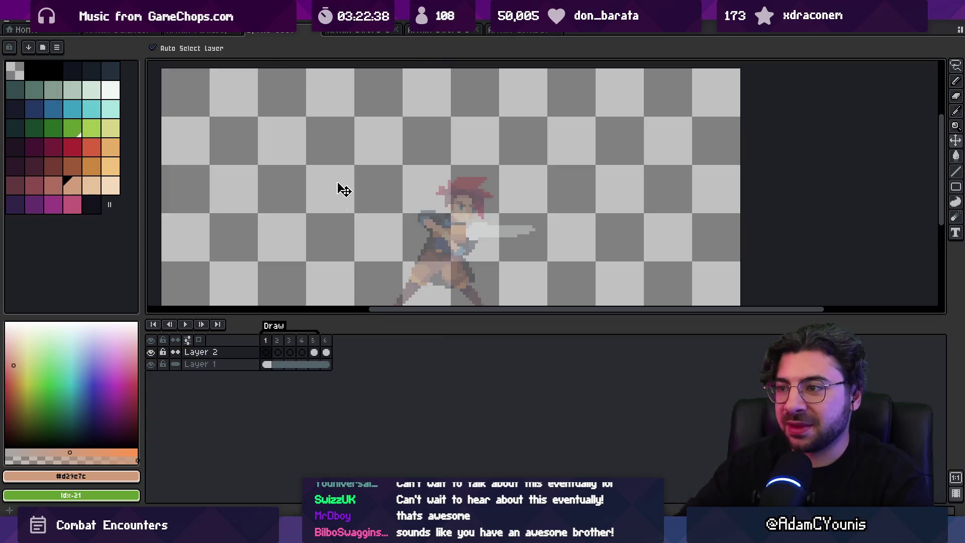
Paste the character sprite into the first Draw frame, positioning and committing it
{"action": "key", "text": "ctrl+v"}
{"action": "mouse_move", "coordinate": [410, 243]}
{"action": "left_mouse_down"}
{"action": "mouse_move", "coordinate": [372, 159]}
{"action": "mouse_move", "coordinate": [427, 158]}
{"action": "left_mouse_up"}
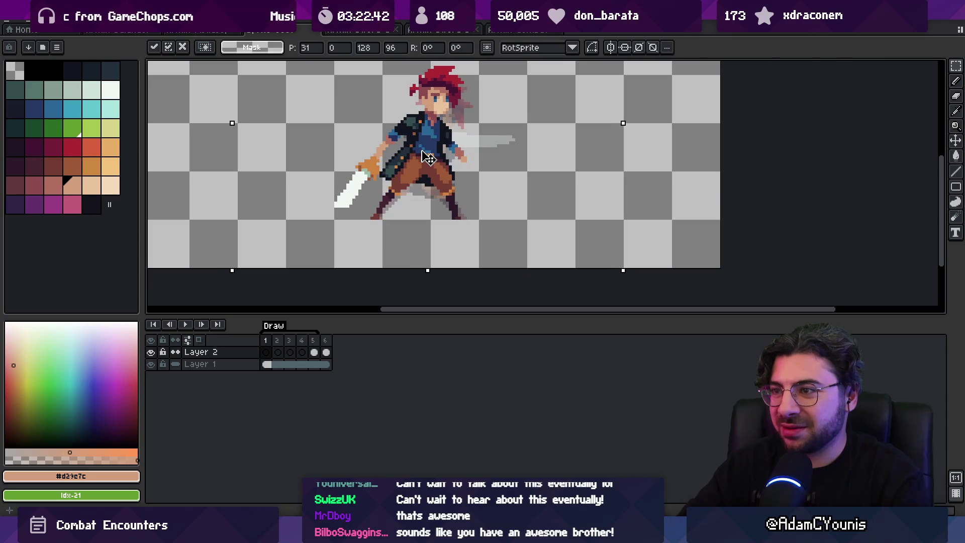
{"action": "key", "text": "Return"}
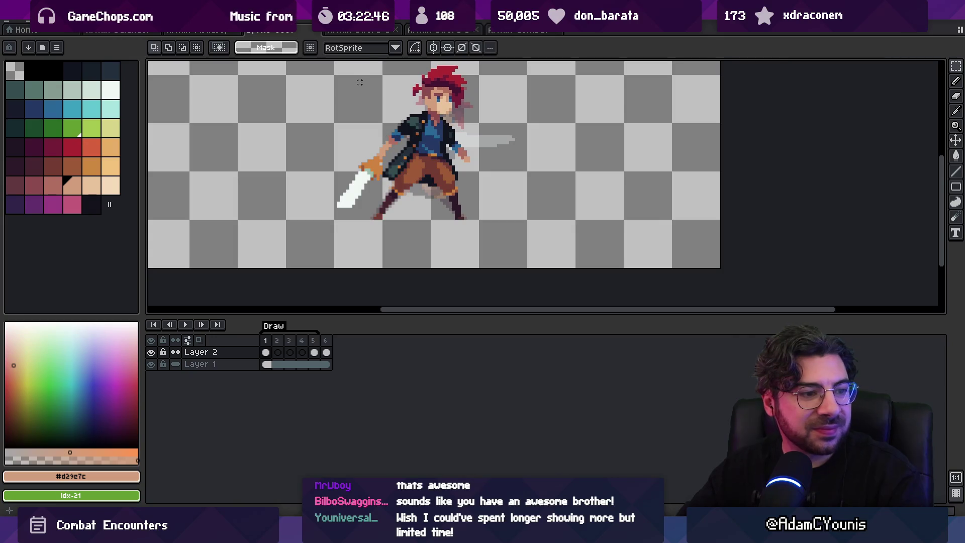
{"action": "scroll", "coordinate": [376, 167], "scroll_direction": "up", "scroll_amount": 2}
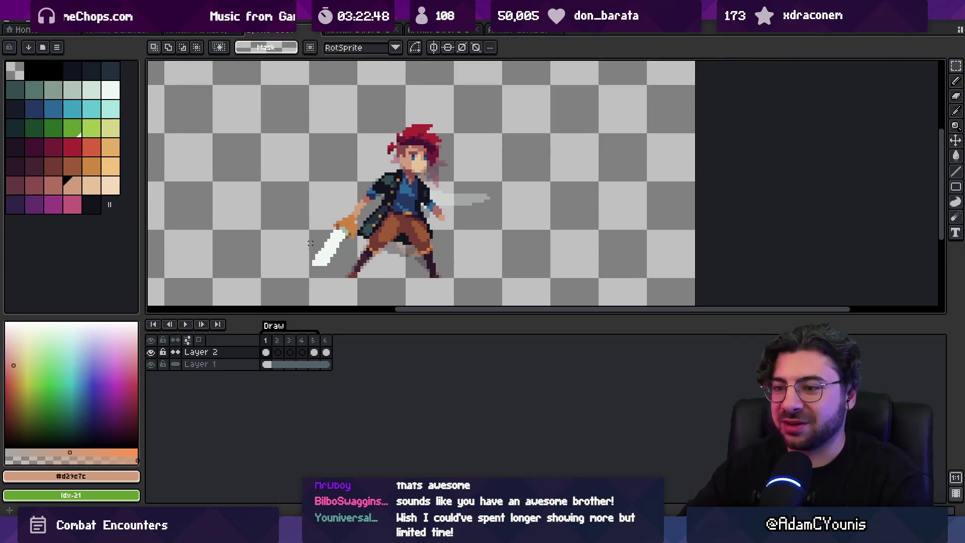
On frame 2, turn on onion skin for later frames and set Layer 1 opacity to 6%
{"action": "left_click", "coordinate": [279, 353]}
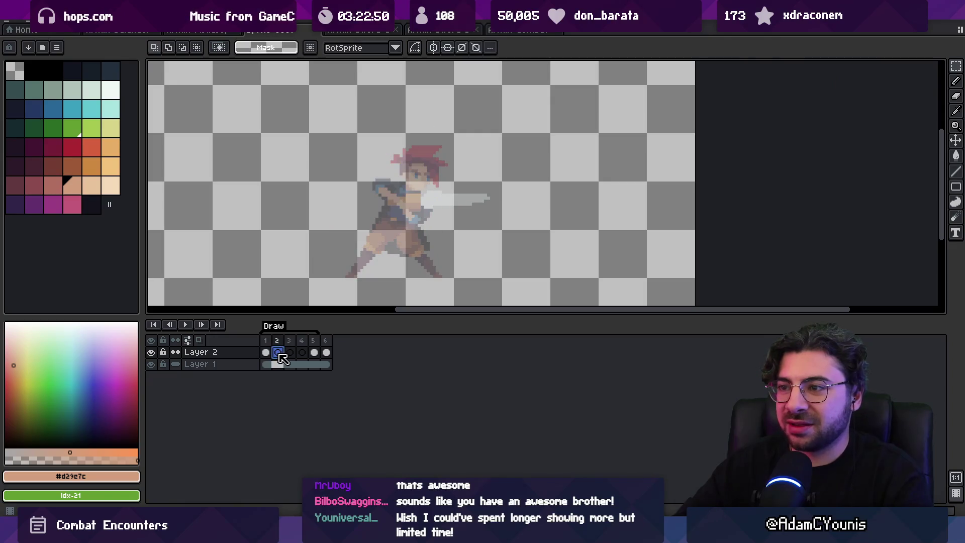
{"action": "left_click", "coordinate": [198, 340]}
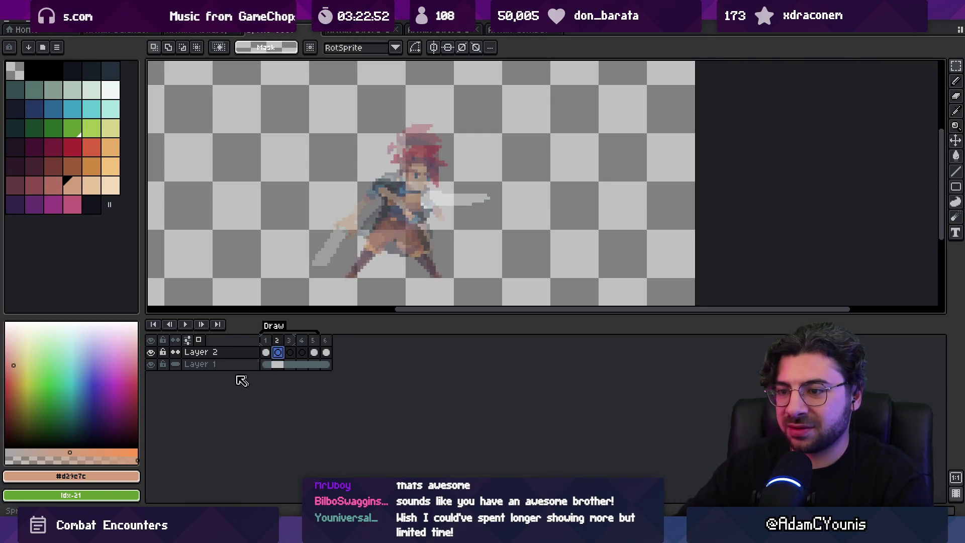
{"action": "double_click", "coordinate": [201, 364]}
{"action": "left_click_drag", "start_coordinate": [468, 335], "coordinate": [455, 335]}
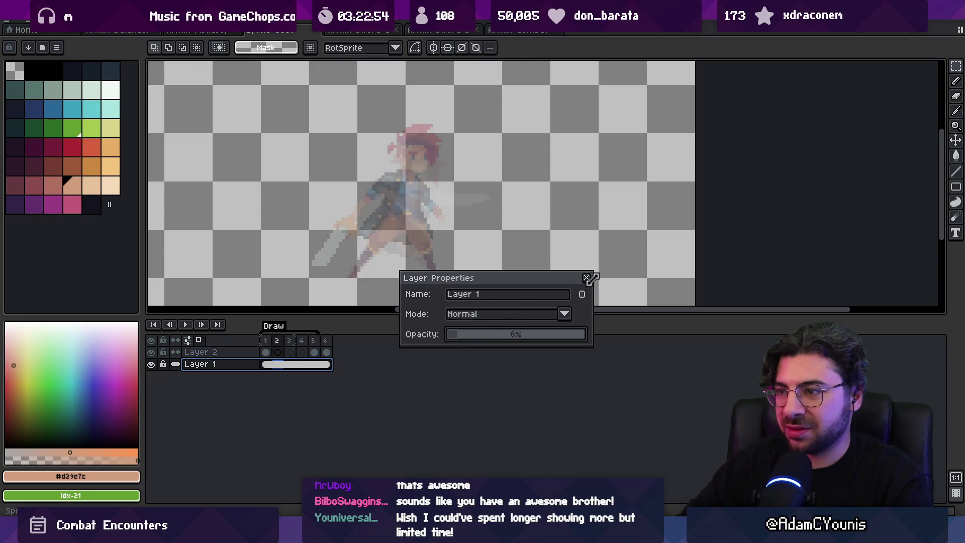
{"action": "left_click", "coordinate": [587, 278]}
{"action": "key", "text": "v"}
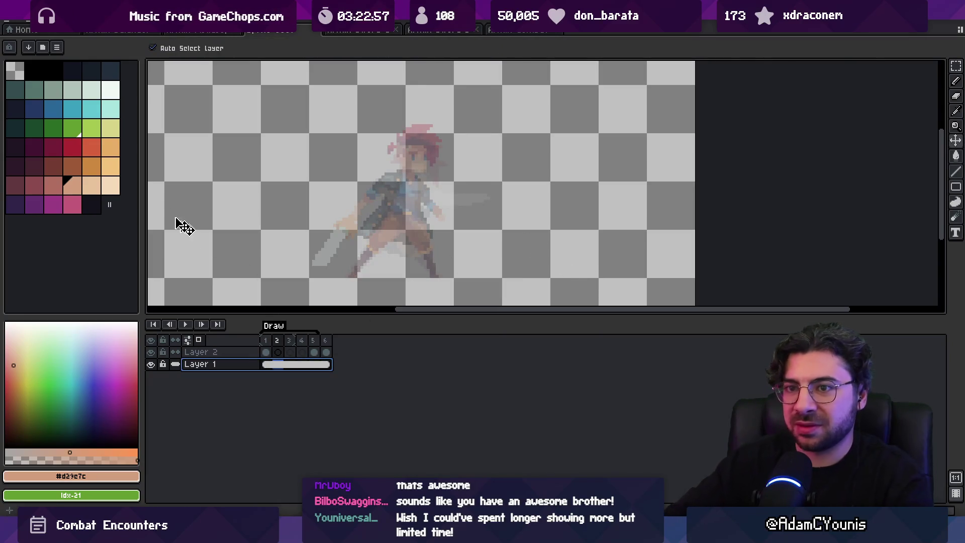
{"action": "left_click", "coordinate": [72, 146]}
Paint white diagonal slash strokes along the sword on frame 2
{"action": "key", "text": "b"}
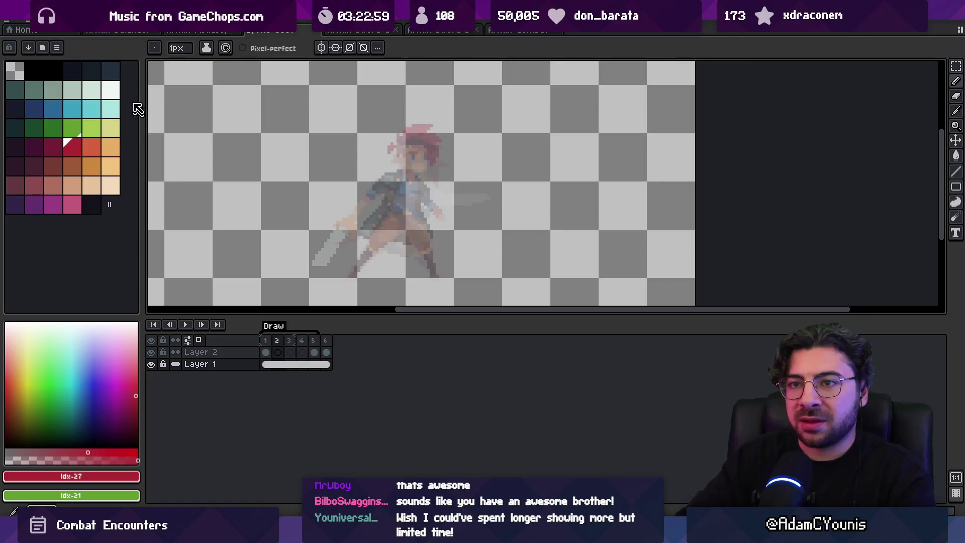
{"action": "left_click", "coordinate": [110, 89]}
{"action": "left_click", "coordinate": [280, 352]}
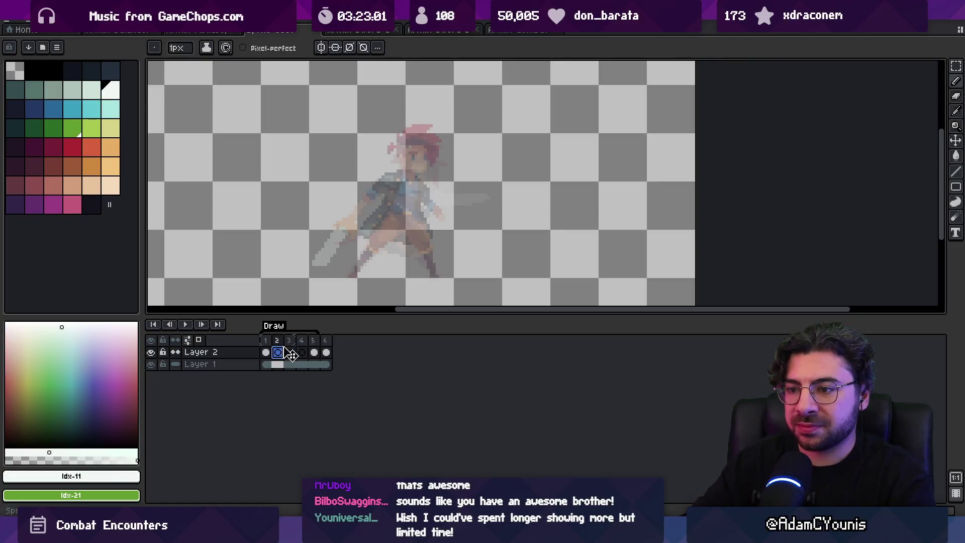
{"action": "left_click_drag", "start_coordinate": [326, 249], "coordinate": [346, 245]}
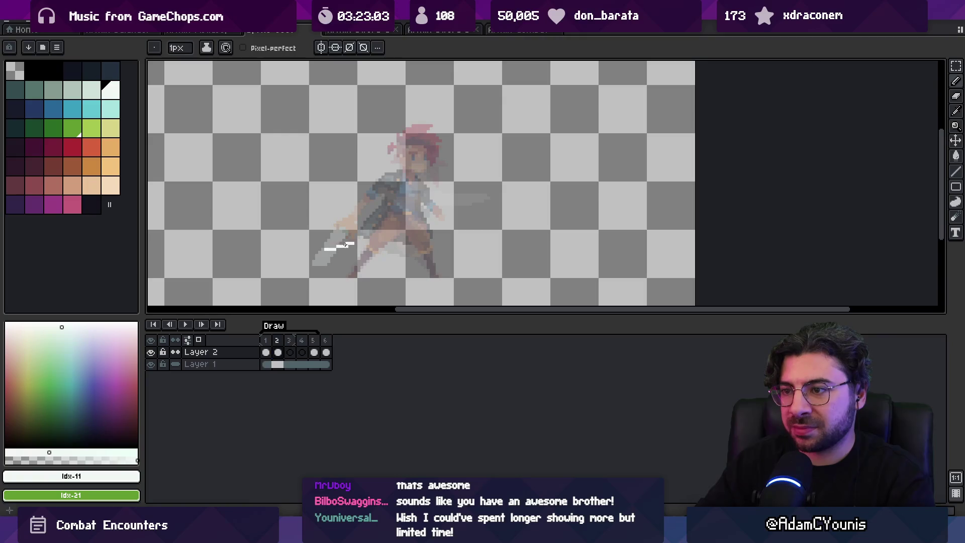
{"action": "key", "text": "super"}
{"action": "type", "text": "asebrush"}
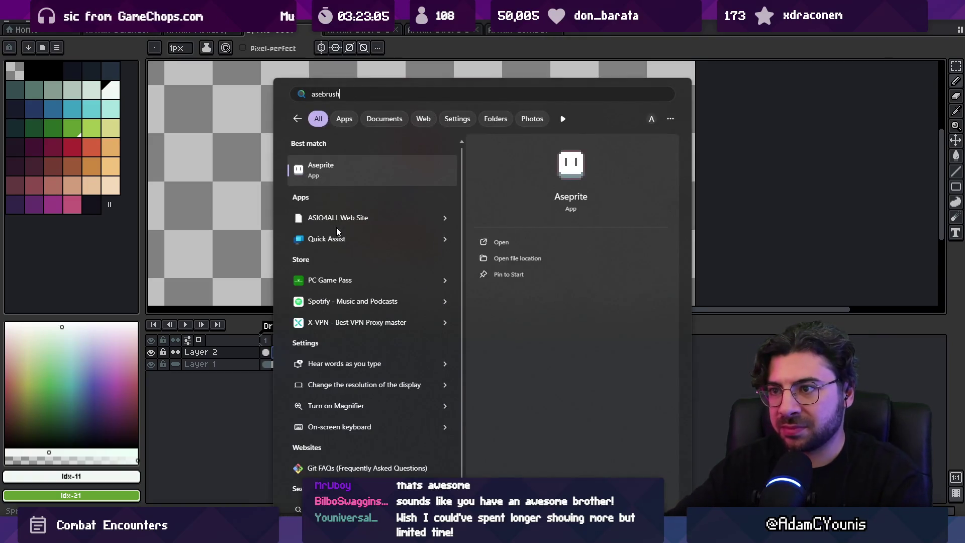
{"action": "key", "text": "Return"}
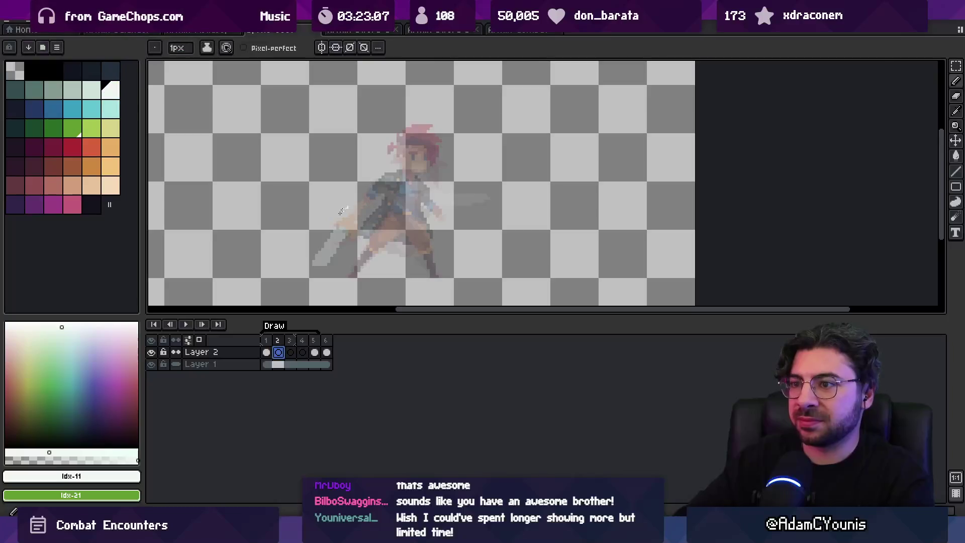
{"action": "left_click_drag", "start_coordinate": [338, 238], "coordinate": [322, 256]}
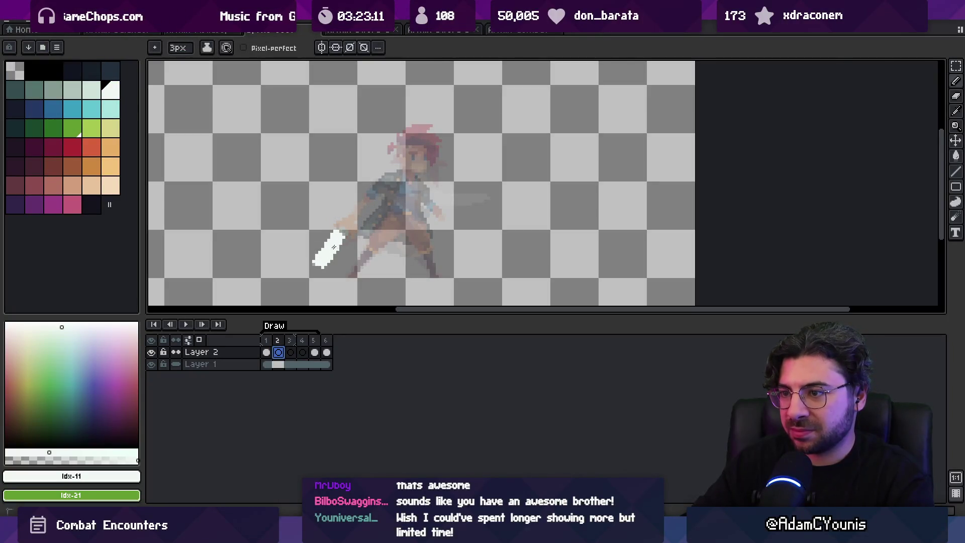
Trim the frame 2 slash's lower tip, shrink the brush to 2px, and nudge the slash down-right
{"action": "key", "text": "e"}
{"action": "left_click", "coordinate": [316, 261]}
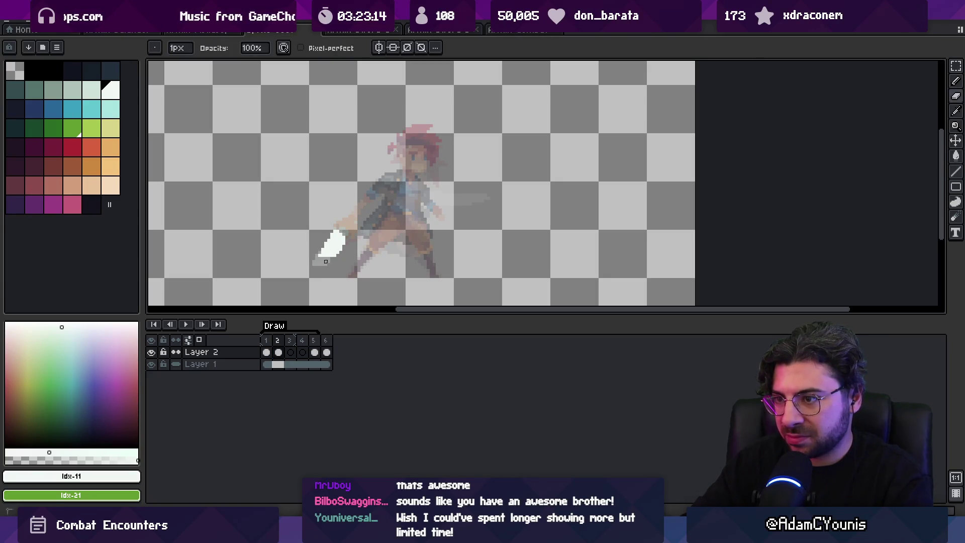
{"action": "key", "text": "b"}
{"action": "left_click", "coordinate": [328, 259], "text": "alt"}
{"action": "key", "text": "minus"}
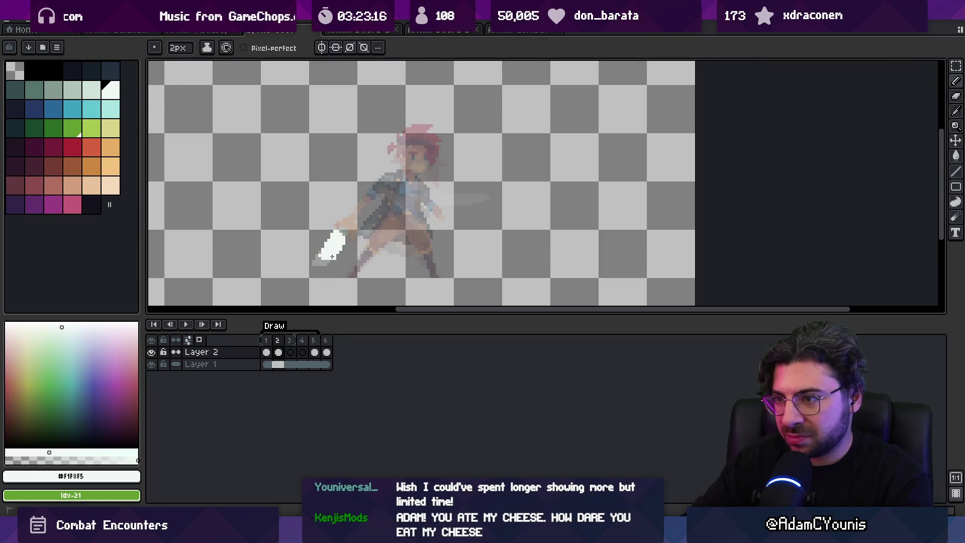
{"action": "key", "text": "v"}
{"action": "left_click_drag", "start_coordinate": [344, 248], "coordinate": [347, 252]}
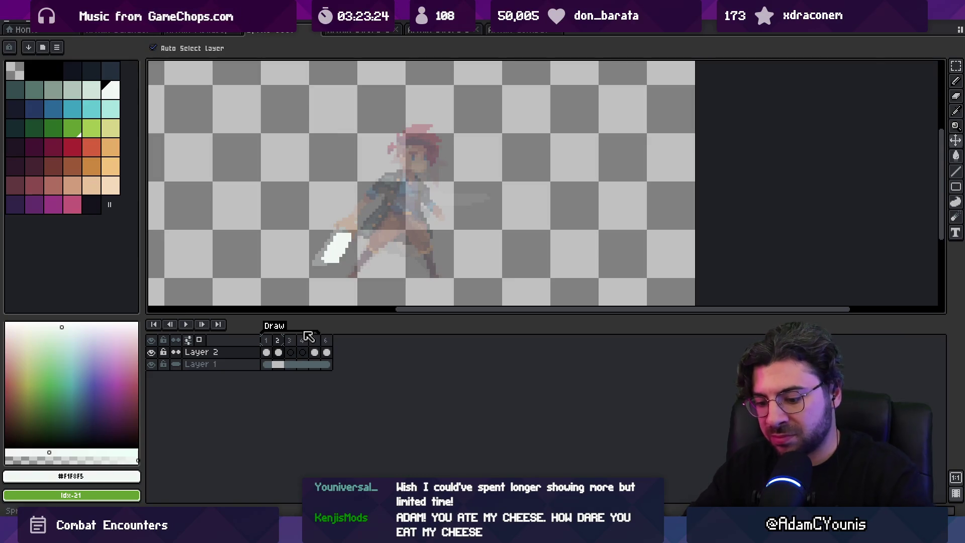
Paint a long white blade slash on frame 3 and erase part of it
{"action": "key", "text": "ctrl+Right"}
{"action": "key", "text": "b"}
{"action": "mouse_move", "coordinate": [381, 246]}
{"action": "left_mouse_down"}
{"action": "mouse_move", "coordinate": [363, 236]}
{"action": "mouse_move", "coordinate": [417, 216]}
{"action": "mouse_move", "coordinate": [351, 241]}
{"action": "mouse_move", "coordinate": [387, 251]}
{"action": "mouse_move", "coordinate": [414, 225]}
{"action": "left_mouse_up"}
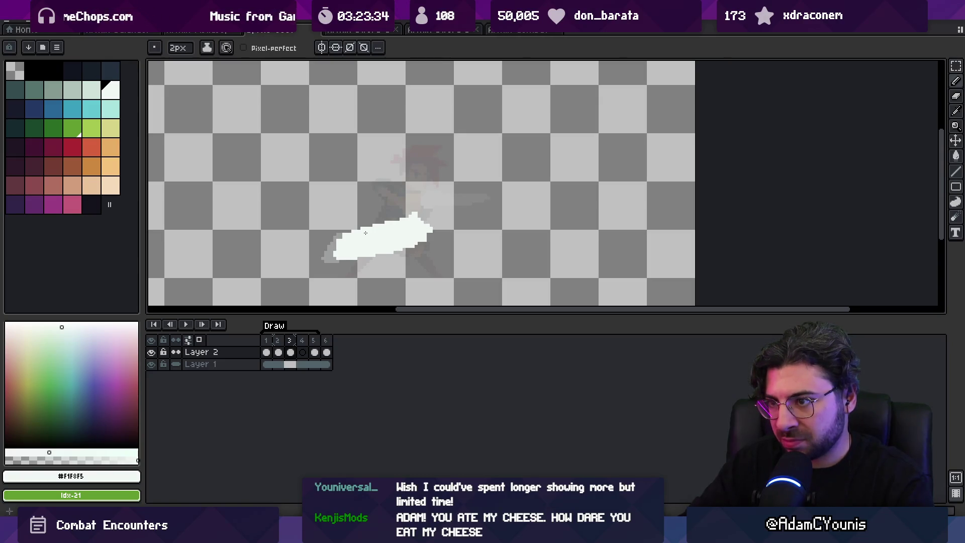
{"action": "key", "text": "b"}
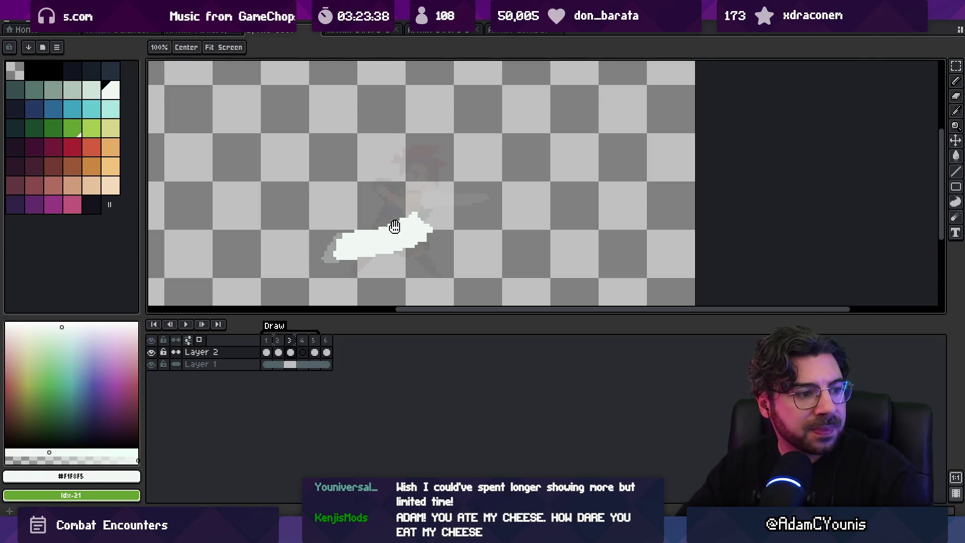
{"action": "left_click_drag", "start_coordinate": [394, 221], "coordinate": [378, 225]}
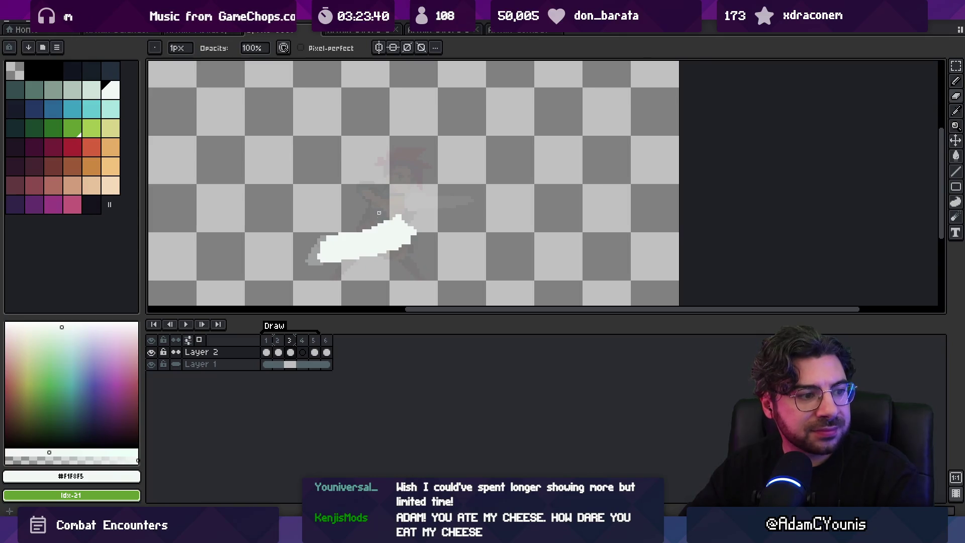
{"action": "key", "text": "e"}
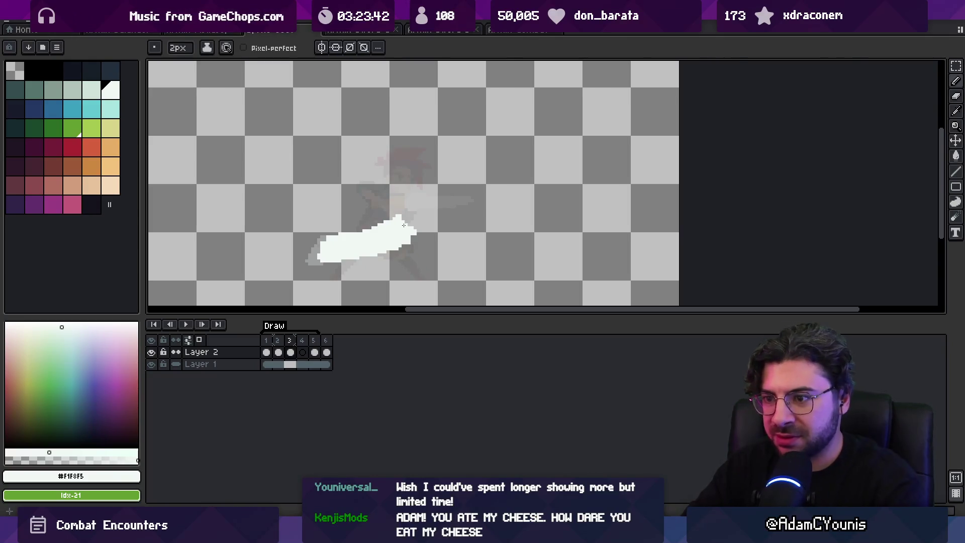
Paint a broad up-angled white slash on frame 4, erasing its upper-left part
{"action": "key", "text": "period"}
{"action": "mouse_move", "coordinate": [410, 224]}
{"action": "left_mouse_down"}
{"action": "mouse_move", "coordinate": [447, 218]}
{"action": "mouse_move", "coordinate": [463, 199]}
{"action": "mouse_move", "coordinate": [446, 195]}
{"action": "left_mouse_up"}
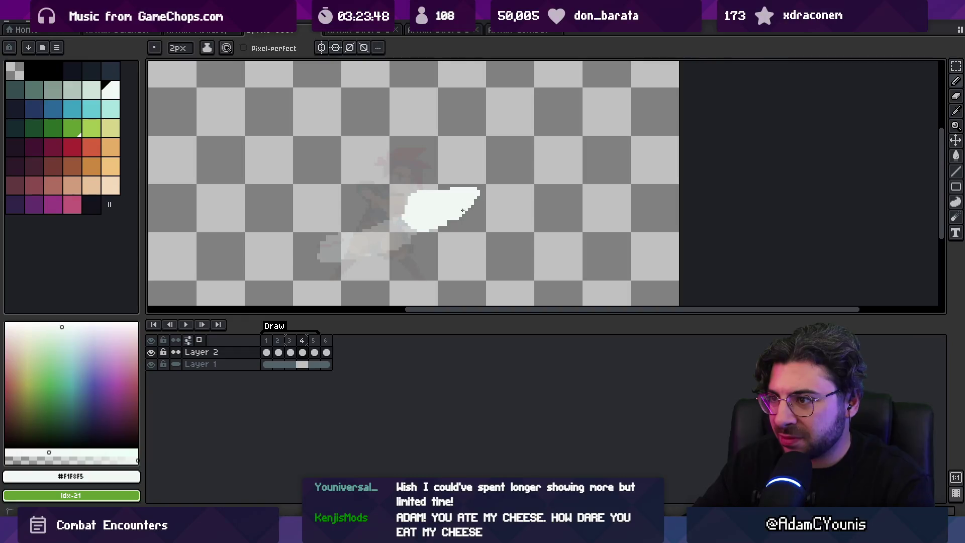
{"action": "left_click_drag", "start_coordinate": [408, 193], "coordinate": [395, 206]}
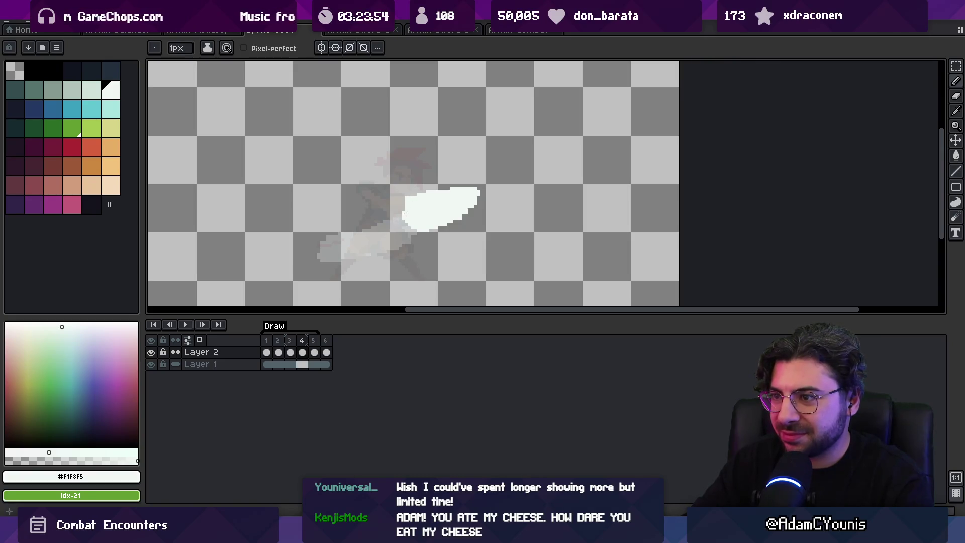
Go to frame 3's long slash and try the pencil and eraser on it
{"action": "key", "text": "v"}
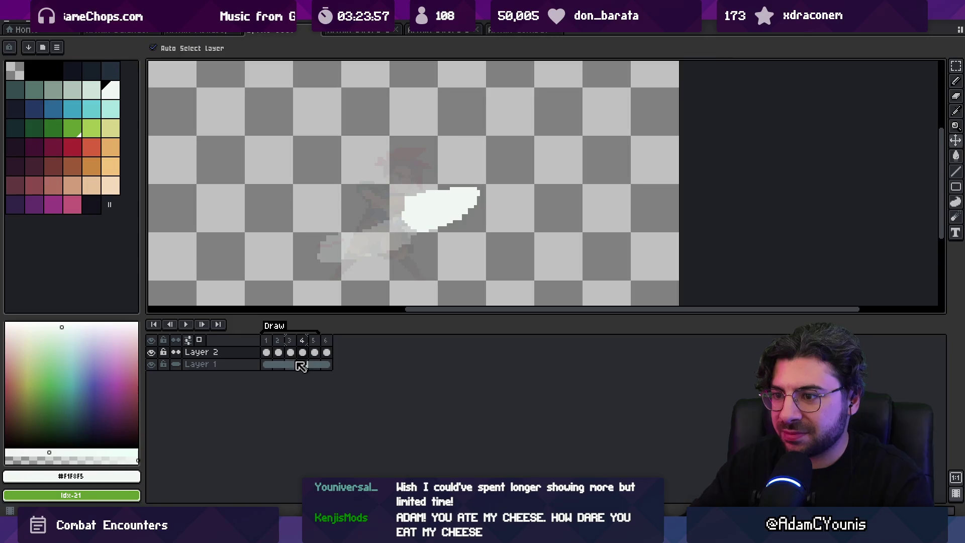
{"action": "left_click", "coordinate": [291, 352]}
{"action": "left_click", "coordinate": [303, 353]}
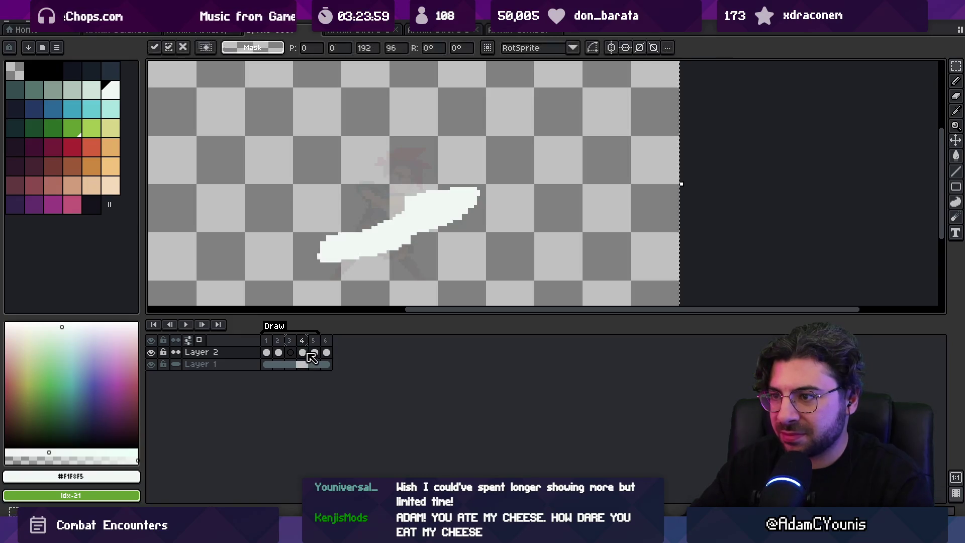
{"action": "key", "text": "b"}
{"action": "key", "text": "b"}
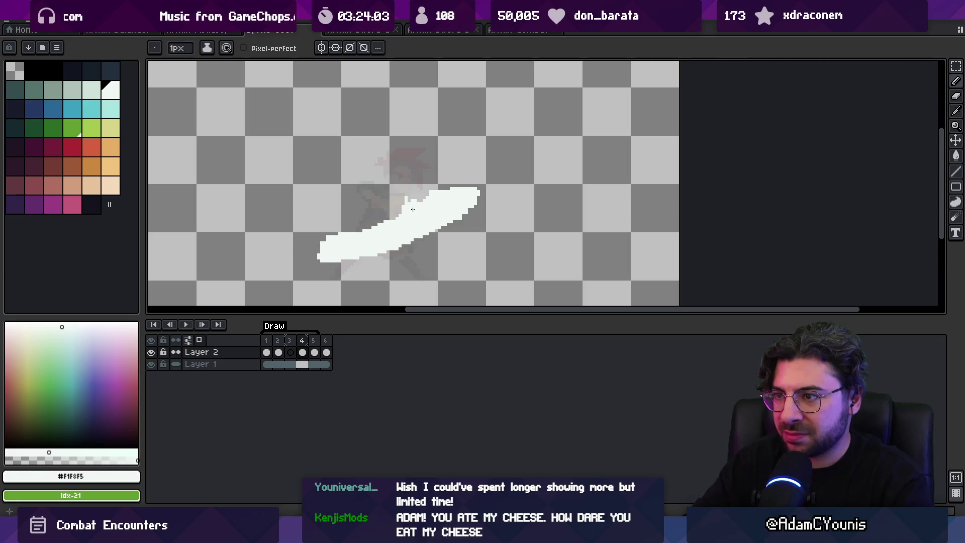
{"action": "key", "text": "e"}
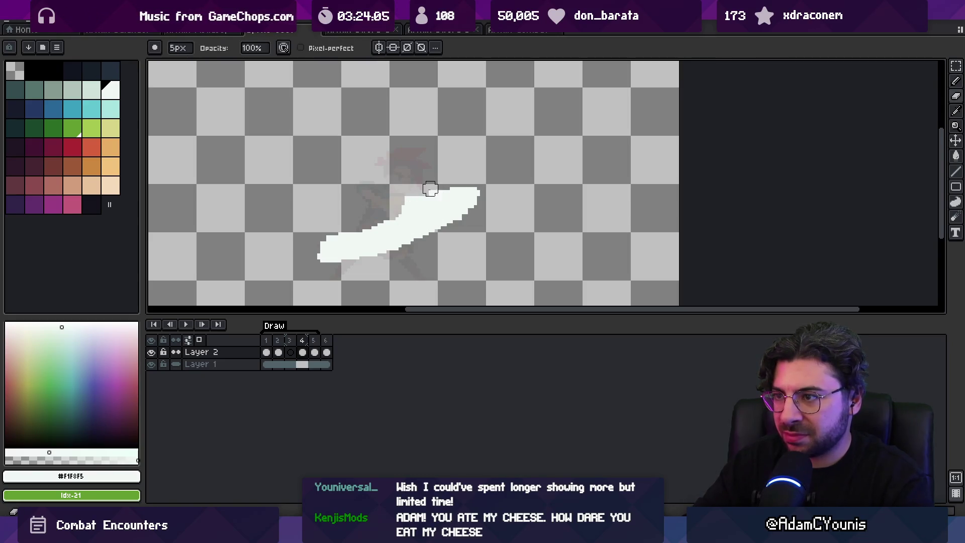
{"action": "key", "text": "b"}
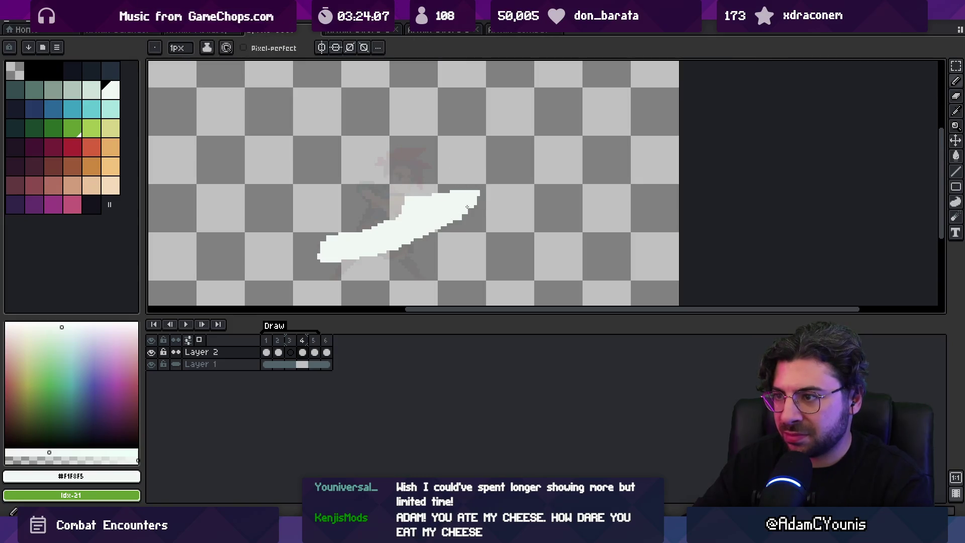
{"action": "key", "text": "e"}
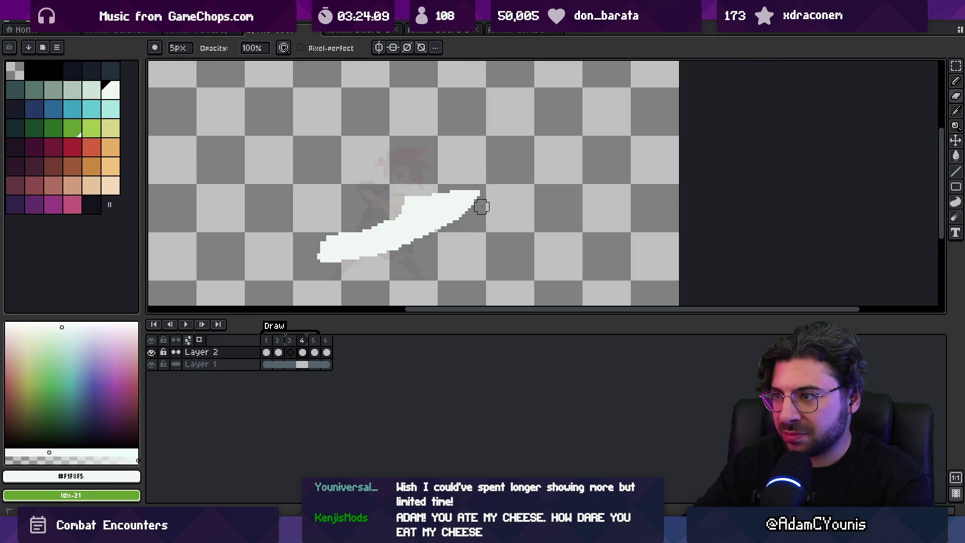
Shift frame 2's white blade a few pixels left with the Move tool
{"action": "left_click", "coordinate": [279, 353]}
{"action": "left_click", "coordinate": [290, 352]}
{"action": "left_click", "coordinate": [279, 352]}
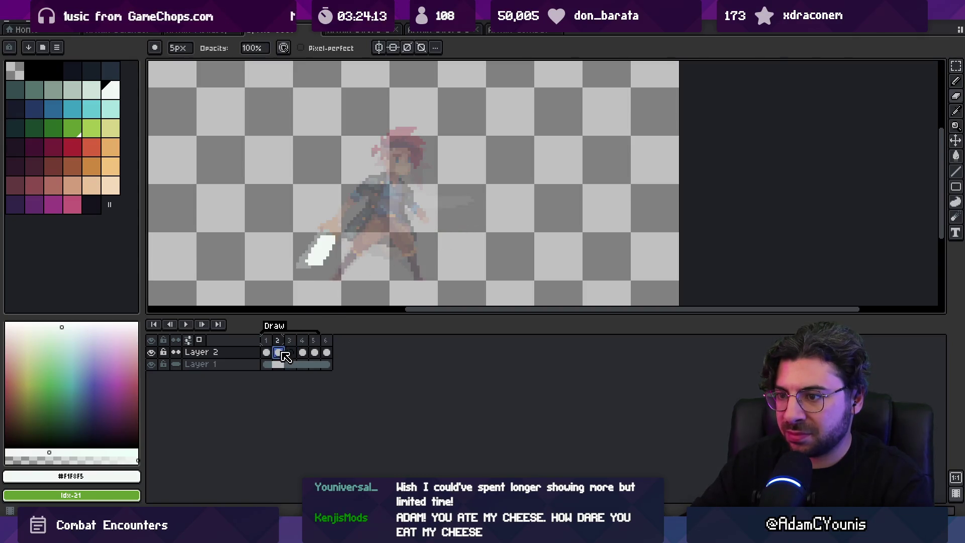
{"action": "key", "text": "v"}
{"action": "left_click_drag", "start_coordinate": [327, 269], "coordinate": [324, 269]}
Widen frame 3's white slash into a rounded blob and fade the onion-skin overlay
{"action": "key", "text": "Right"}
{"action": "key", "text": "b"}
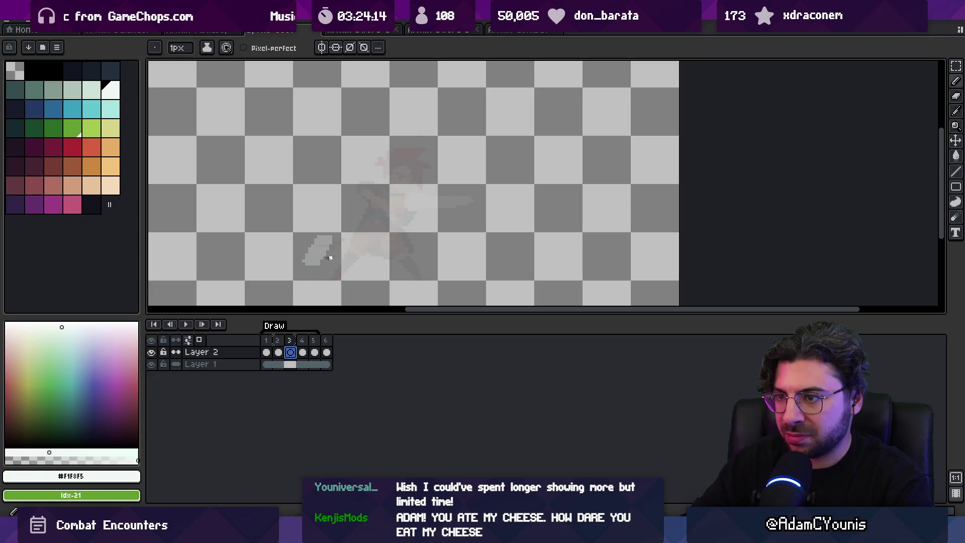
{"action": "left_click_drag", "start_coordinate": [313, 260], "coordinate": [328, 251]}
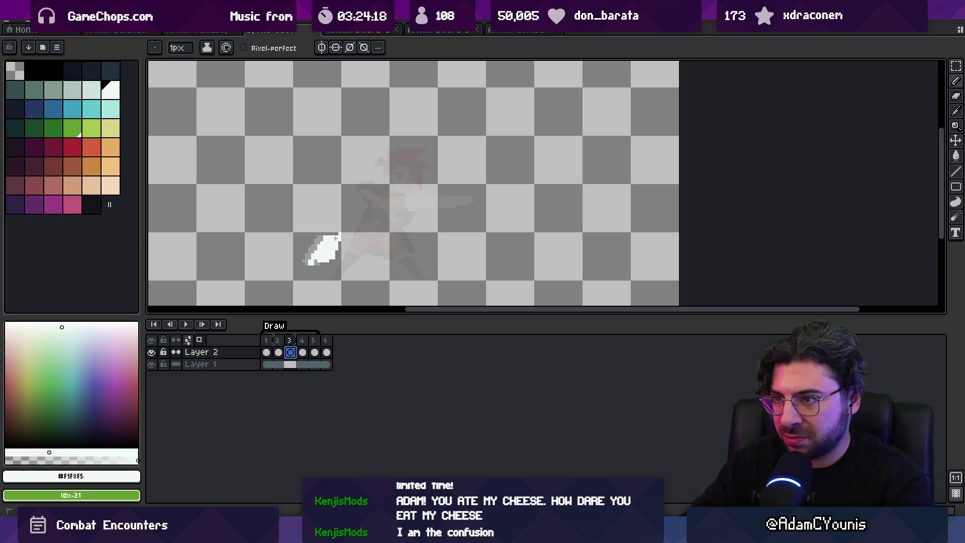
{"action": "key", "text": "Left"}
{"action": "left_click", "coordinate": [297, 342]}
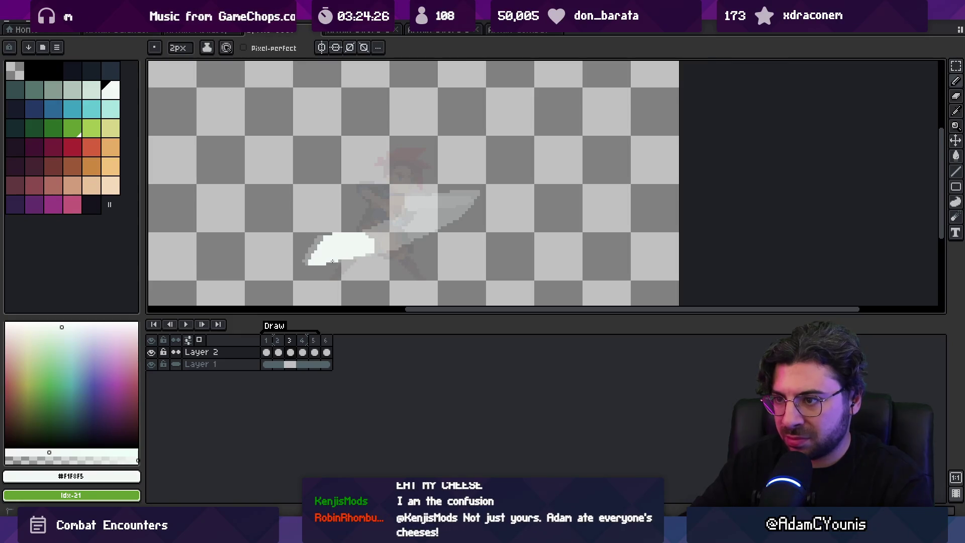
{"action": "key", "text": "e"}
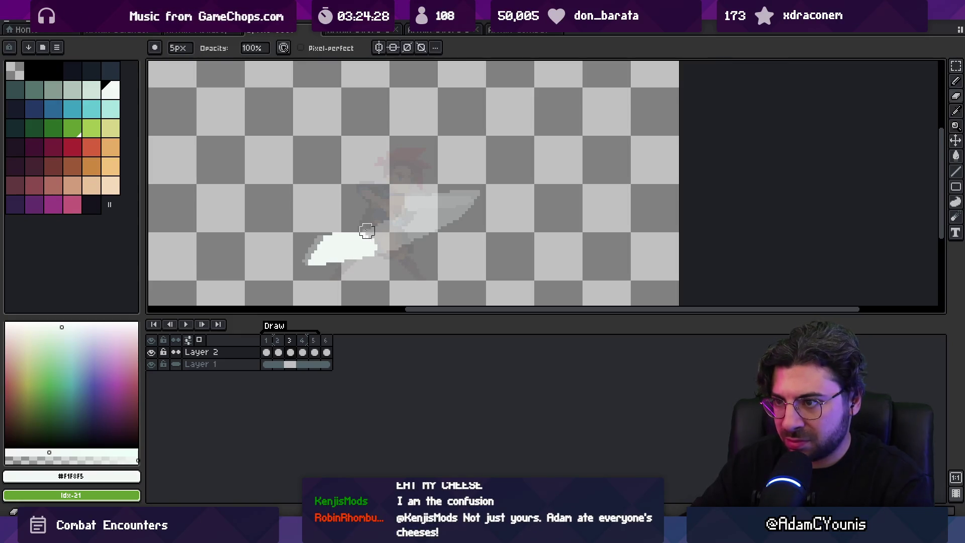
{"action": "left_click", "coordinate": [200, 341]}
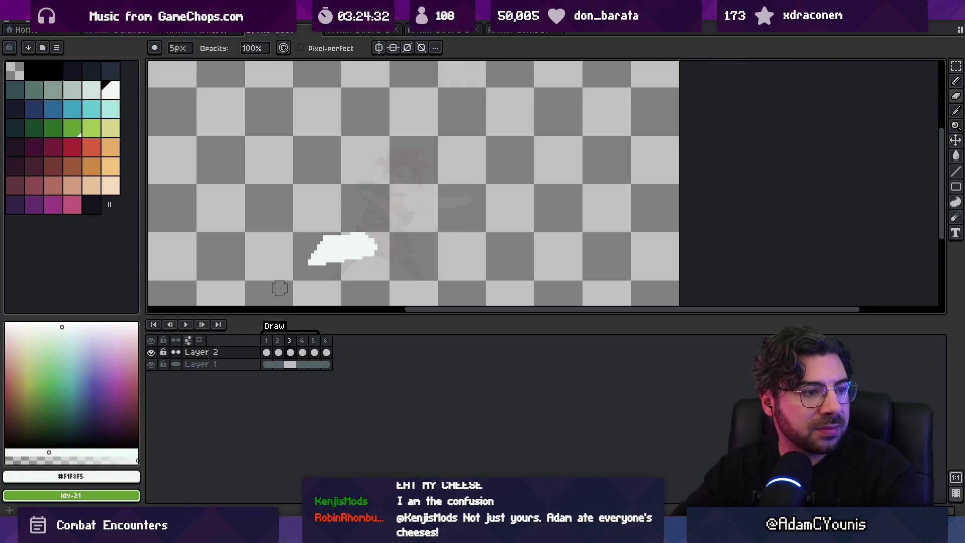
Step through frames 3 and 4, zoom out, and play the Draw animation
{"action": "key", "text": "Return"}
{"action": "key", "text": "Return"}
{"action": "key", "text": "period"}
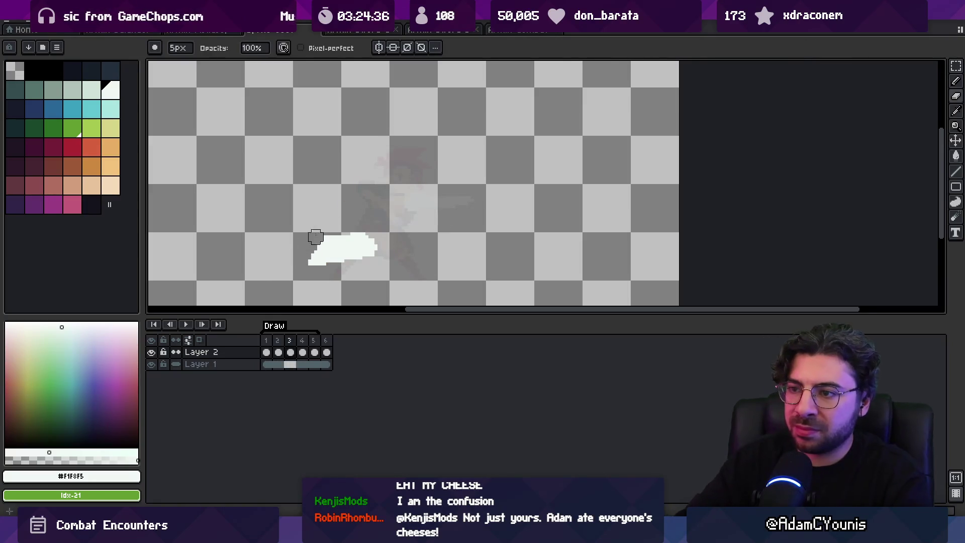
{"action": "key", "text": "period"}
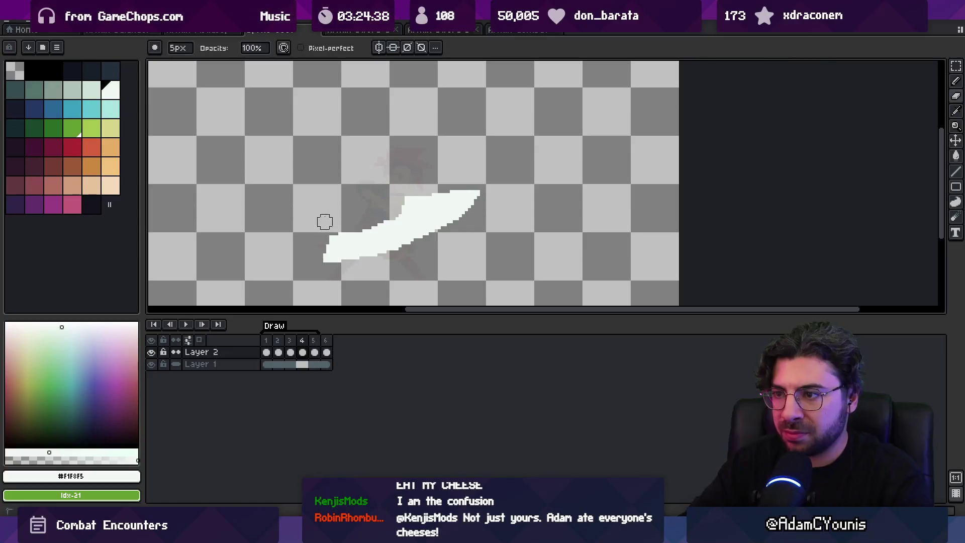
{"action": "key", "text": "z"}
{"action": "scroll", "coordinate": [347, 201], "scroll_direction": "down", "scroll_amount": 3}
{"action": "key", "text": "Return"}
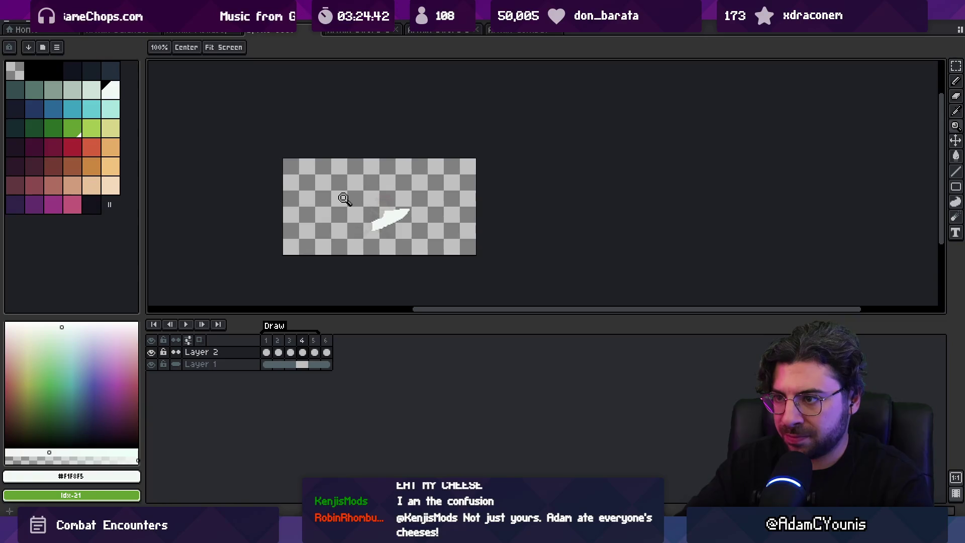
Stop playback and delete frame 2 from the Draw animation
{"action": "key", "text": "Return"}
{"action": "key", "text": "period"}
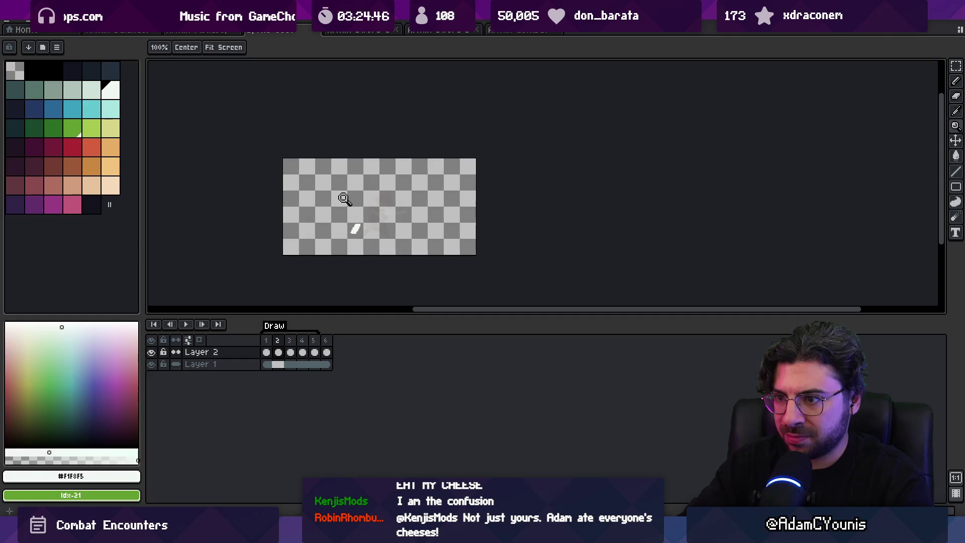
{"action": "scroll", "coordinate": [344, 198], "scroll_direction": "up", "scroll_amount": 2}
{"action": "left_click", "coordinate": [278, 341]}
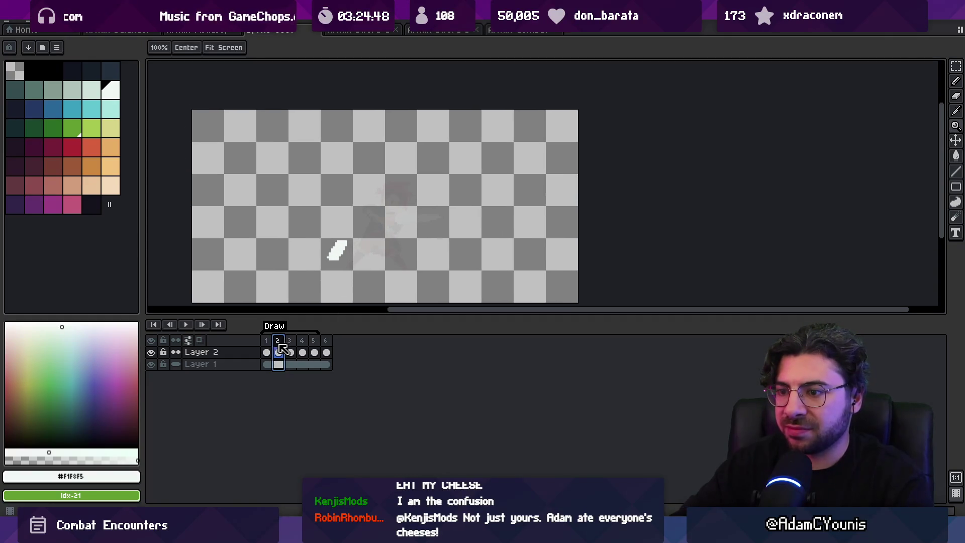
{"action": "key", "text": "alt+c"}
Play the five-frame animation, then stop on the new frame 2 with the pencil ready
{"action": "key", "text": "Return"}
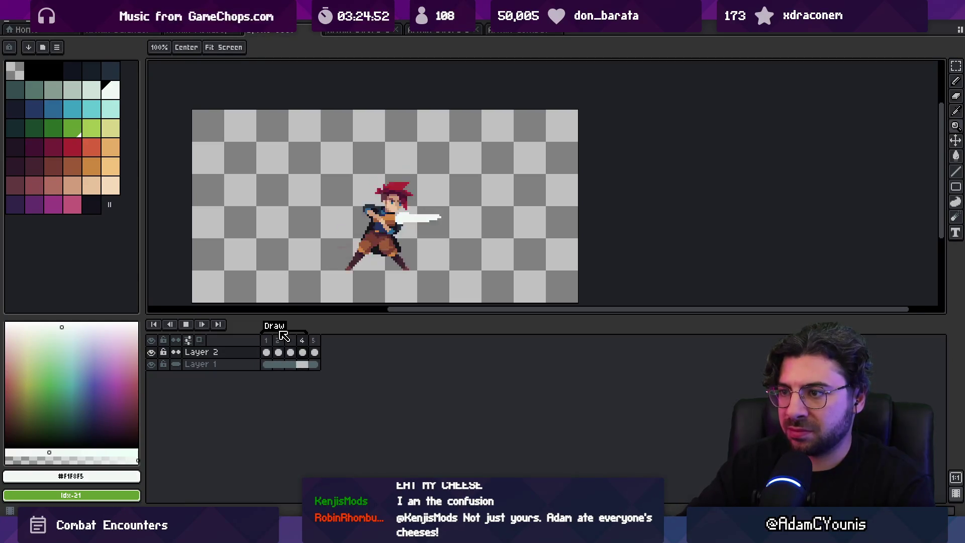
{"action": "key", "text": "Return"}
{"action": "key", "text": "Right"}
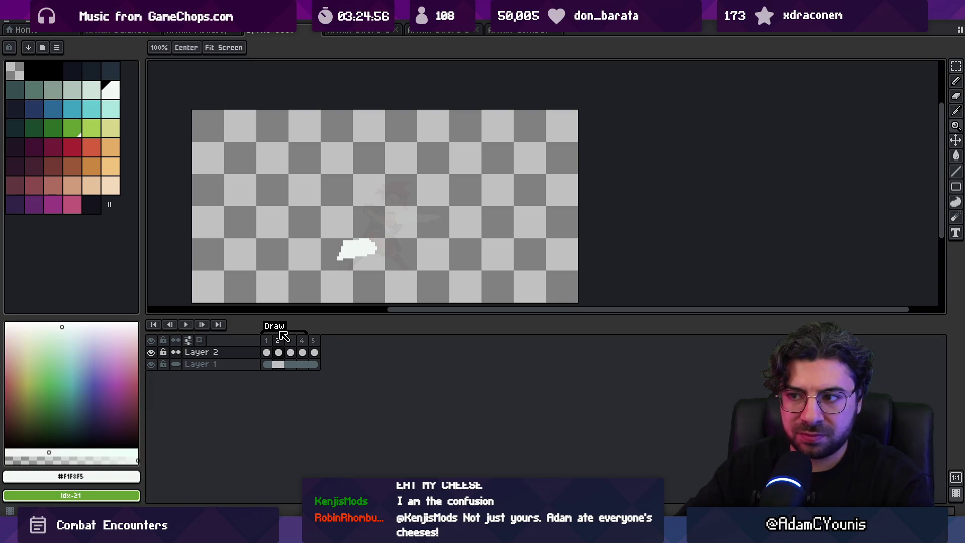
{"action": "key", "text": "b"}
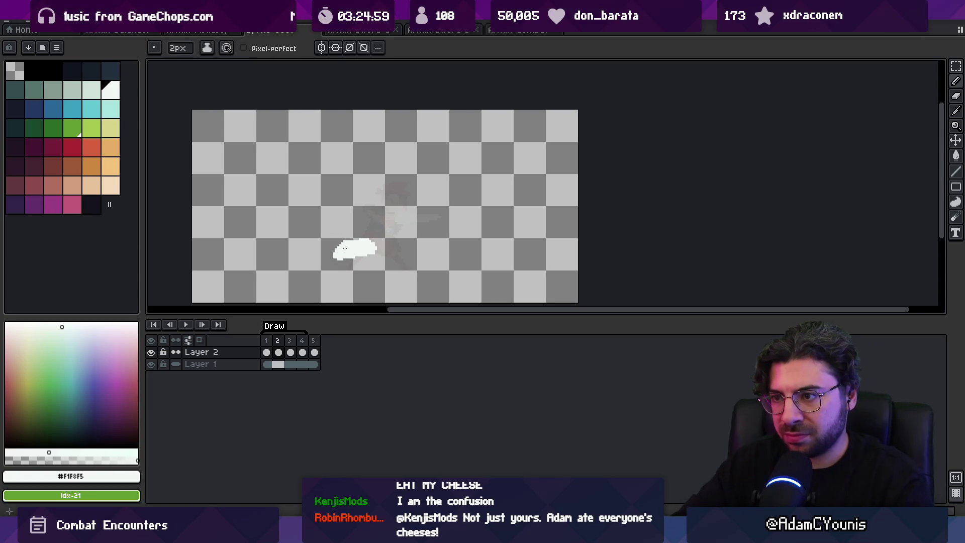
Add a thin tail to frame 3's slash, pan the view left, then select frame 2's cel on Layer 2
{"action": "key", "text": "Right"}
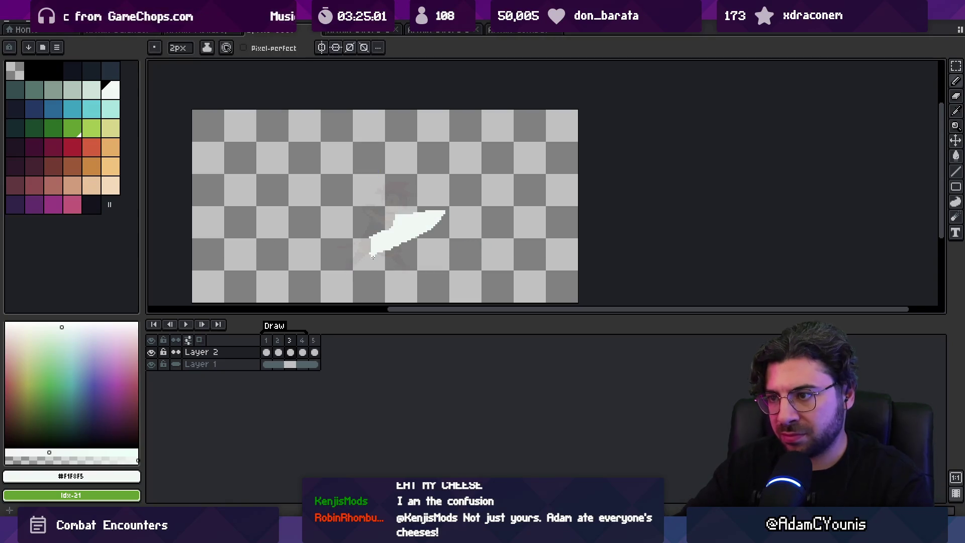
{"action": "key", "text": "e"}
{"action": "key", "text": "b"}
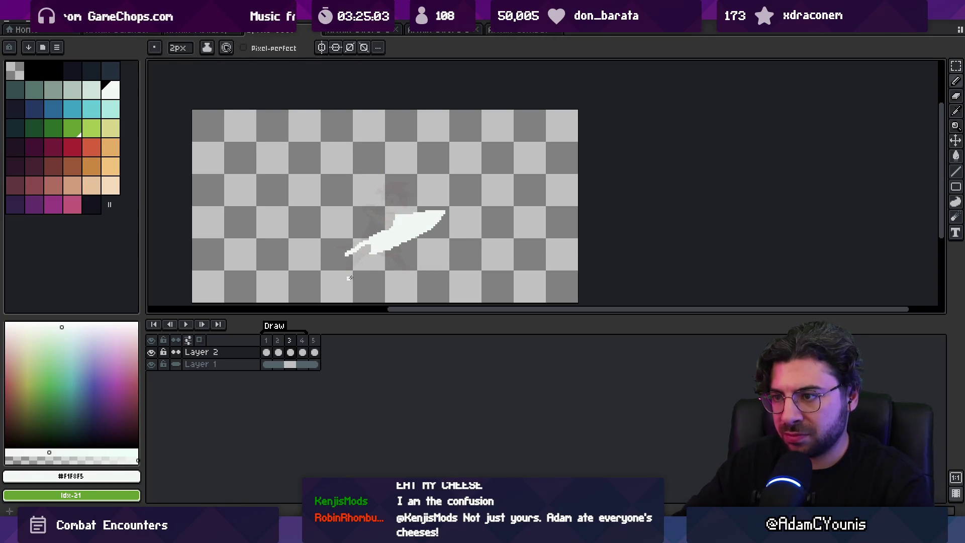
{"action": "key", "text": "m"}
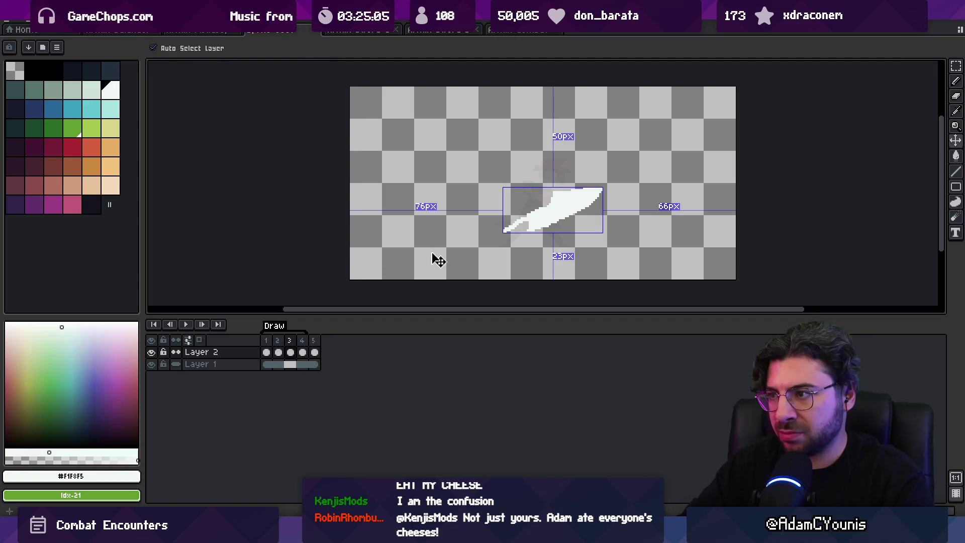
{"action": "left_click_drag", "start_coordinate": [438, 260], "coordinate": [373, 262]}
{"action": "scroll", "coordinate": [427, 261], "scroll_direction": "up", "scroll_amount": 2}
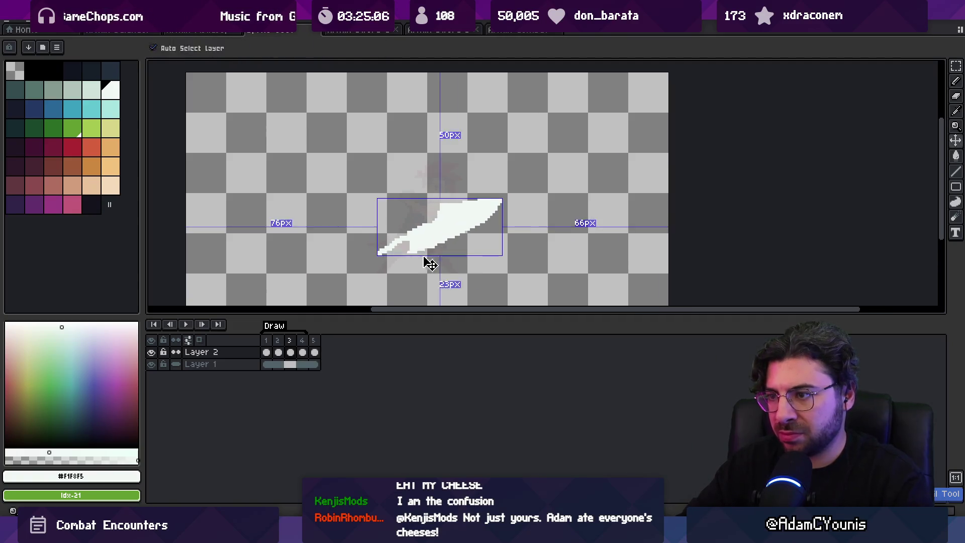
{"action": "left_click", "coordinate": [202, 341]}
{"action": "left_click", "coordinate": [279, 351]}
{"action": "key", "text": "b"}
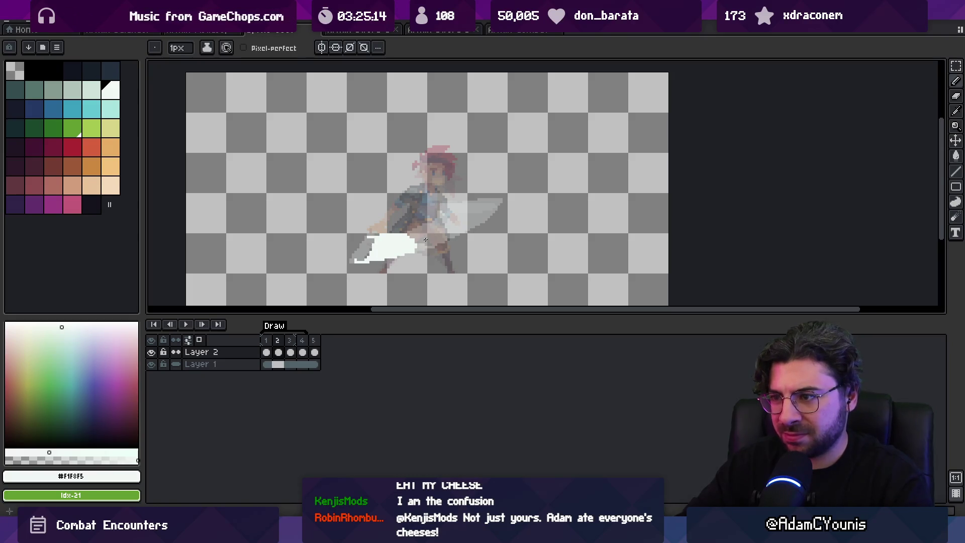
Go to frame 3 and tidy the slash edges, alternating pencil and eraser
{"action": "key", "text": "e"}
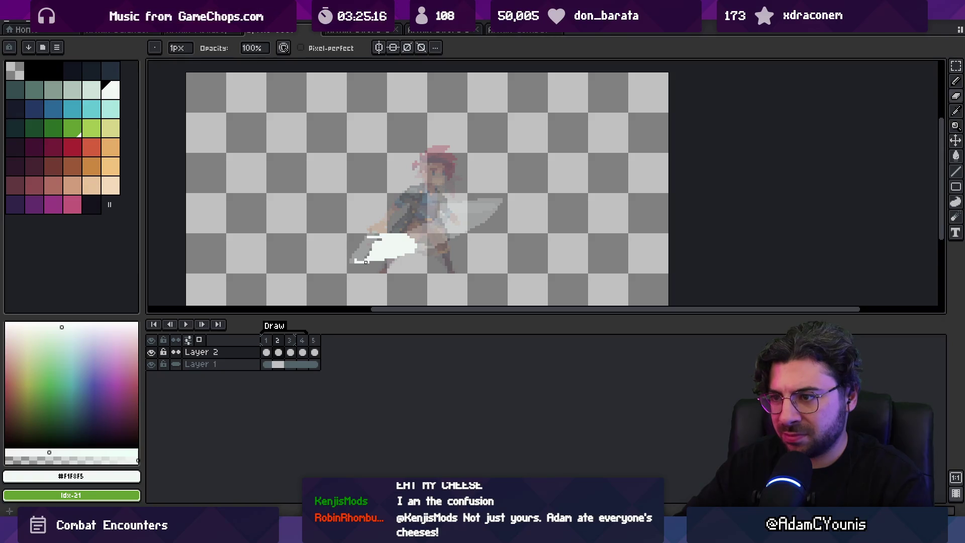
{"action": "key", "text": "b"}
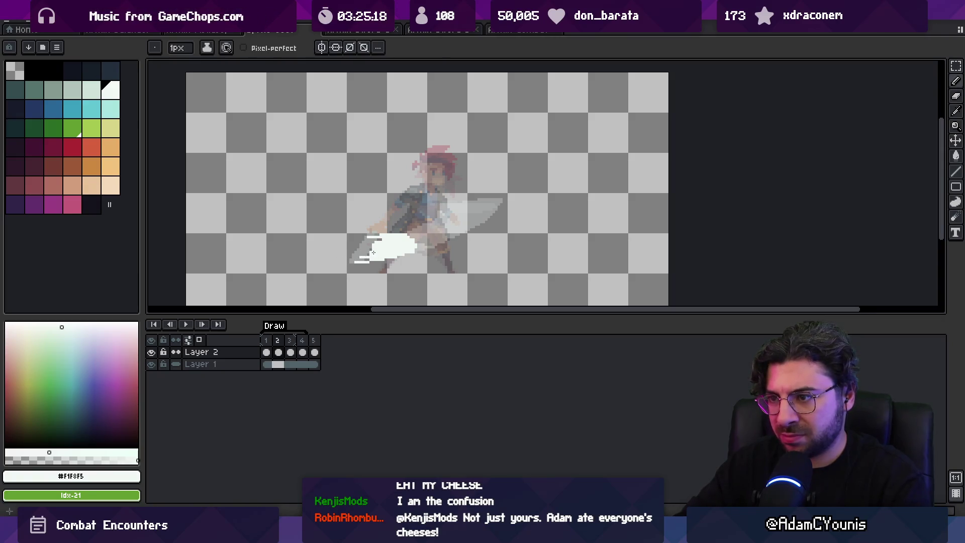
{"action": "key", "text": "period"}
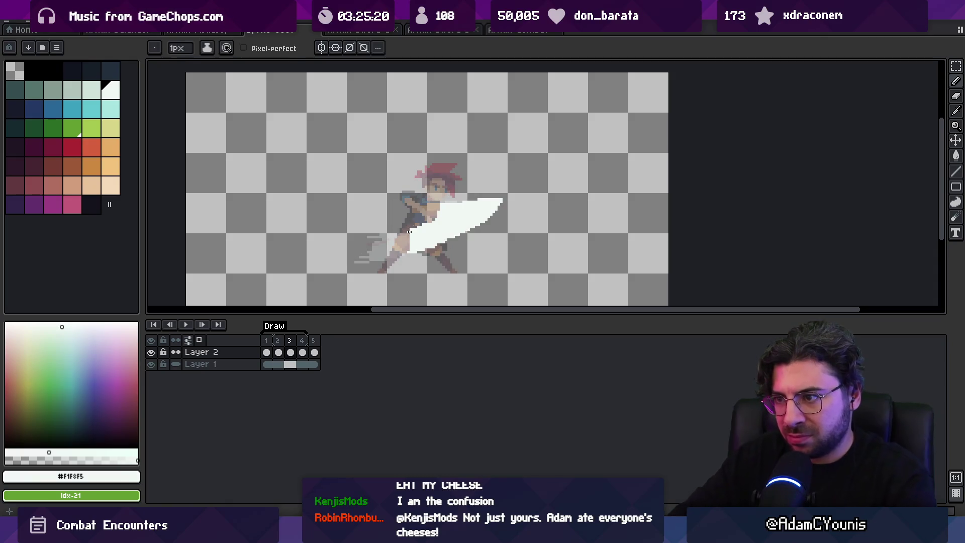
{"action": "key", "text": "e"}
{"action": "key", "text": "b"}
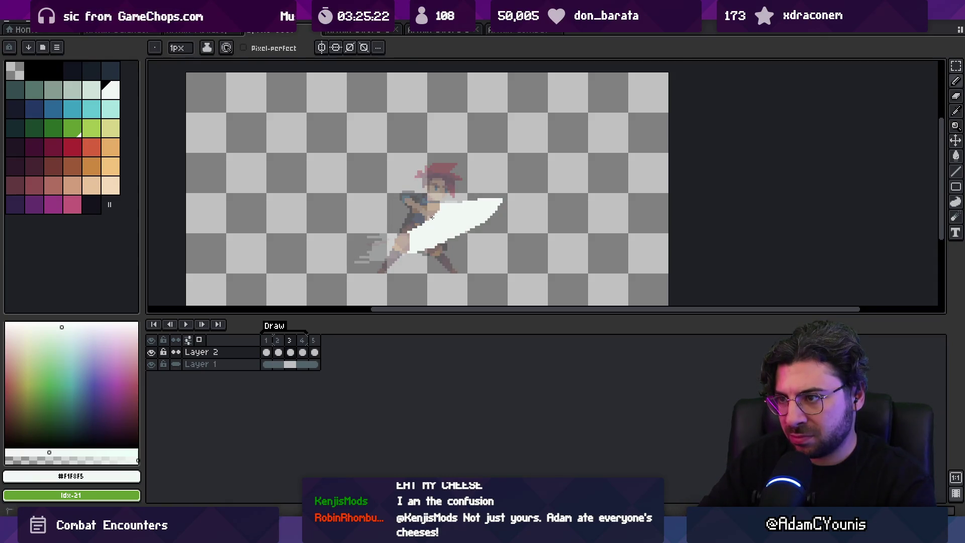
{"action": "key", "text": "e"}
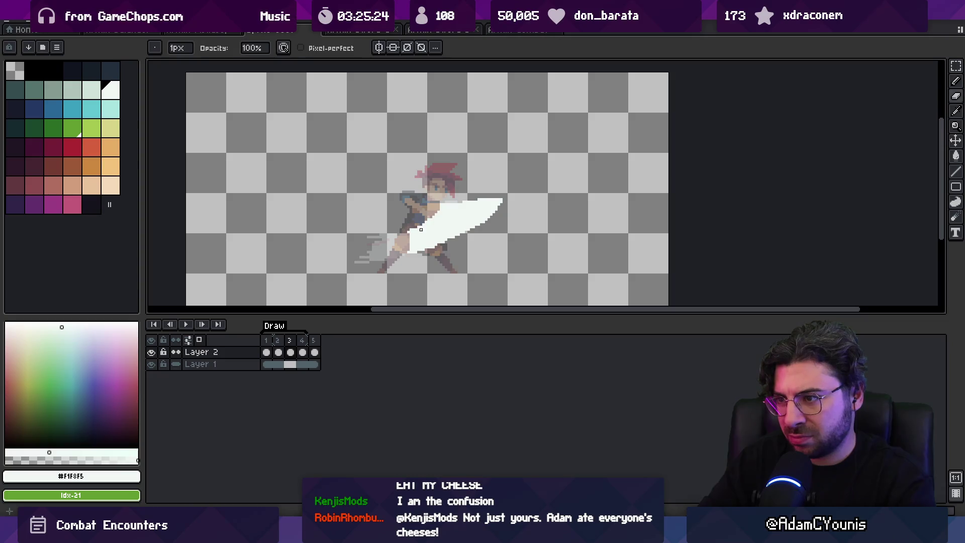
{"action": "key", "text": "b"}
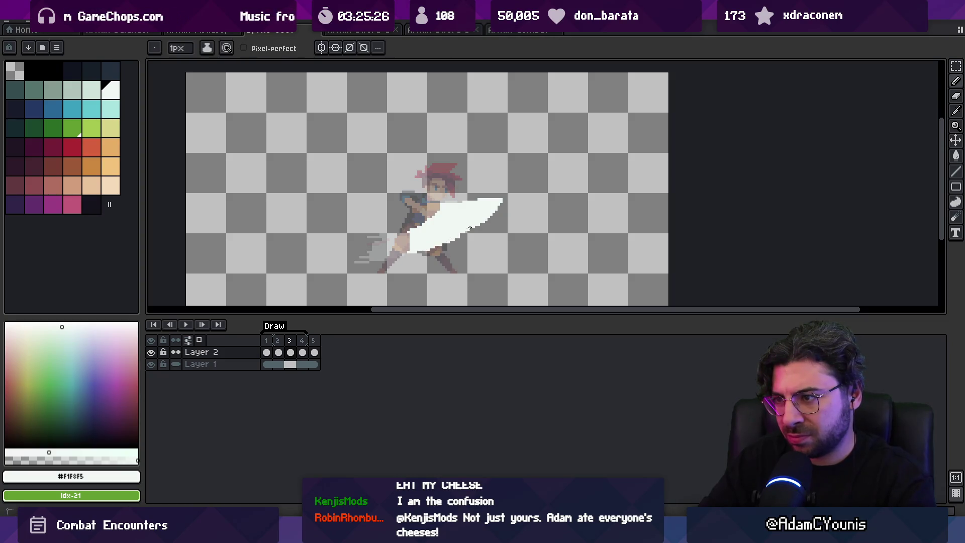
{"action": "key", "text": "e"}
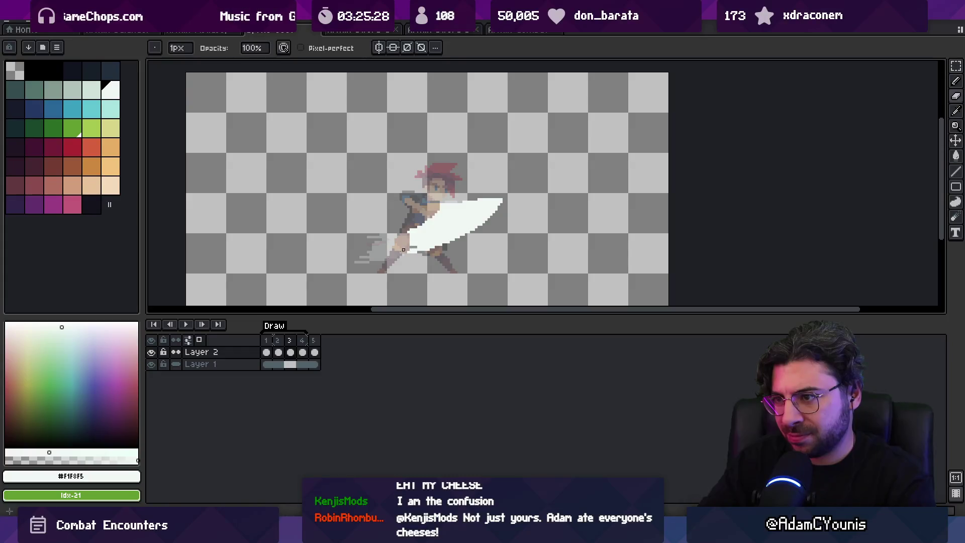
{"action": "key", "text": "b"}
Add a short white speed streak to the slash's lower-left end and zoom in on it
{"action": "left_click_drag", "start_coordinate": [373, 261], "coordinate": [392, 259]}
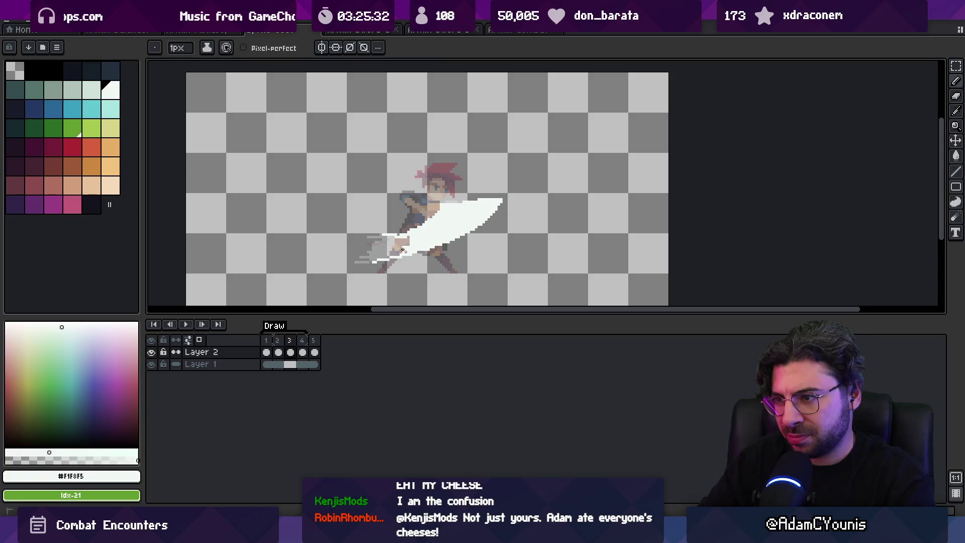
{"action": "key", "text": "e"}
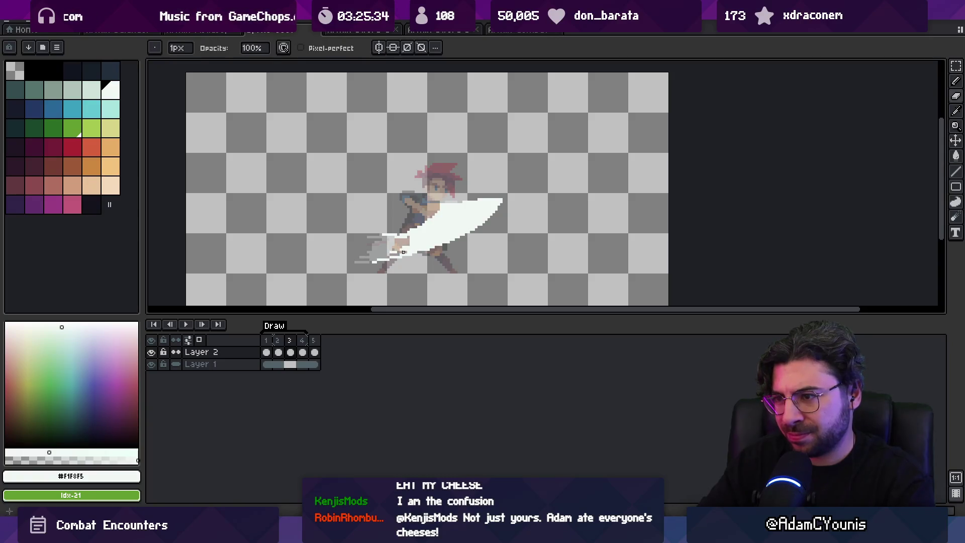
{"action": "key", "text": "b"}
{"action": "key", "text": "e"}
{"action": "key", "text": "b"}
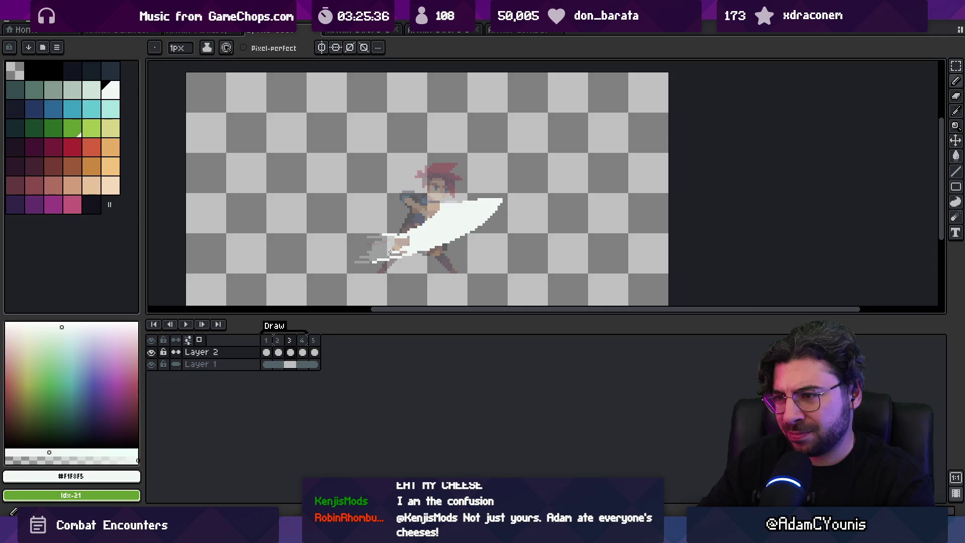
{"action": "key", "text": "e"}
{"action": "key", "text": "b"}
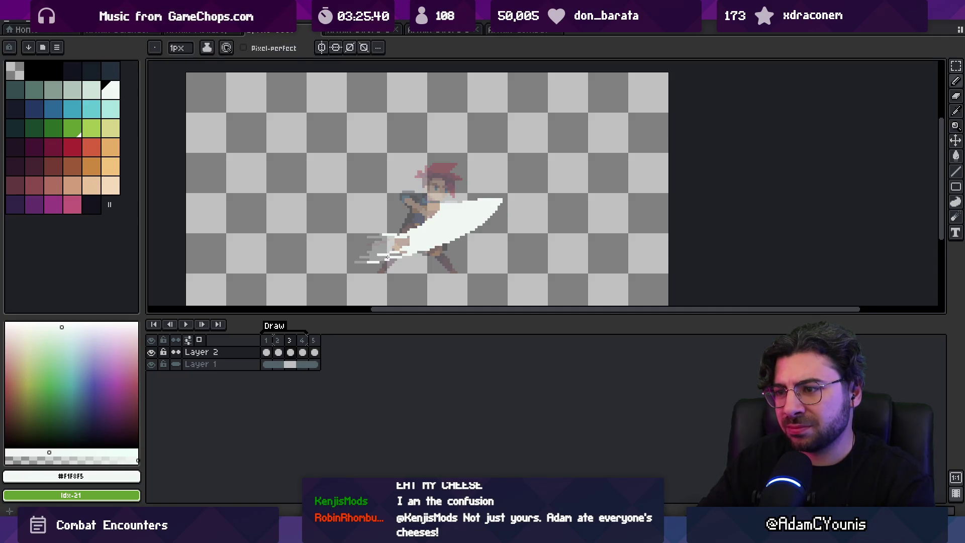
{"action": "key", "text": "e"}
{"action": "key", "text": "z"}
{"action": "left_click", "coordinate": [392, 266]}
Zoom out to the whole sprite, add a sixth frame after frame 4, and return to frame 4
{"action": "key", "text": "e"}
{"action": "key", "text": "z"}
{"action": "scroll", "coordinate": [375, 272], "scroll_direction": "down", "scroll_amount": 5}
{"action": "scroll", "coordinate": [417, 265], "scroll_direction": "up", "scroll_amount": 4}
{"action": "key", "text": "b"}
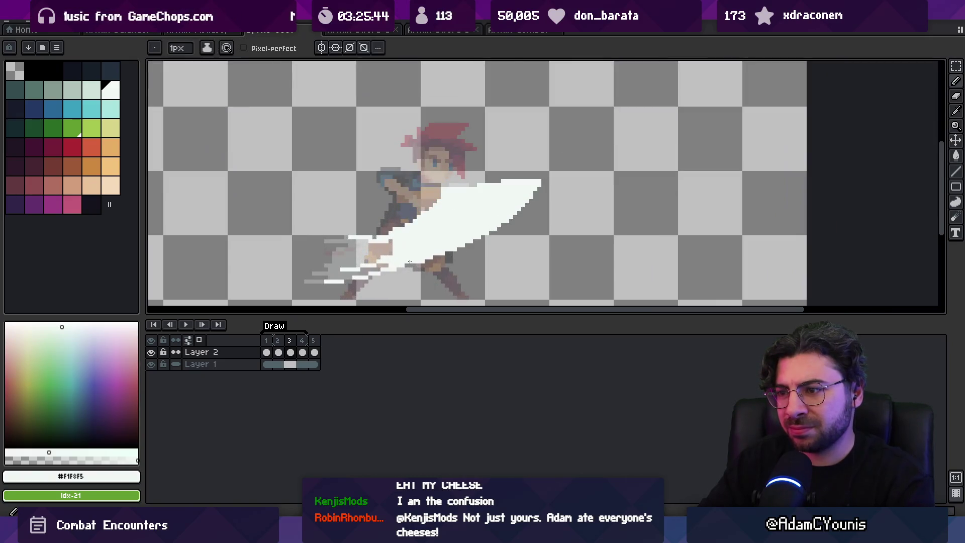
{"action": "key", "text": "e"}
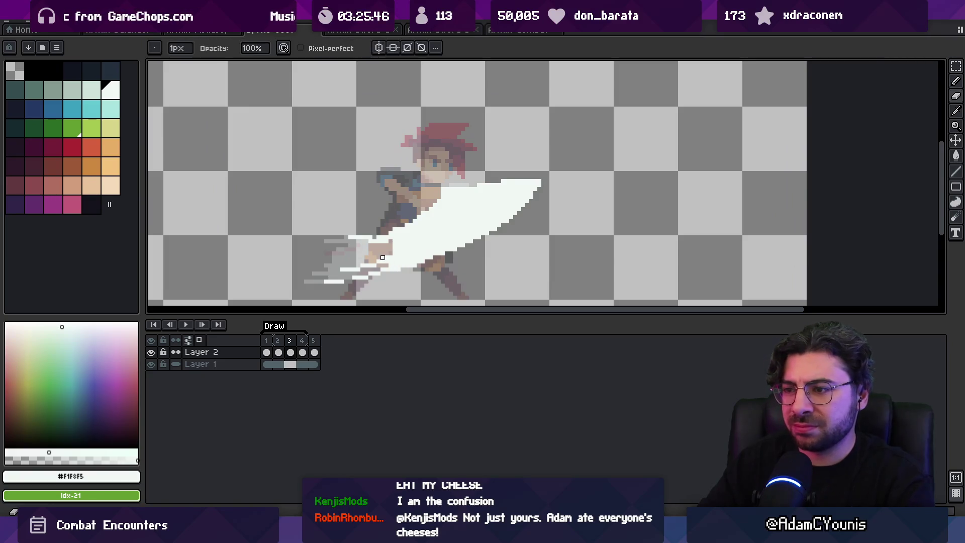
{"action": "key", "text": "z"}
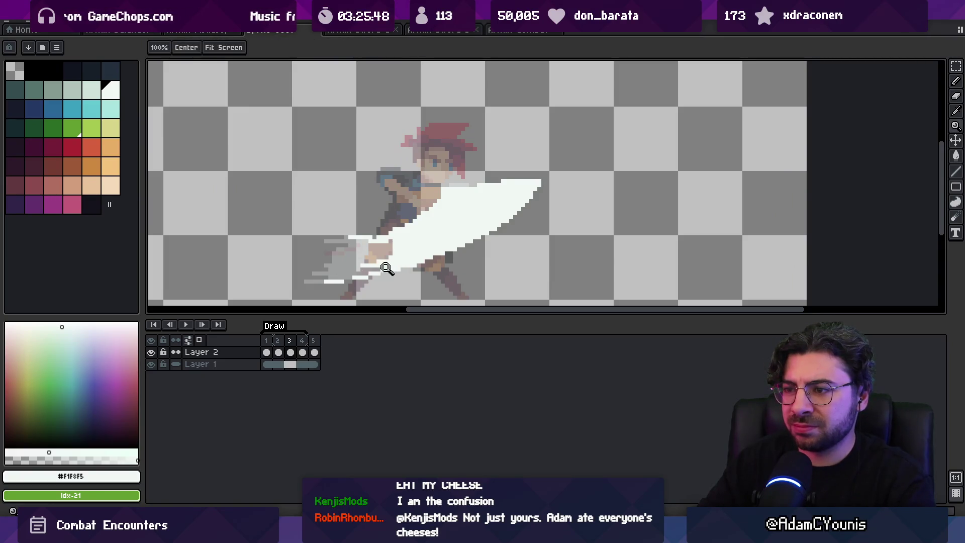
{"action": "scroll", "coordinate": [382, 231], "scroll_direction": "down", "scroll_amount": 2}
{"action": "key", "text": "Right"}
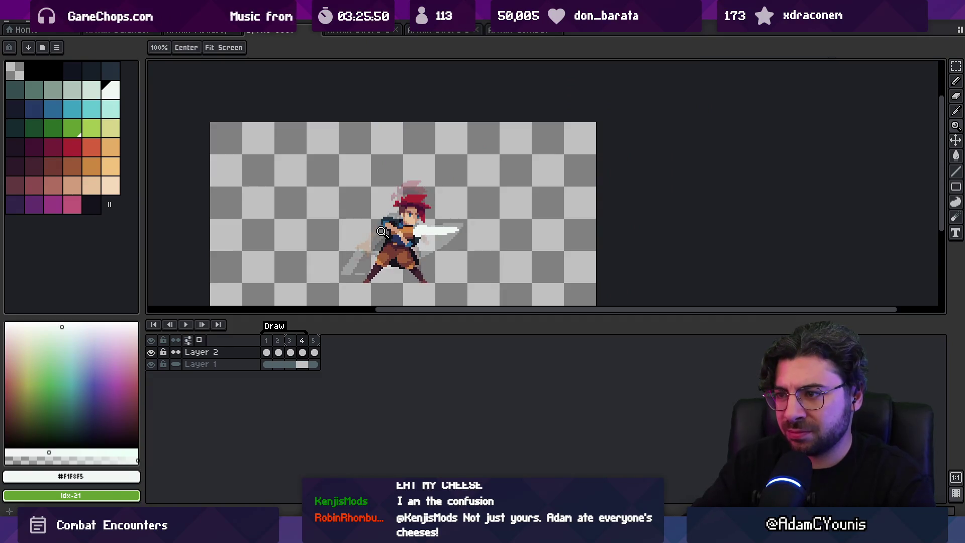
{"action": "key", "text": "alt+n"}
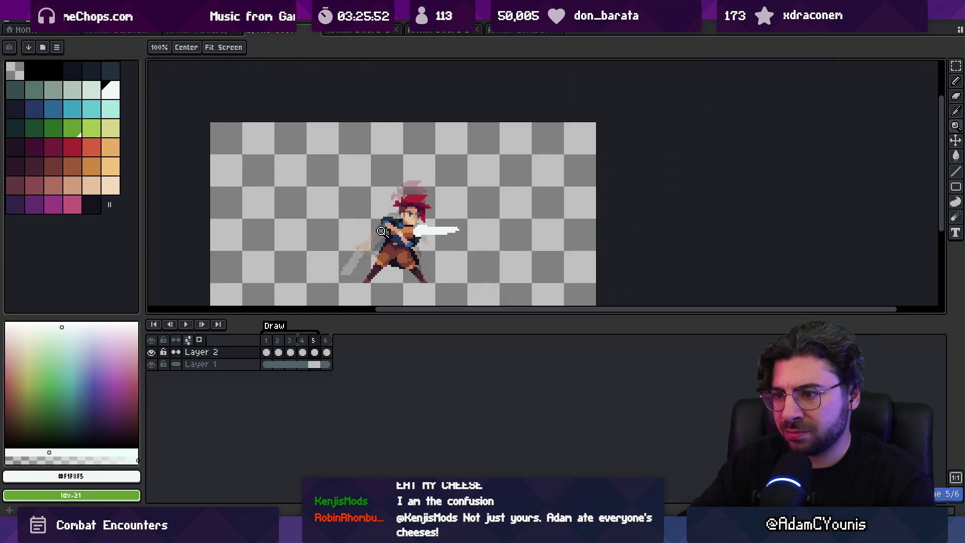
{"action": "left_click", "coordinate": [304, 344]}
Lasso the outstretched sword, rotate it 6° upward, nudge it one pixel, and apply
{"action": "scroll", "coordinate": [443, 223], "scroll_direction": "up", "scroll_amount": 2}
{"action": "key", "text": "m"}
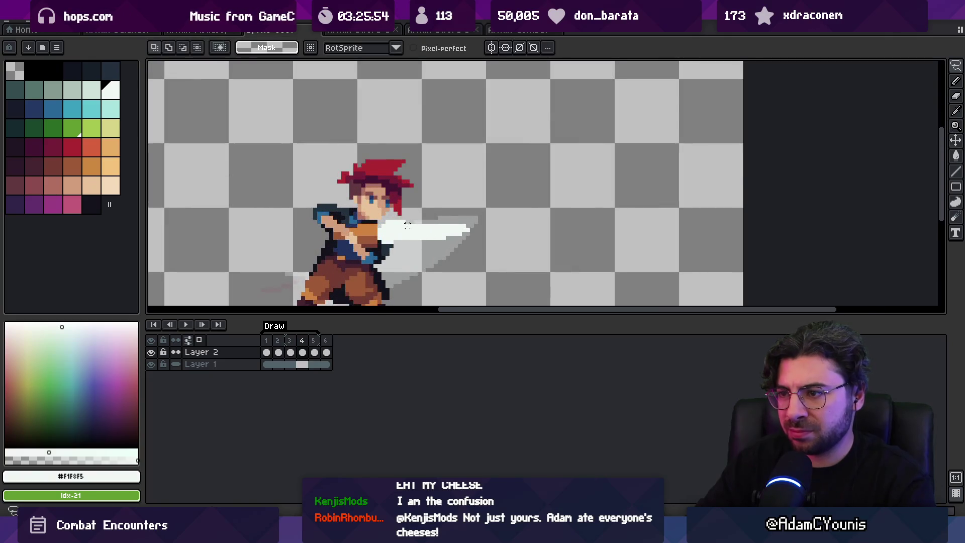
{"action": "left_click_drag", "start_coordinate": [396, 221], "coordinate": [471, 226]}
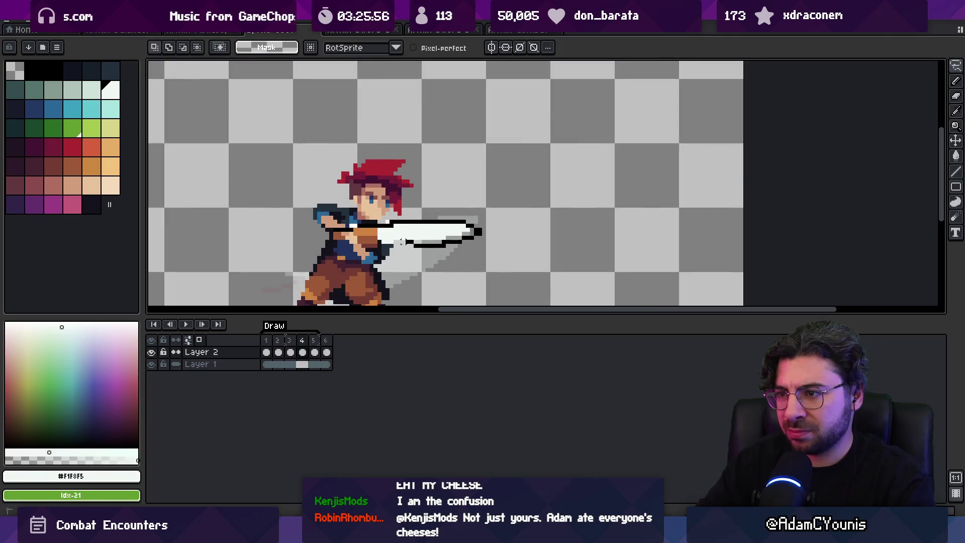
{"action": "left_click_drag", "start_coordinate": [339, 237], "coordinate": [341, 237]}
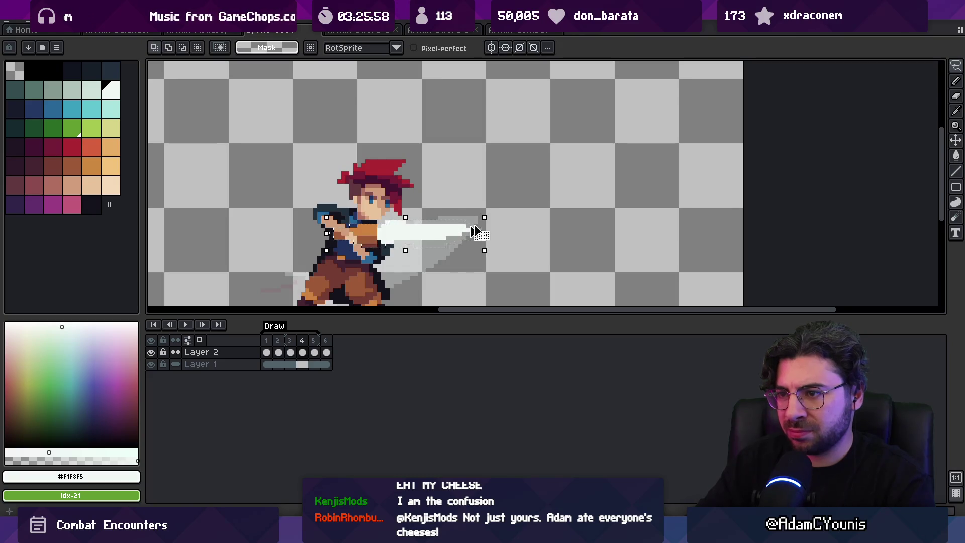
{"action": "left_click_drag", "start_coordinate": [491, 215], "coordinate": [490, 207]}
{"action": "left_click_drag", "start_coordinate": [426, 232], "coordinate": [430, 227]}
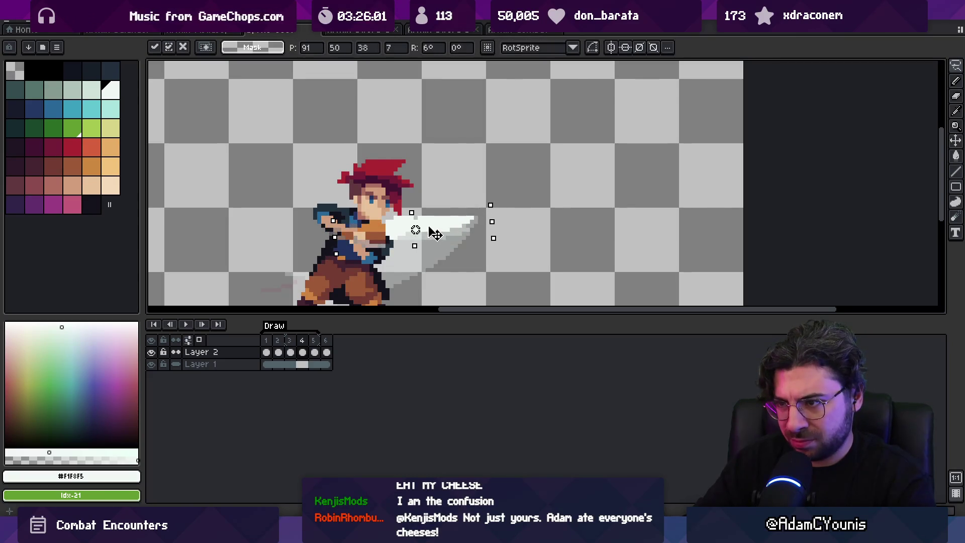
{"action": "key", "text": "Return"}
Repaint the gripping hand using sampled outline, brown and skin colours, then play the animation
{"action": "left_click", "coordinate": [385, 246], "text": "alt"}
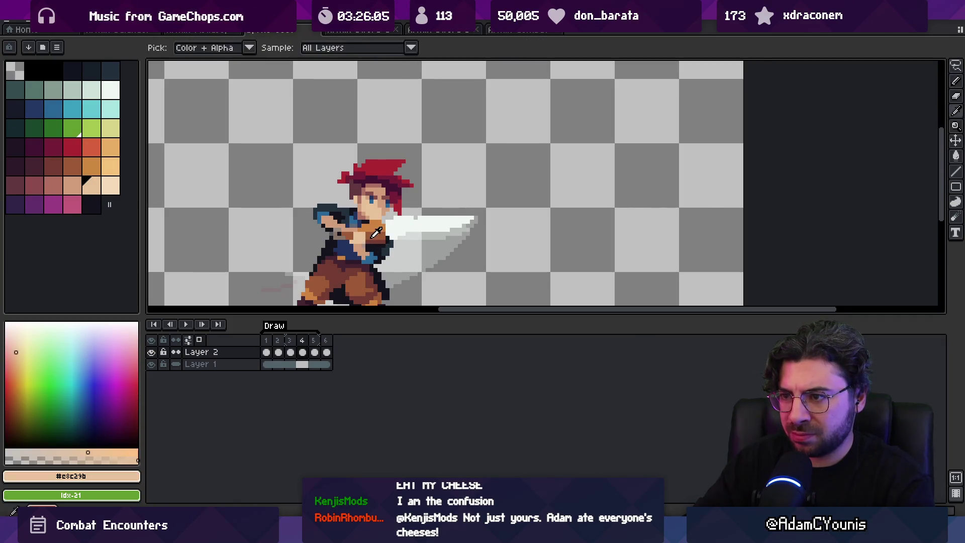
{"action": "left_click", "coordinate": [363, 242], "text": "alt"}
{"action": "left_click", "coordinate": [335, 237], "text": "alt"}
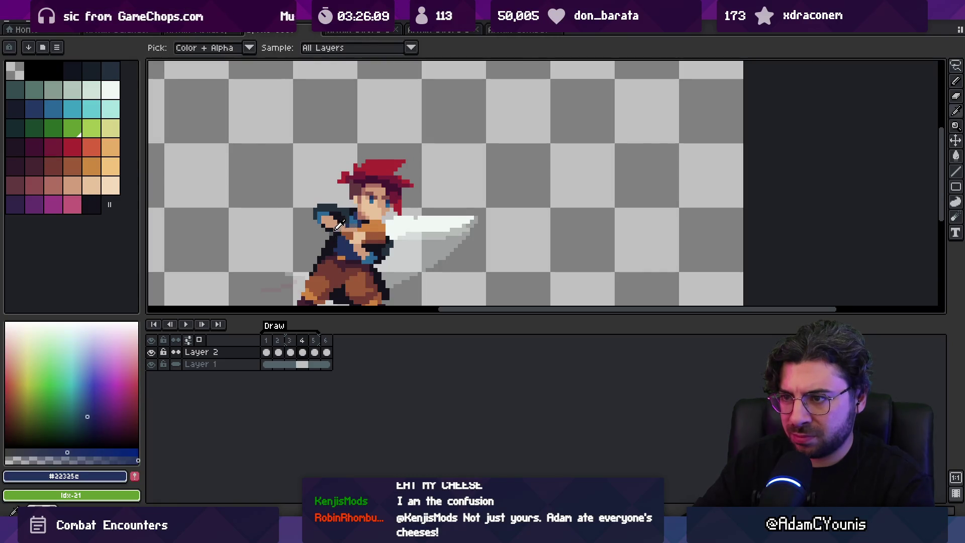
{"action": "left_click", "coordinate": [335, 230], "text": "alt"}
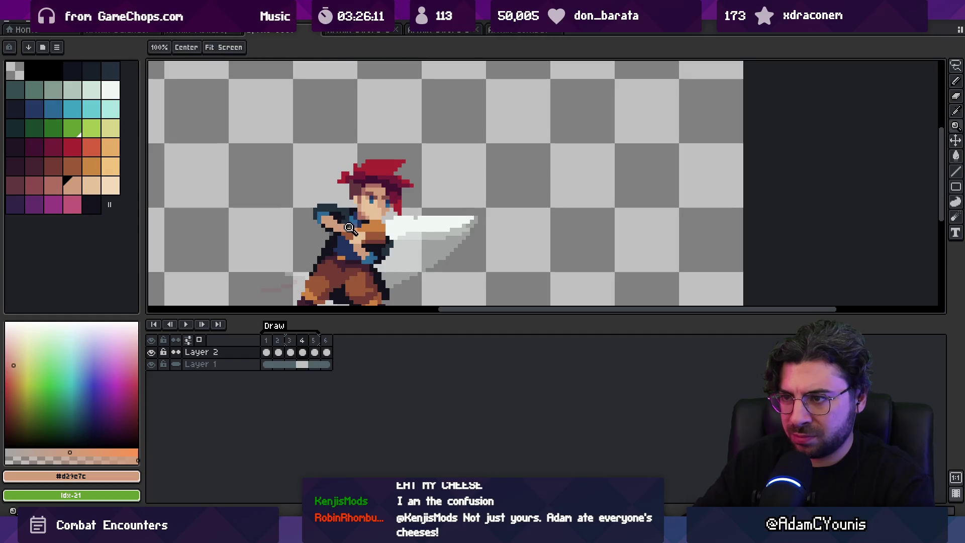
{"action": "scroll", "coordinate": [352, 219], "scroll_direction": "up", "scroll_amount": 1}
{"action": "left_click", "coordinate": [360, 217], "text": "alt"}
{"action": "scroll", "coordinate": [340, 236], "scroll_direction": "down", "scroll_amount": 1}
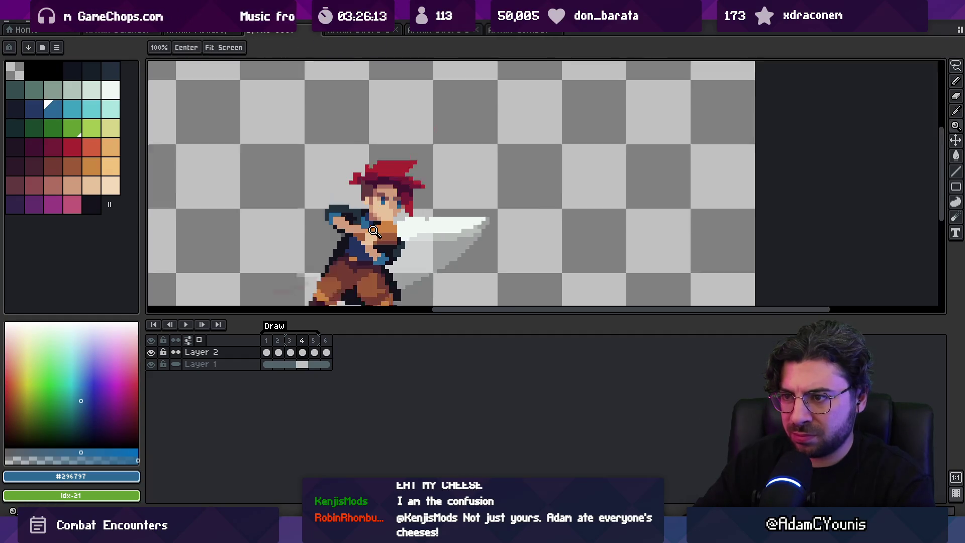
{"action": "key", "text": "z"}
{"action": "scroll", "coordinate": [391, 234], "scroll_direction": "down", "scroll_amount": 3}
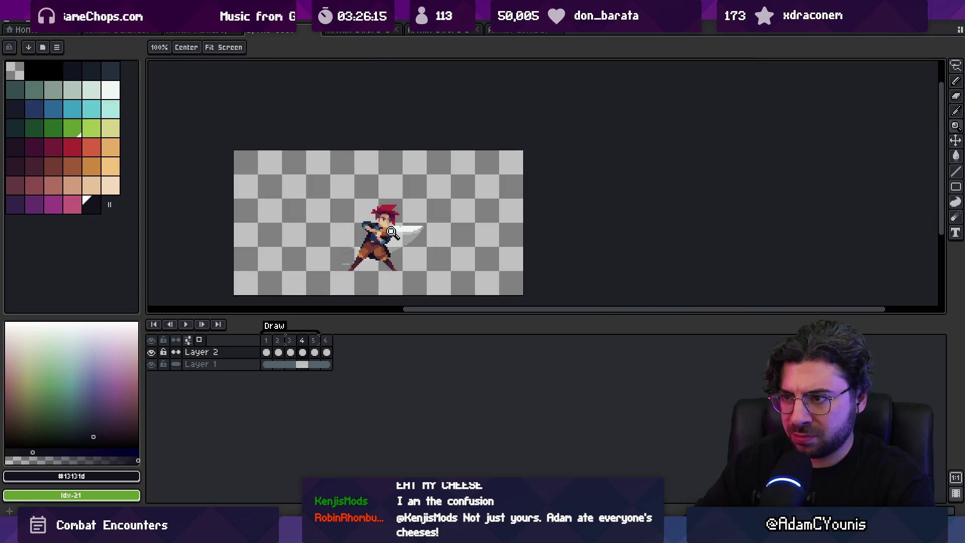
{"action": "key", "text": "Return"}
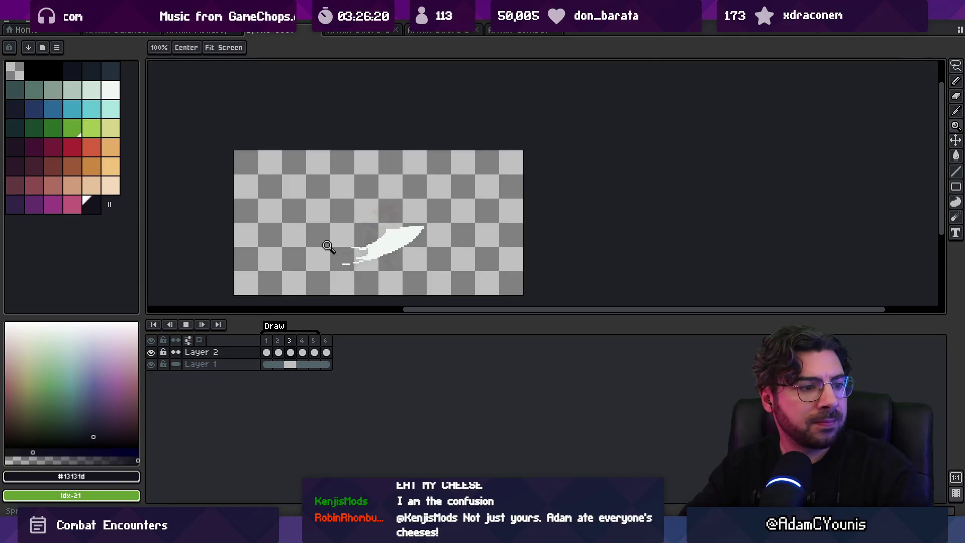
{"action": "key", "text": "Return"}
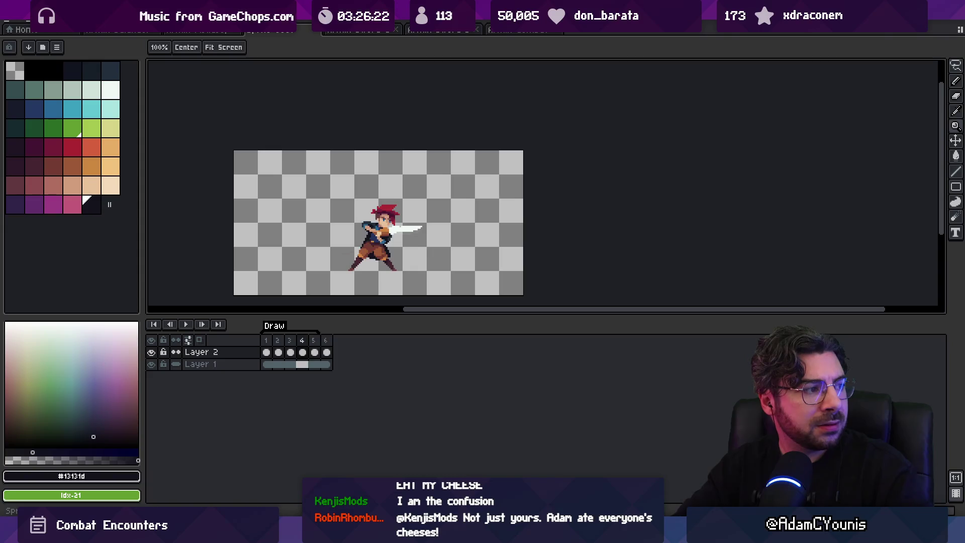
{"action": "key", "text": "Left"}
{"action": "key", "text": "Right"}
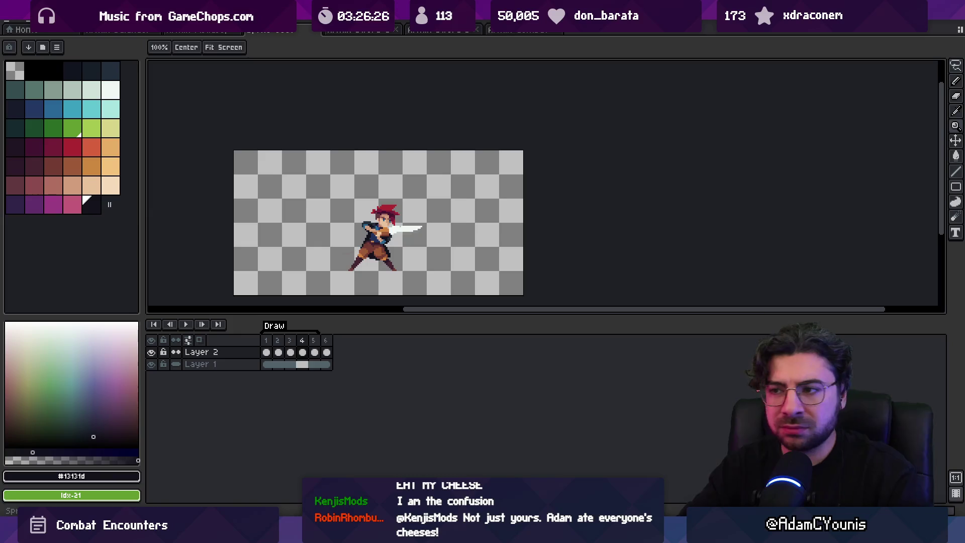
{"action": "scroll", "coordinate": [372, 235], "scroll_direction": "up", "scroll_amount": 3}
{"action": "key", "text": "q"}
{"action": "mouse_move", "coordinate": [339, 157]}
{"action": "left_mouse_down"}
{"action": "mouse_move", "coordinate": [316, 241]}
{"action": "mouse_move", "coordinate": [382, 254]}
{"action": "mouse_move", "coordinate": [513, 241]}
{"action": "mouse_move", "coordinate": [427, 93]}
{"action": "left_mouse_up"}
{"action": "key", "text": "ctrl+d"}
{"action": "key", "text": "i"}
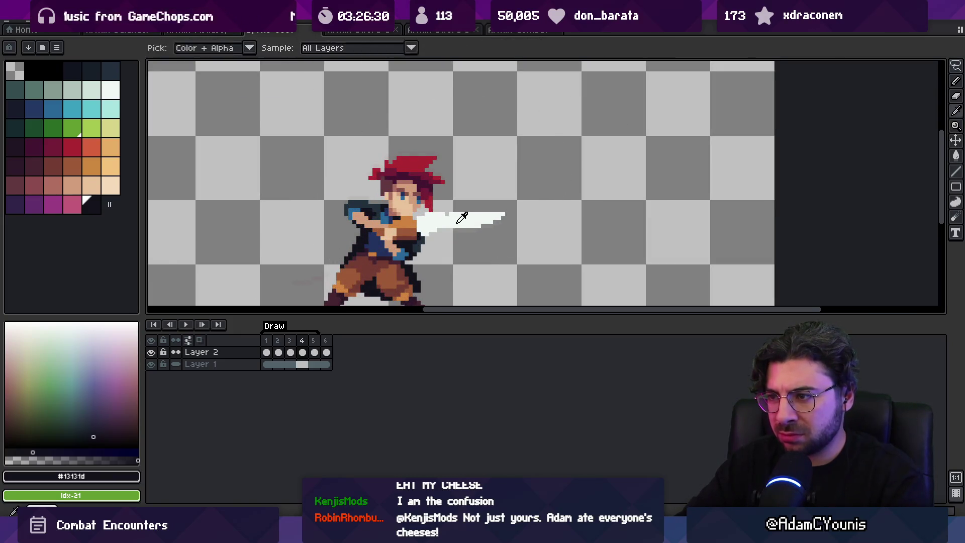
Sample the blade's white, reshape the sword blade with pencil and eraser, then zoom out and play
{"action": "left_click", "coordinate": [458, 222], "text": "alt"}
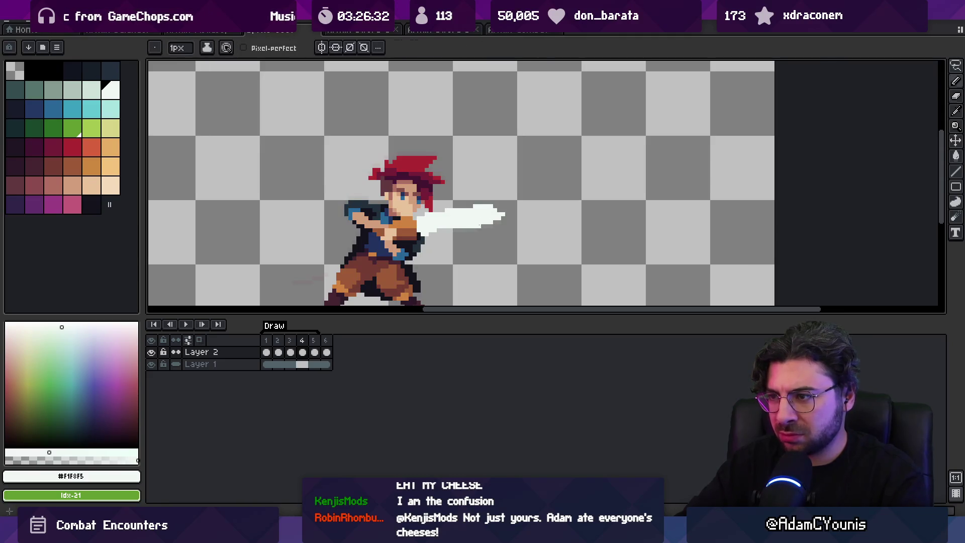
{"action": "key", "text": "e"}
{"action": "key", "text": "b"}
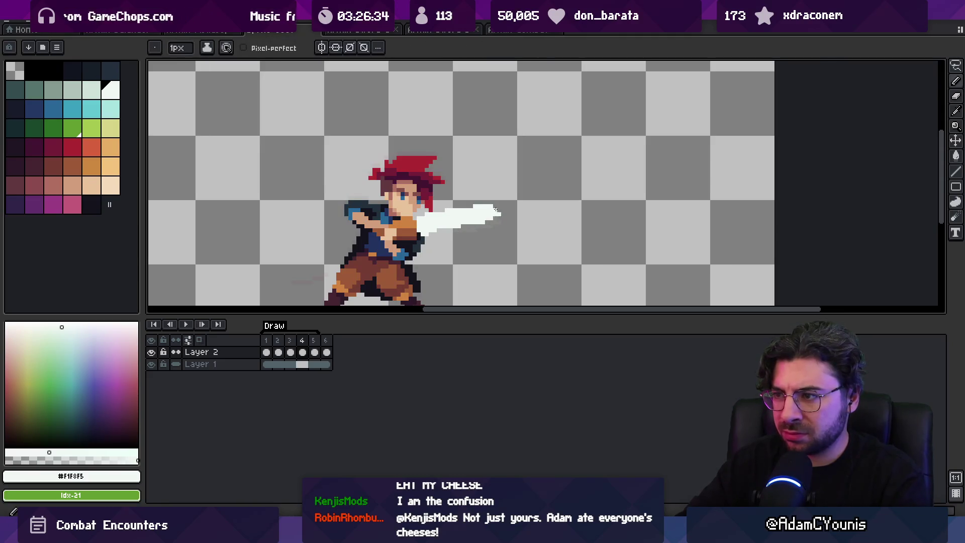
{"action": "key", "text": "e"}
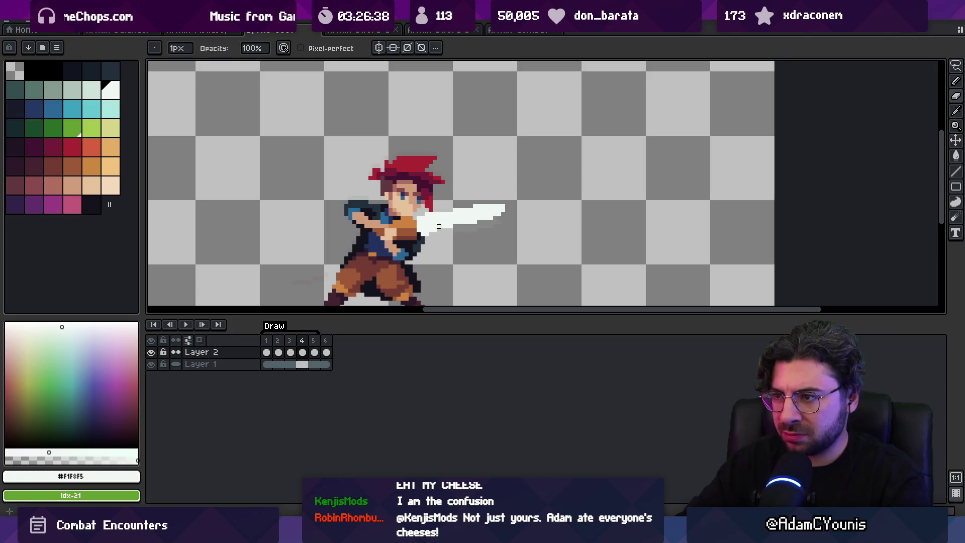
{"action": "key", "text": "z"}
{"action": "scroll", "coordinate": [427, 160], "scroll_direction": "down", "scroll_amount": 3}
{"action": "key", "text": "Return"}
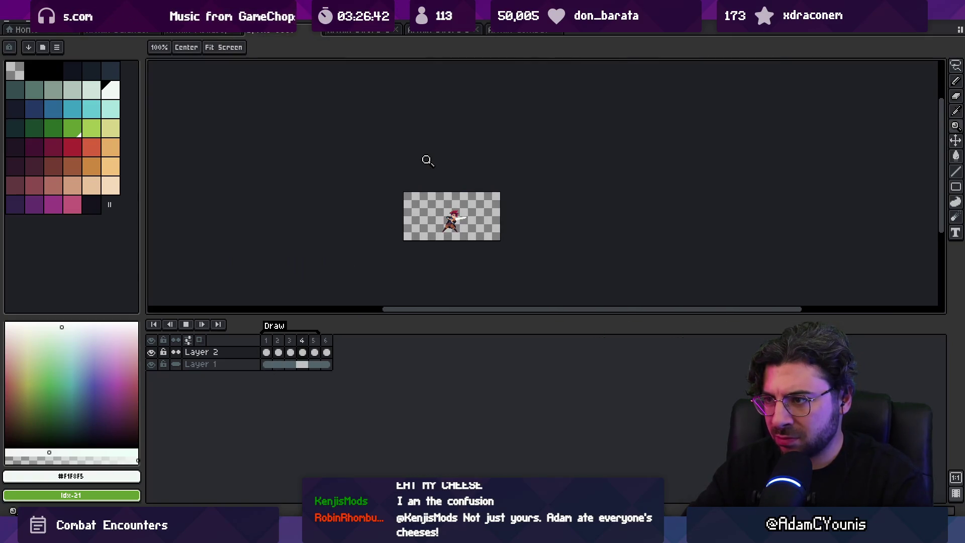
Stop playback on frame 4's sword-out pose, zooming in and back out to inspect it
{"action": "key", "text": "Return"}
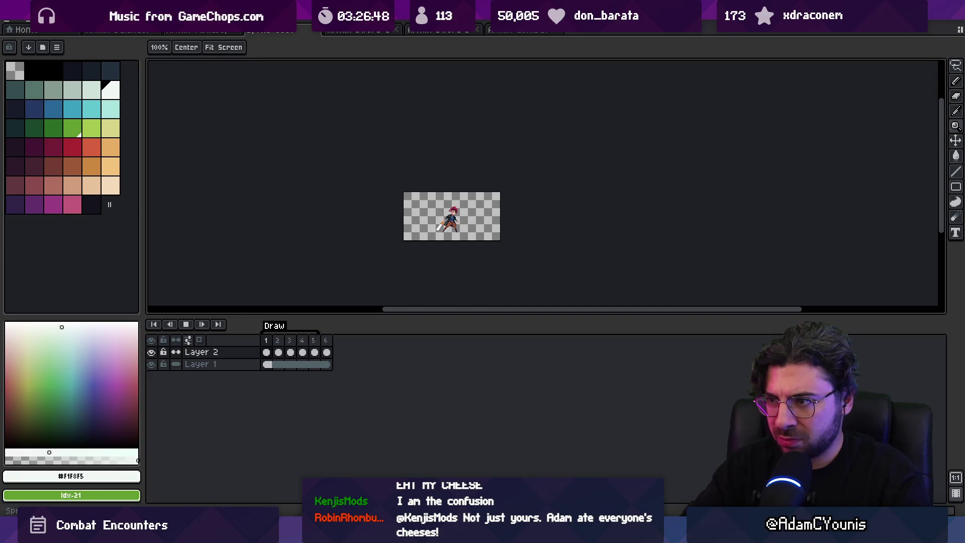
{"action": "scroll", "coordinate": [447, 217], "scroll_direction": "up", "scroll_amount": 5}
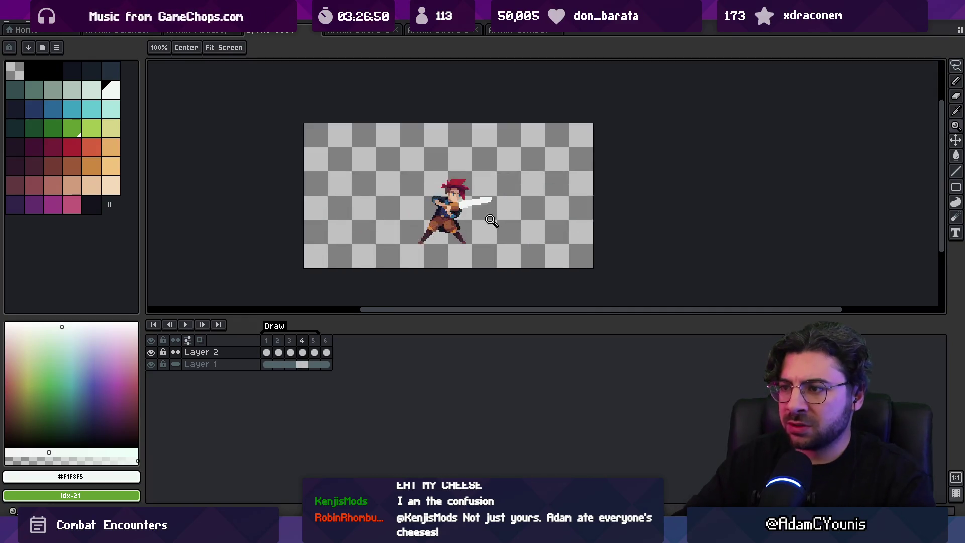
{"action": "key", "text": "b"}
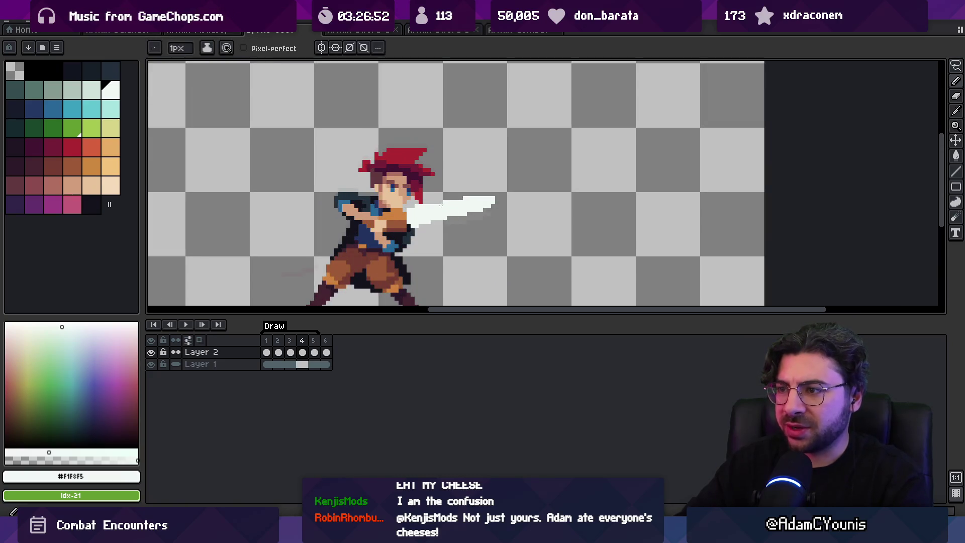
{"action": "key", "text": "z"}
{"action": "scroll", "coordinate": [482, 201], "scroll_direction": "down", "scroll_amount": 2}
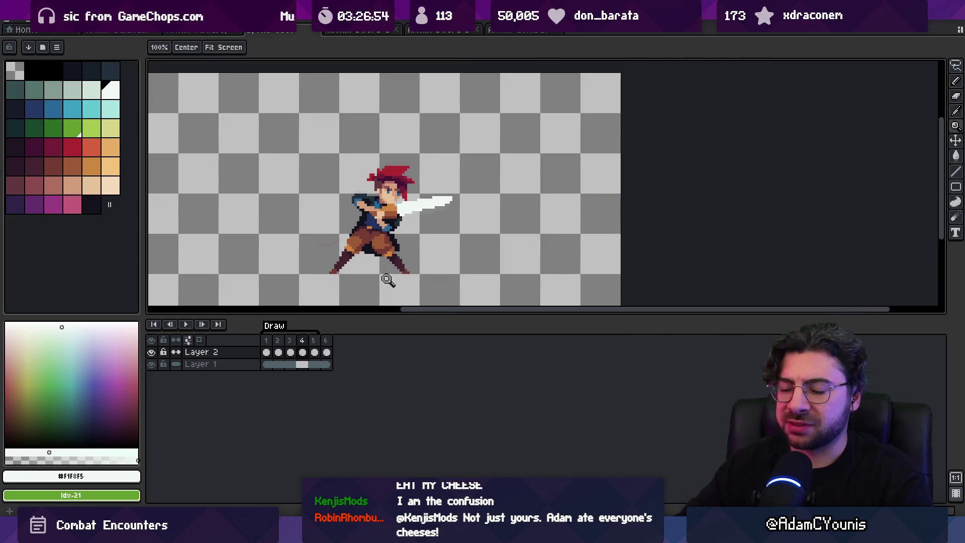
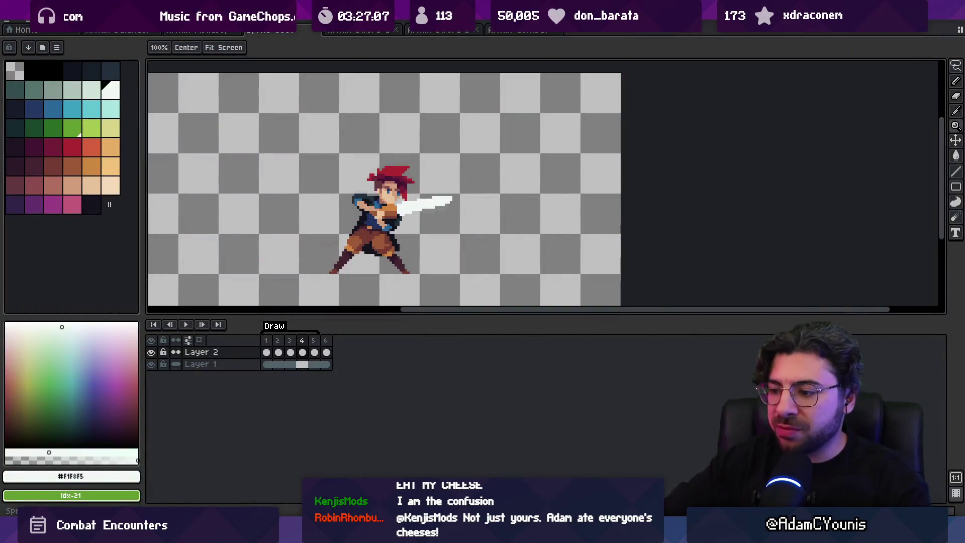
Bring up the Executor vs Bell Bearing Hunter video and step through it frame by frame
{"action": "mouse_move", "coordinate": [505, 534]}
{"action": "left_click", "coordinate": [546, 460]}
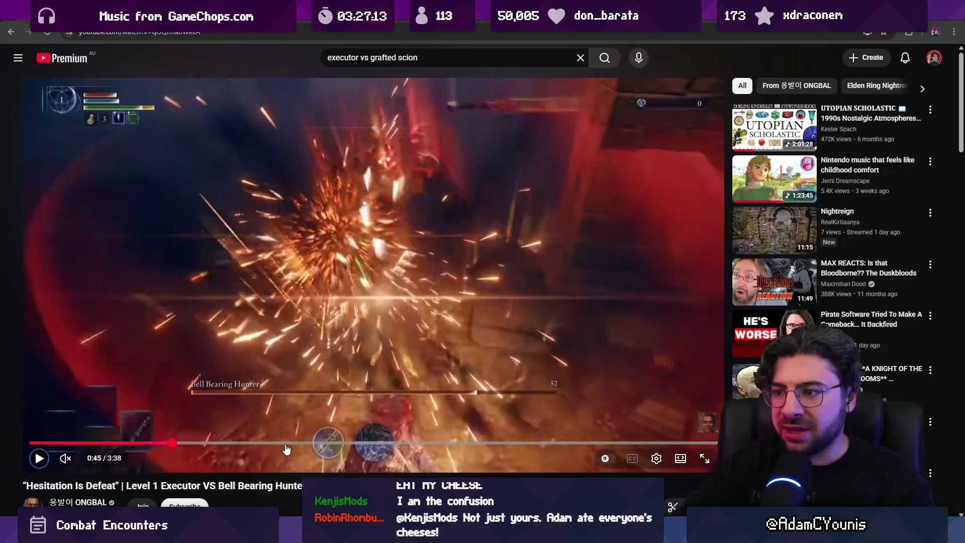
{"action": "key", "text": "comma"}
{"action": "key", "text": "comma"}
{"action": "key", "text": "comma"}
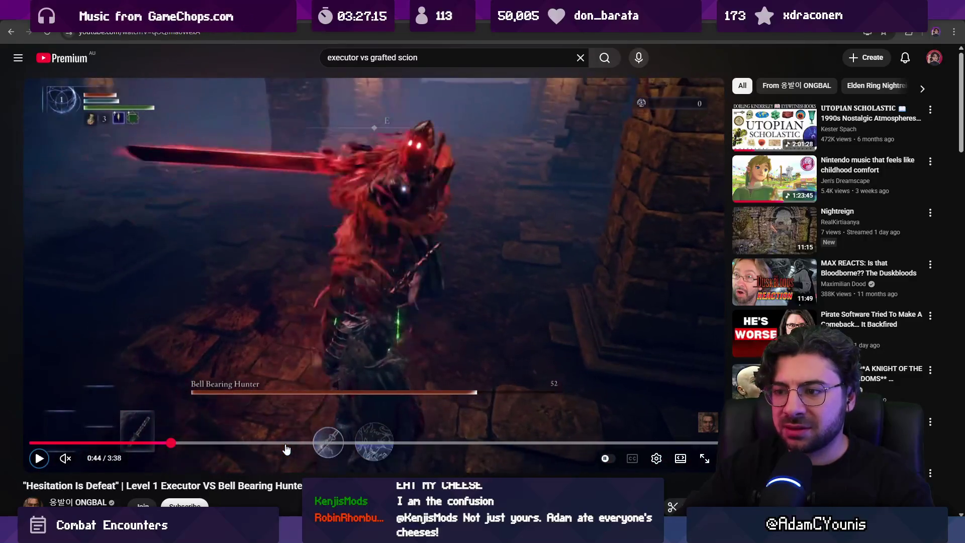
{"action": "key", "text": "period"}
{"action": "key", "text": "period"}
{"action": "key", "text": "period"}
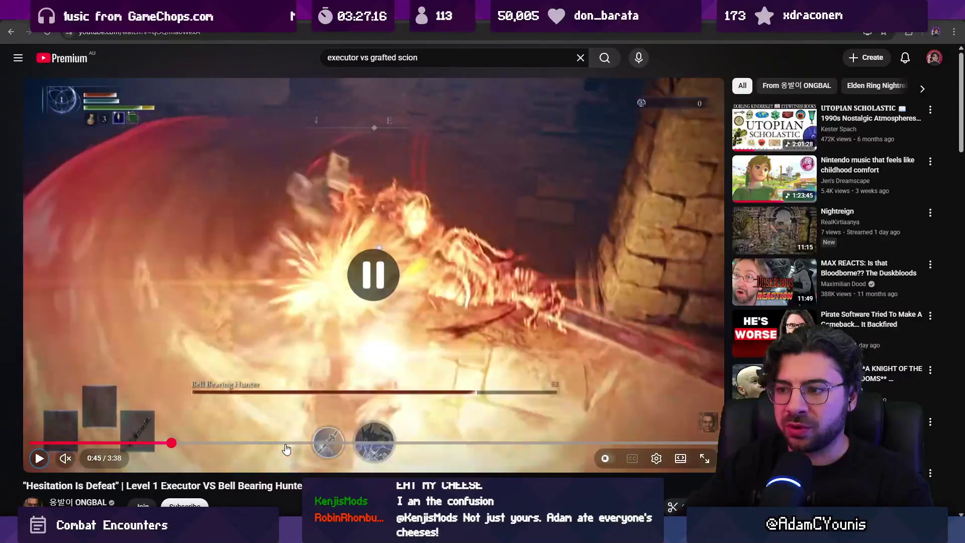
{"action": "key", "text": "period"}
{"action": "key", "text": "period"}
{"action": "key", "text": "period"}
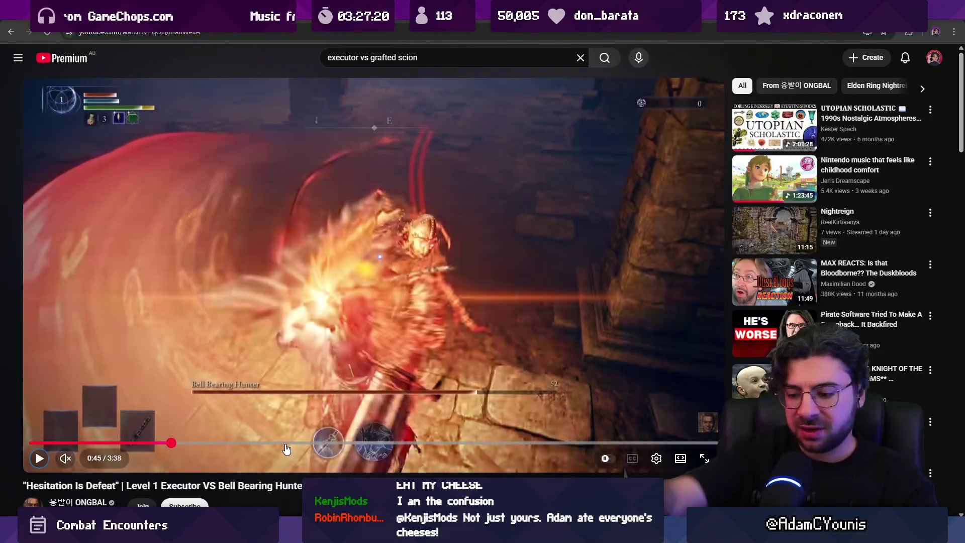
{"action": "key", "text": "period"}
{"action": "key", "text": "period"}
{"action": "key", "text": "period"}
{"action": "key", "text": "period"}
{"action": "key", "text": "period"}
{"action": "key", "text": "period"}
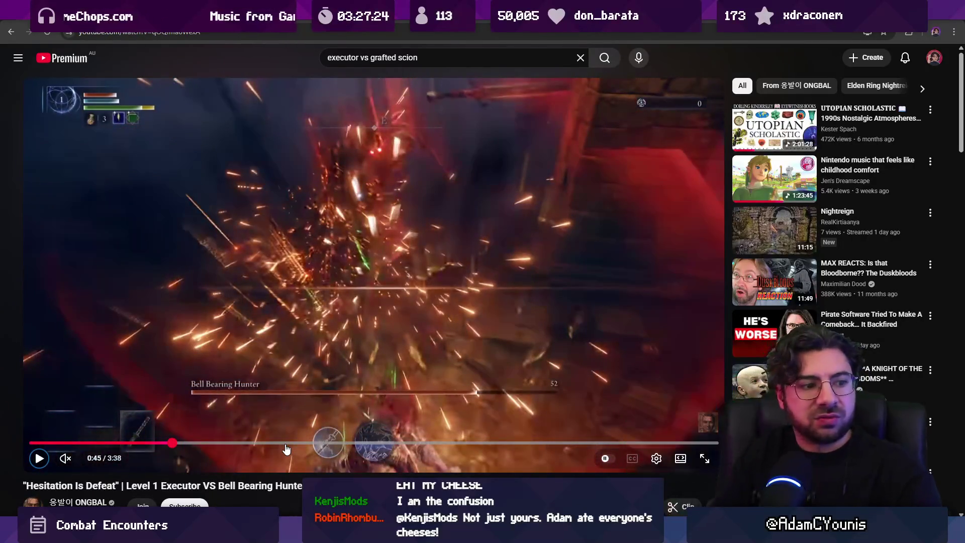
Seek through the fight to around 1:56 and pause on the boss's sword swing
{"action": "left_click", "coordinate": [131, 443]}
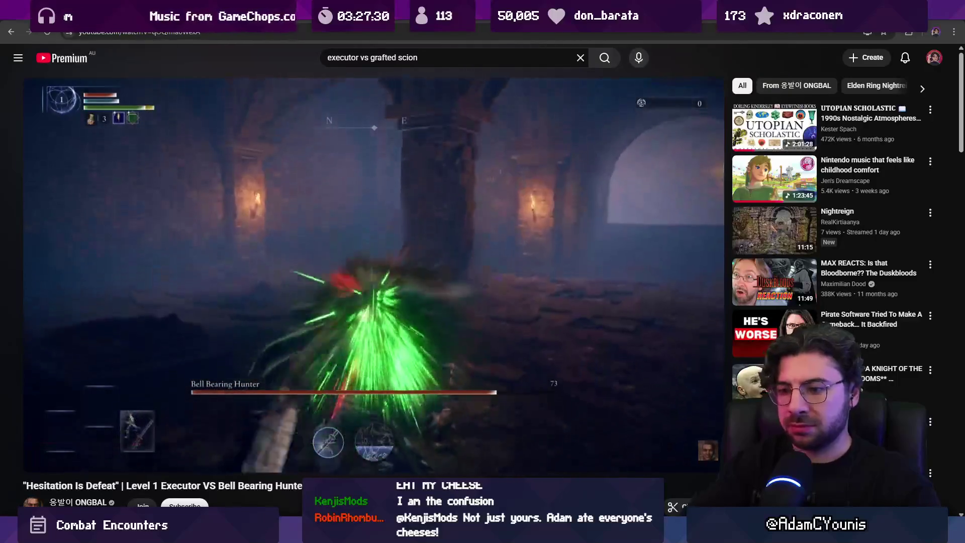
{"action": "left_click", "coordinate": [352, 442]}
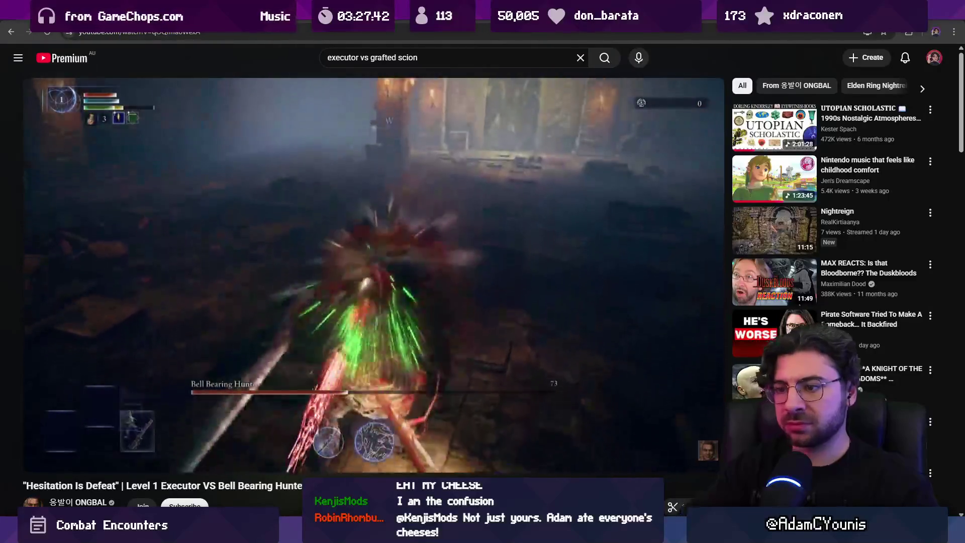
{"action": "left_click_drag", "start_coordinate": [406, 445], "coordinate": [423, 447]}
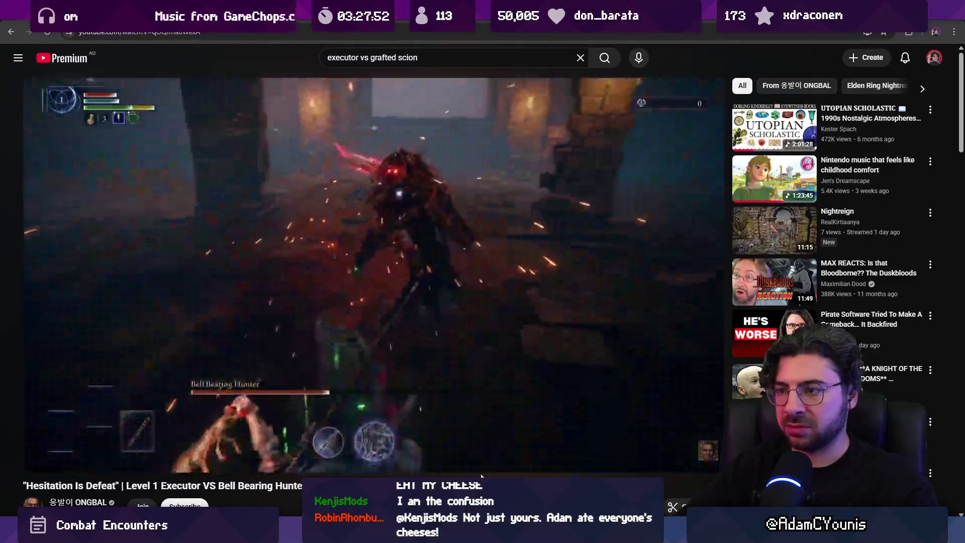
{"action": "left_click", "coordinate": [466, 381]}
Back in Aseprite, scrub frames 1–5 to review the existing sword poses
{"action": "key", "text": "alt+Tab"}
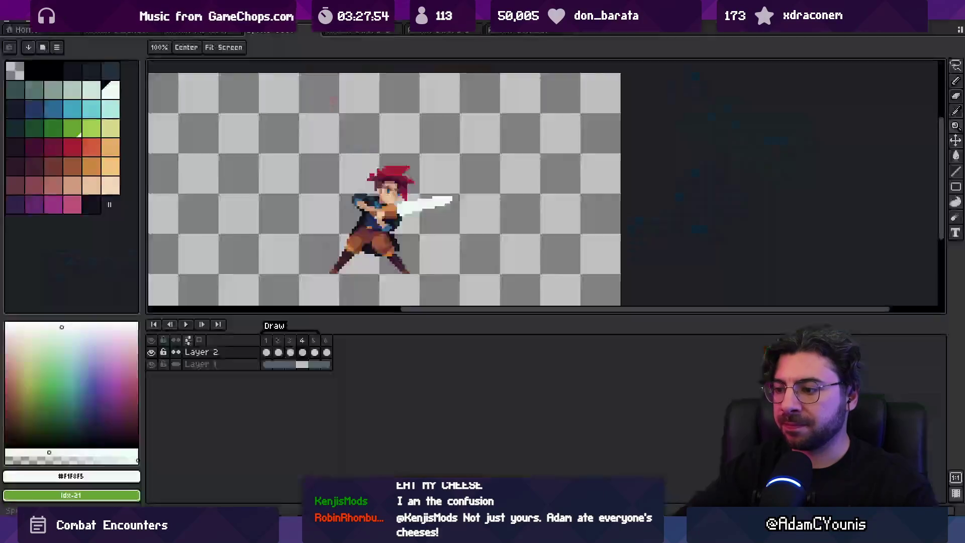
{"action": "left_click_drag", "start_coordinate": [266, 341], "coordinate": [309, 346]}
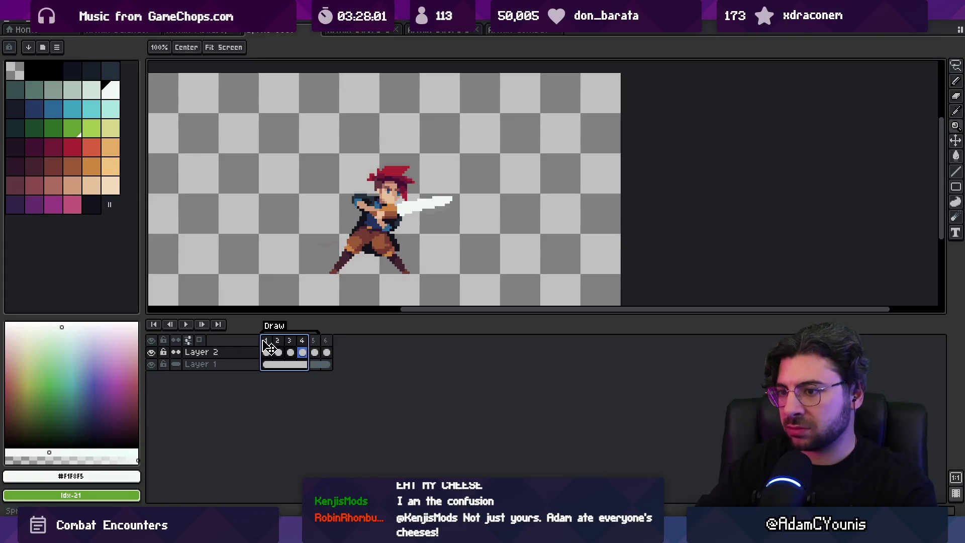
{"action": "left_click", "coordinate": [316, 343]}
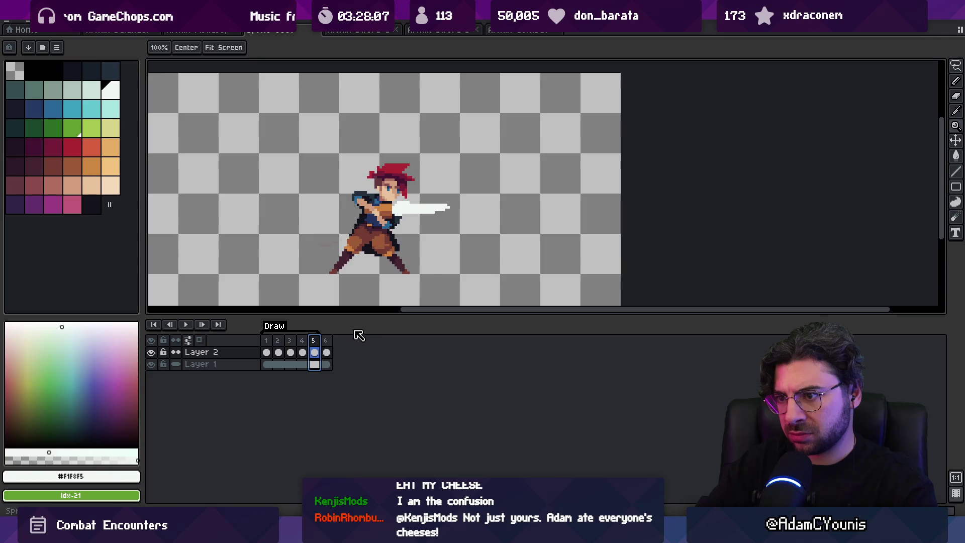
Clear frame 6's cel on Layer 2, add empty frames up to 10, and select frames 6–10
{"action": "left_click", "coordinate": [328, 342]}
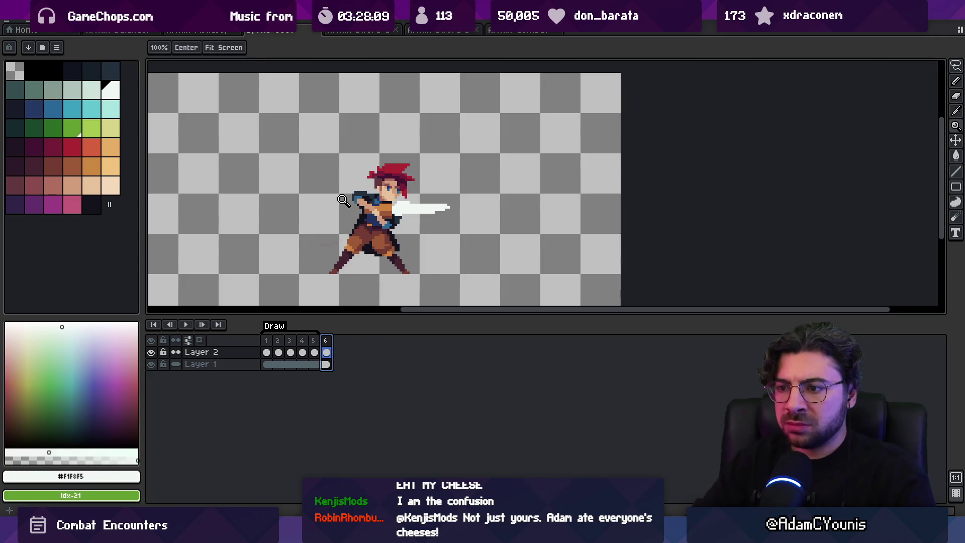
{"action": "left_click", "coordinate": [328, 352]}
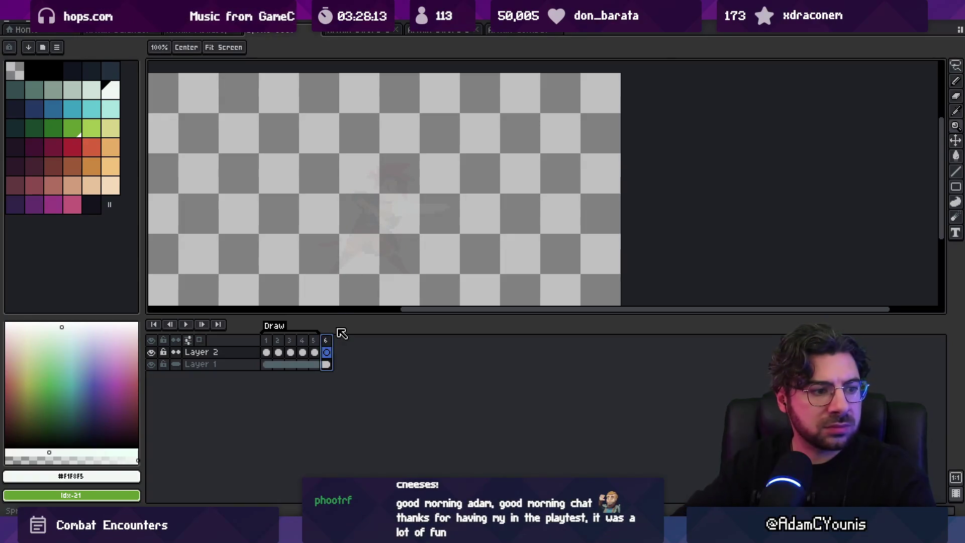
{"action": "key", "text": "alt+n"}
{"action": "key", "text": "alt+n"}
{"action": "key", "text": "alt+n"}
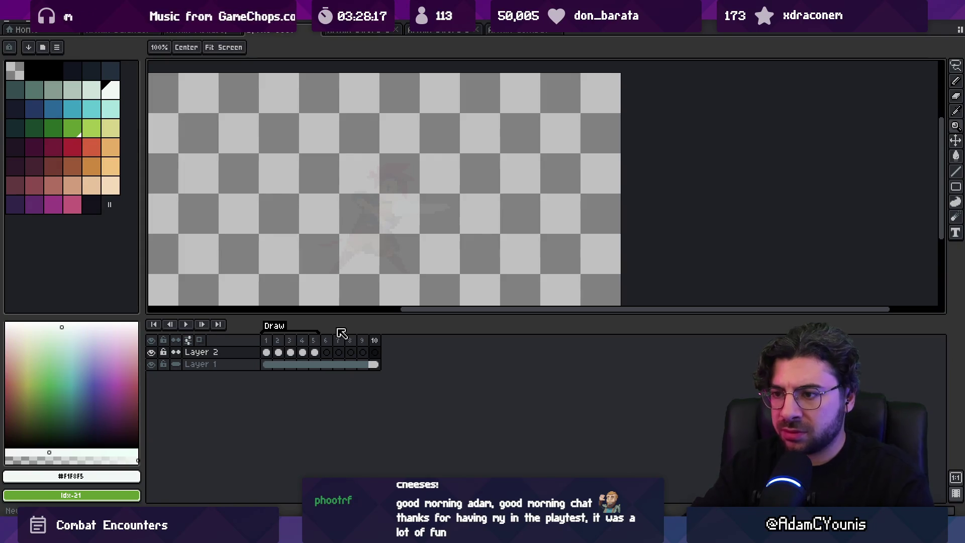
{"action": "mouse_move", "coordinate": [329, 358]}
{"action": "left_mouse_down"}
{"action": "mouse_move", "coordinate": [327, 346]}
{"action": "mouse_move", "coordinate": [378, 342]}
{"action": "mouse_move", "coordinate": [375, 349]}
{"action": "left_mouse_up"}
Create a new tag named 'Guard1' spanning the selected frames 6–10
{"action": "right_click", "coordinate": [375, 349]}
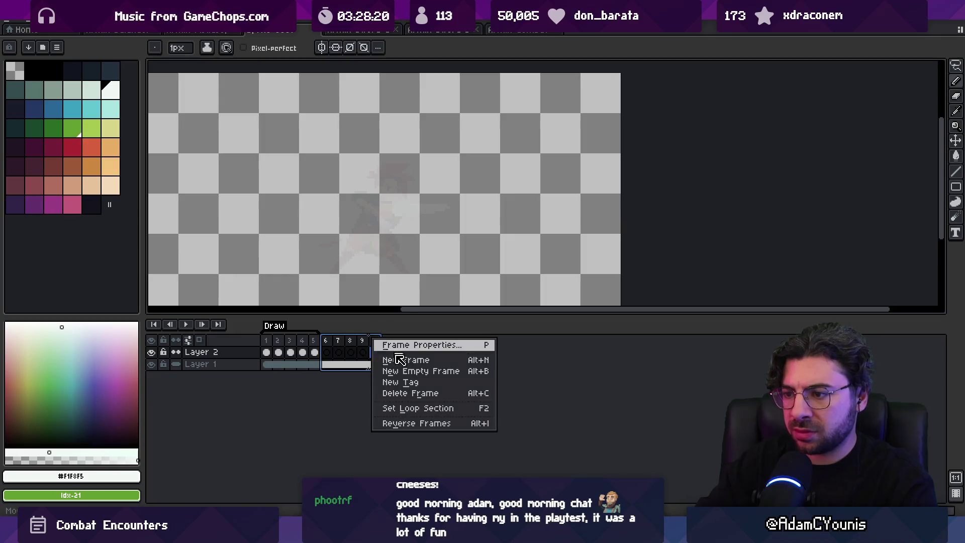
{"action": "left_click", "coordinate": [402, 380]}
{"action": "type", "text": "1"}
{"action": "key", "text": "Return"}
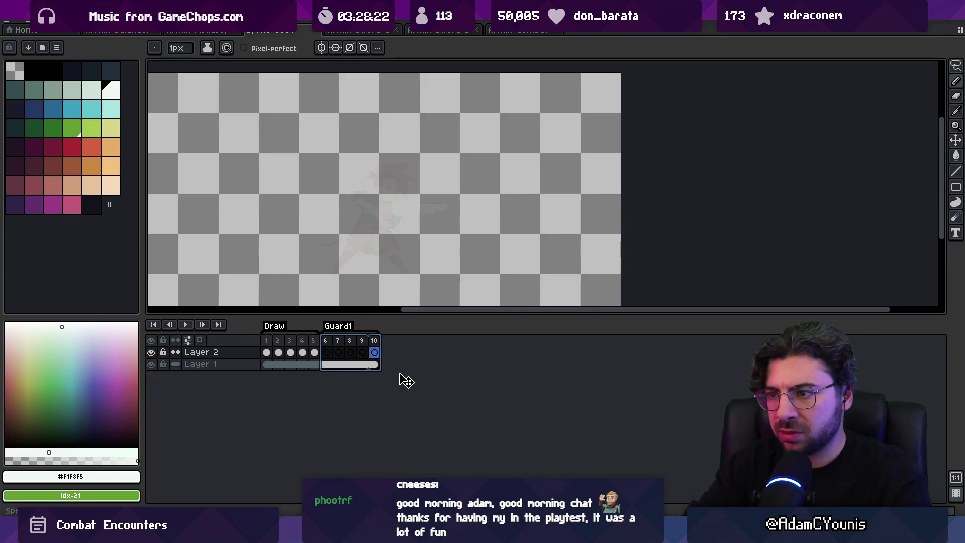
Raise Layer 1's opacity from 6% to 20%, then undo and redo the recent changes
{"action": "double_click", "coordinate": [201, 364]}
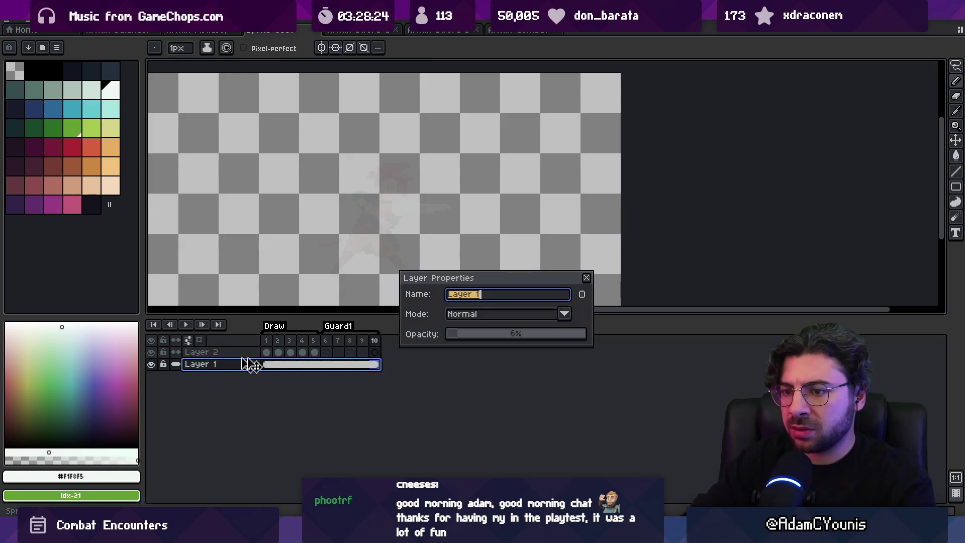
{"action": "left_click_drag", "start_coordinate": [509, 343], "coordinate": [476, 340]}
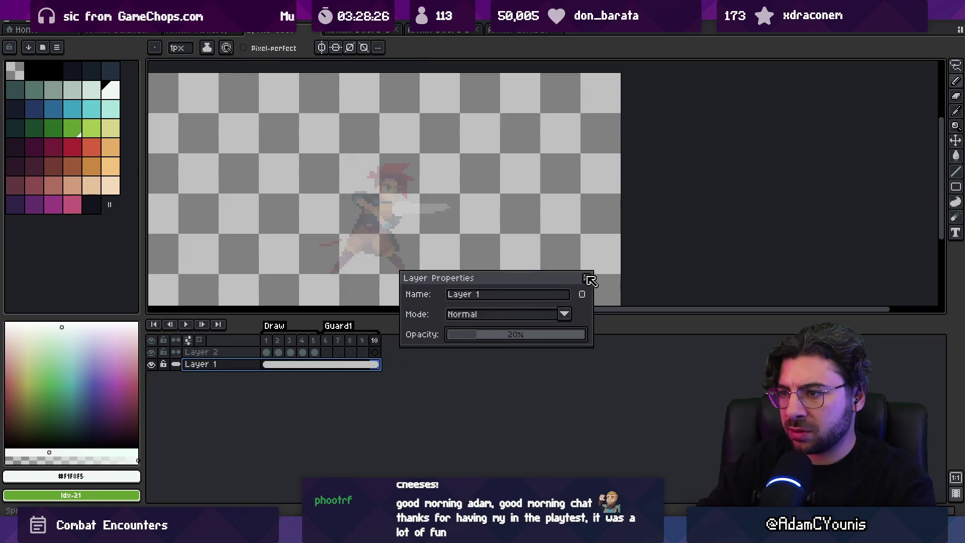
{"action": "left_click", "coordinate": [587, 279]}
{"action": "key", "text": "ctrl+z"}
{"action": "key", "text": "ctrl+z"}
{"action": "key", "text": "ctrl+z"}
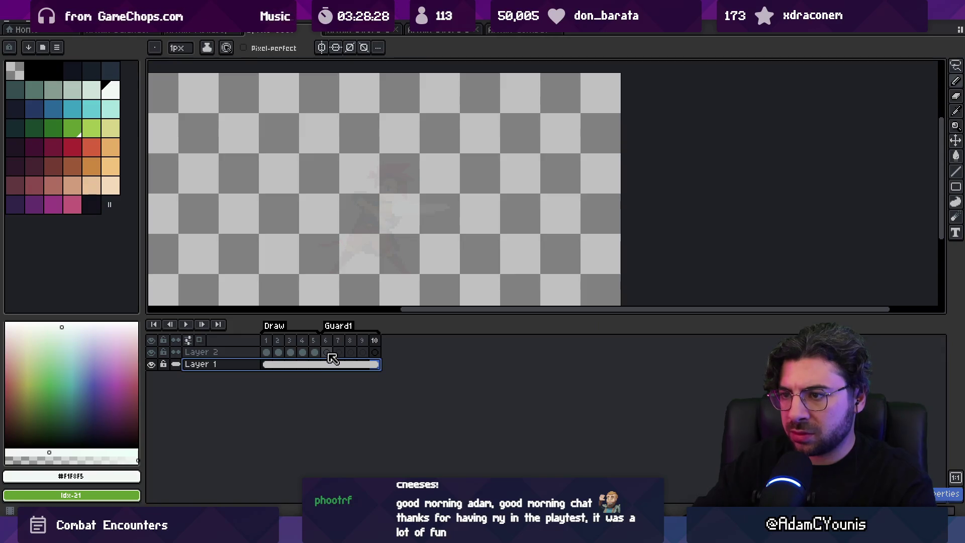
{"action": "key", "text": "ctrl+z"}
{"action": "key", "text": "ctrl+z"}
{"action": "key", "text": "ctrl+z"}
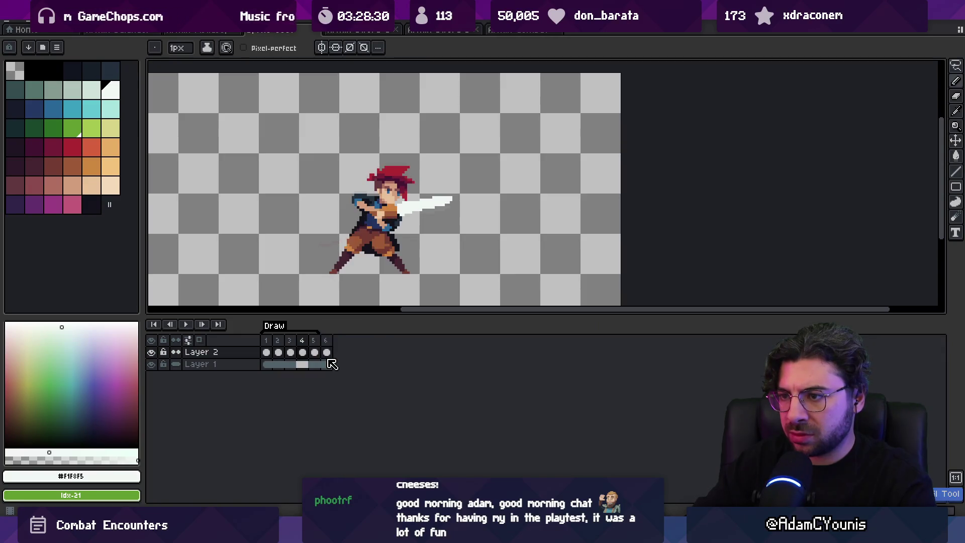
{"action": "key", "text": "ctrl+y"}
{"action": "key", "text": "ctrl+y"}
{"action": "key", "text": "ctrl+y"}
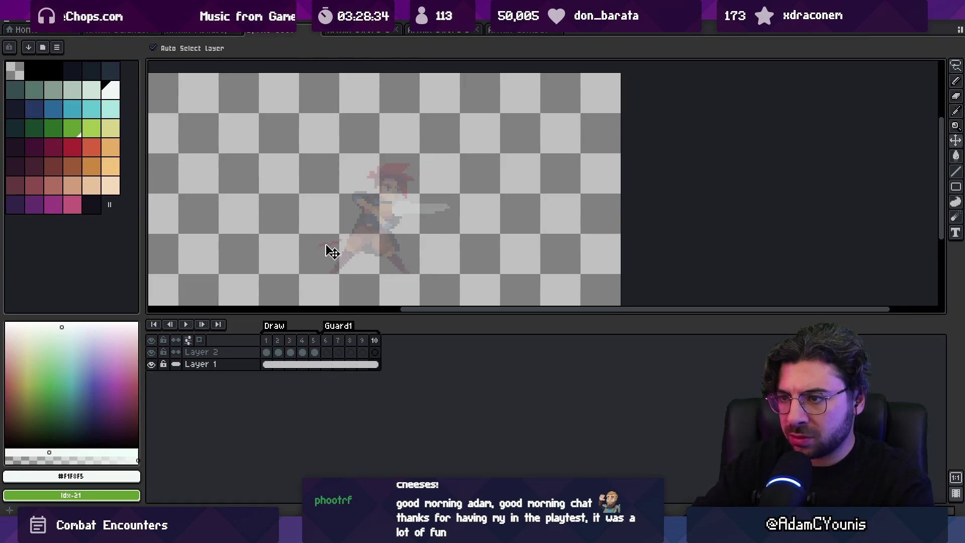
Select Layer 2's frame 6 cel and get the Pencil ready for drawing
{"action": "key", "text": "b"}
{"action": "left_click", "coordinate": [319, 355]}
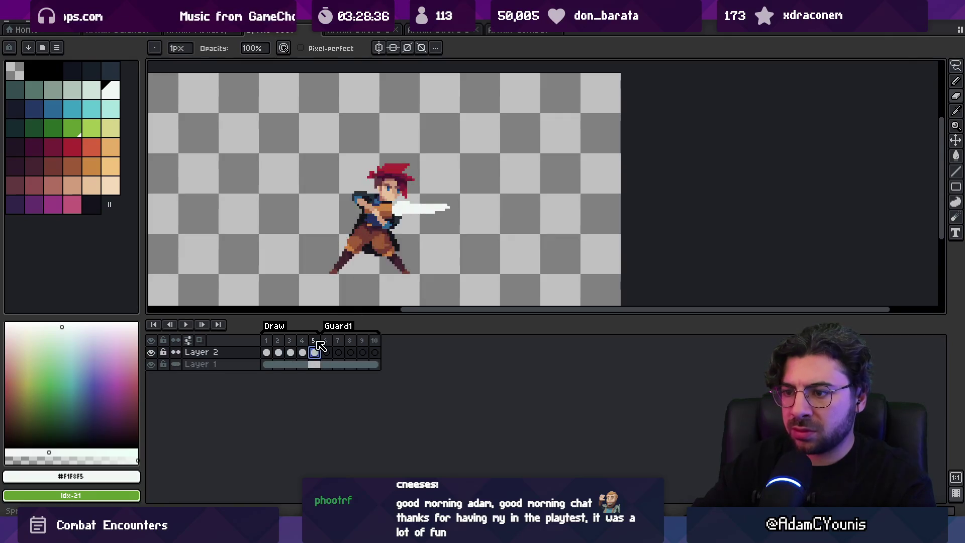
{"action": "key", "text": "v"}
{"action": "left_click", "coordinate": [331, 337]}
{"action": "key", "text": "b"}
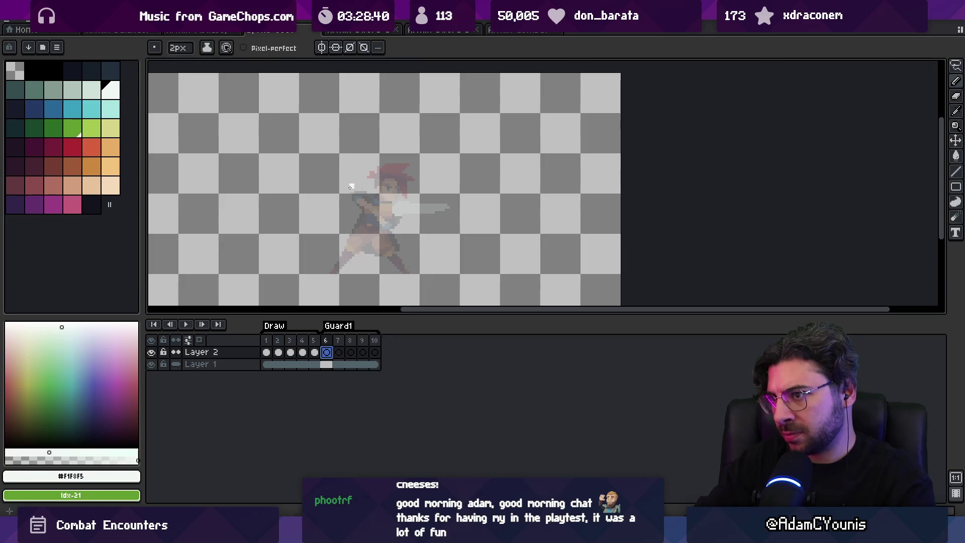
On frame 6, replace a long white sword stroke with a shorter, thicker diagonal line
{"action": "left_click_drag", "start_coordinate": [374, 202], "coordinate": [415, 208]}
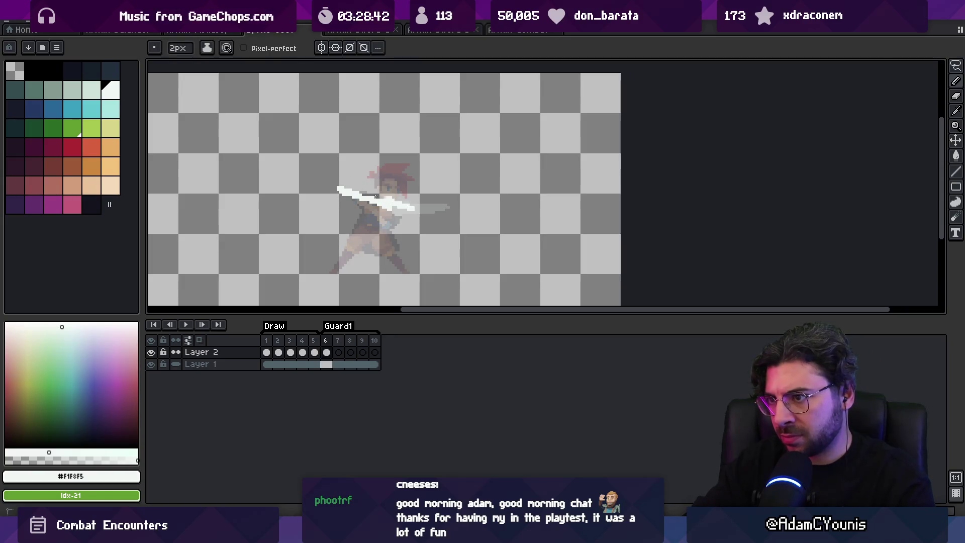
{"action": "key", "text": "b"}
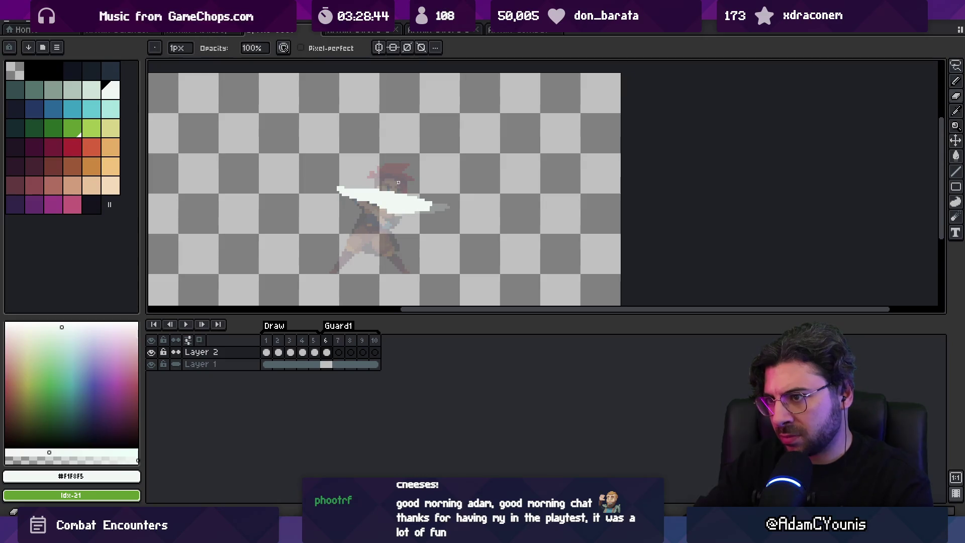
{"action": "key", "text": "e"}
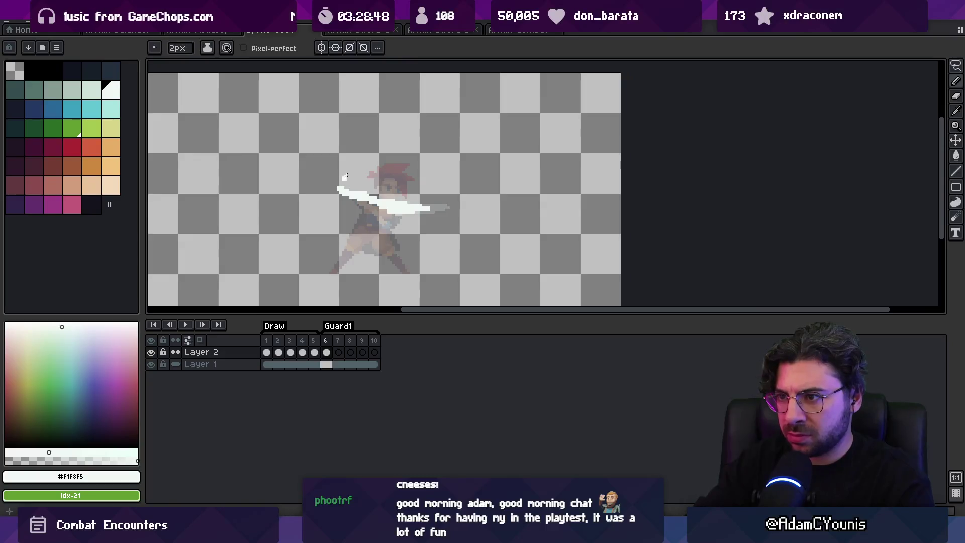
{"action": "key", "text": "ctrl+z"}
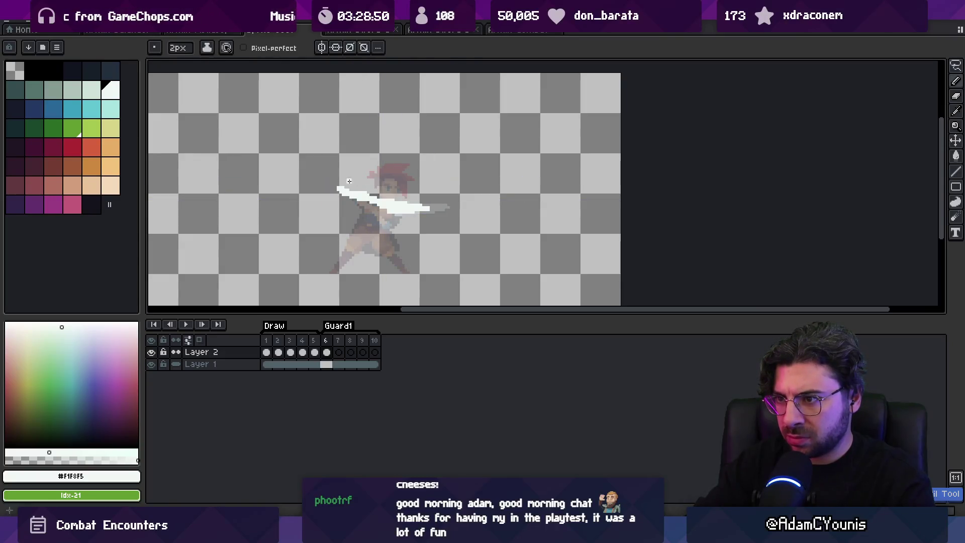
{"action": "left_click_drag", "start_coordinate": [337, 205], "coordinate": [356, 162]}
{"action": "key", "text": "b"}
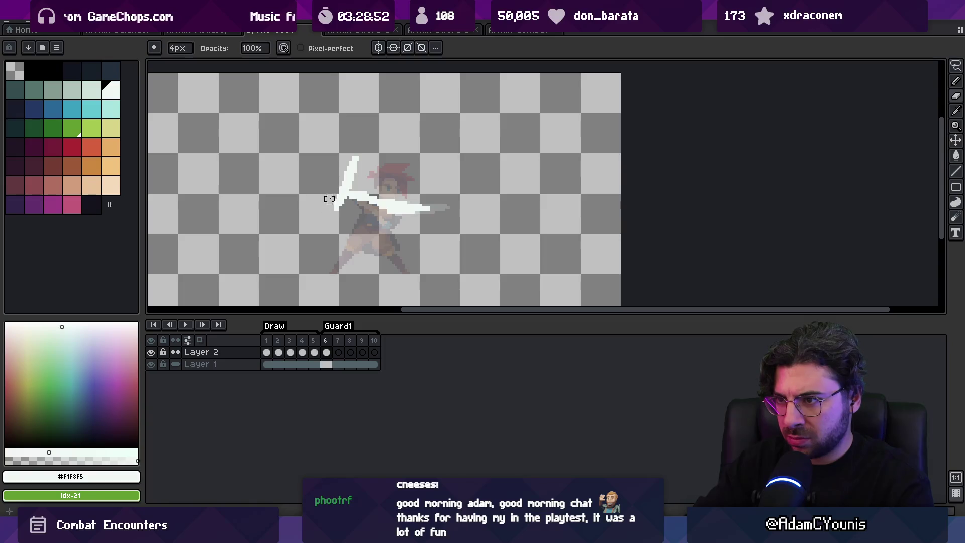
{"action": "key", "text": "e"}
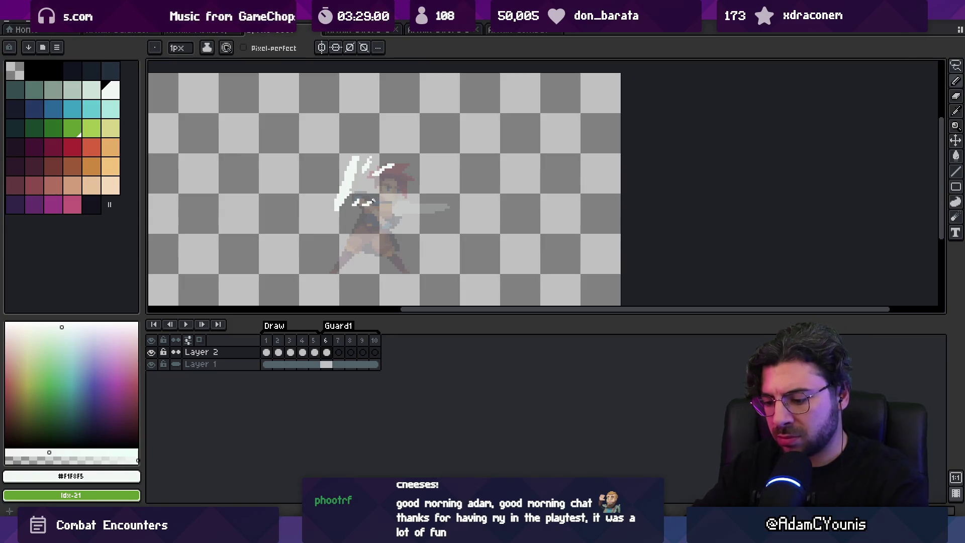
Step forward through frames 7–10, removing the strokes on frame 7
{"action": "key", "text": "Right"}
{"action": "key", "text": "Delete"}
{"action": "key", "text": "b"}
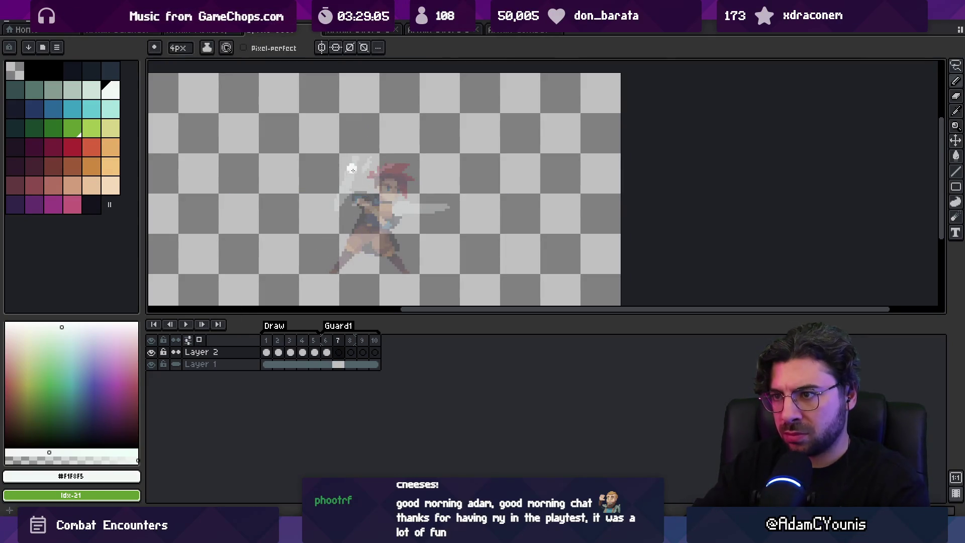
{"action": "key", "text": "Right"}
{"action": "key", "text": "Right"}
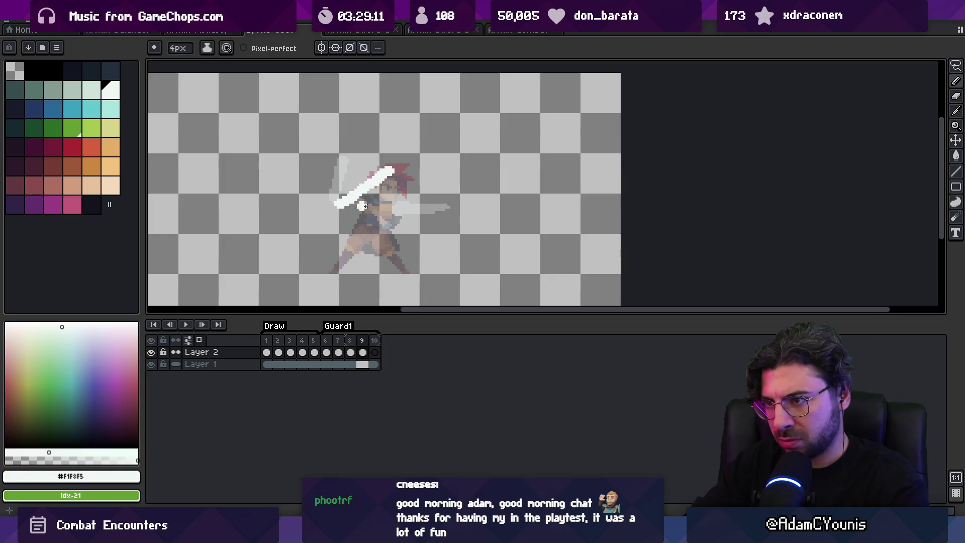
{"action": "key", "text": "Right"}
Draw a horizontal white slash across the character on the last frame and play the animation
{"action": "left_click_drag", "start_coordinate": [355, 210], "coordinate": [427, 194]}
{"action": "key", "text": "e"}
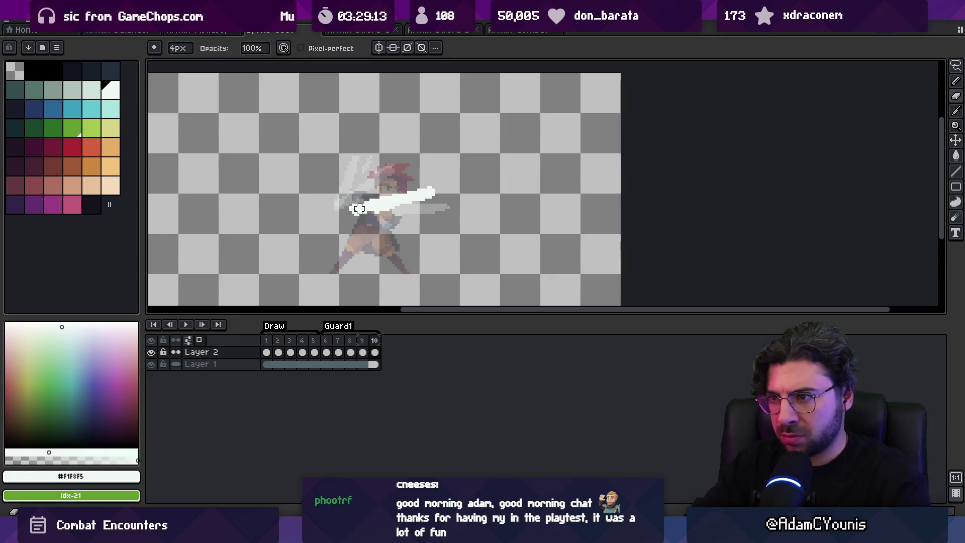
{"action": "key", "text": "Return"}
{"action": "scroll", "coordinate": [408, 208], "scroll_direction": "down", "scroll_amount": 2}
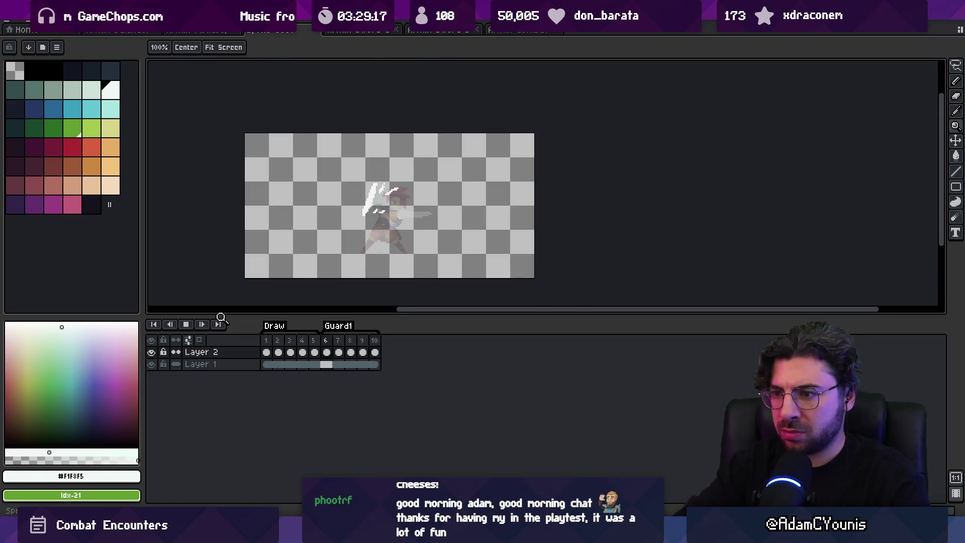
Stop playback and scrub frames 1–10, ending on frame 6's slash pose
{"action": "left_click", "coordinate": [313, 364]}
{"action": "left_click", "coordinate": [336, 344]}
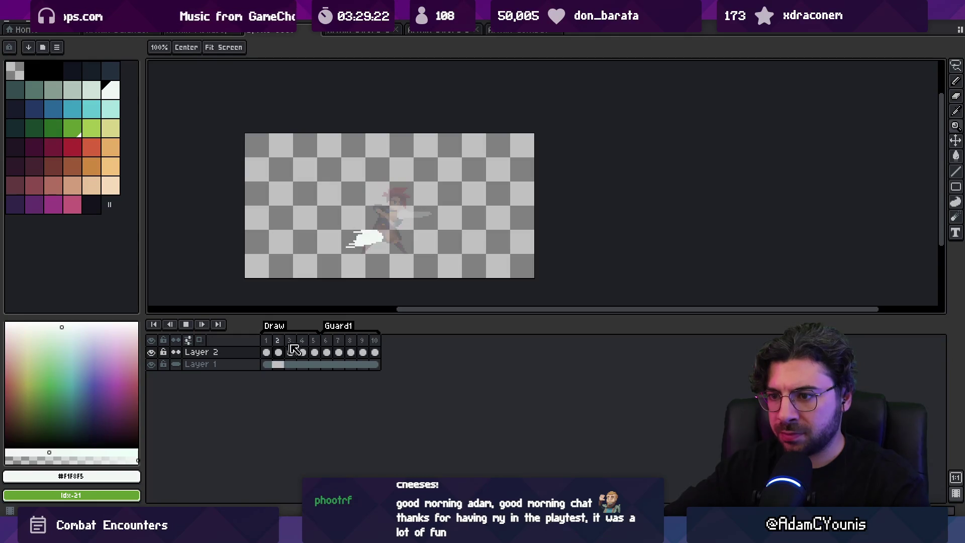
{"action": "left_click", "coordinate": [328, 341]}
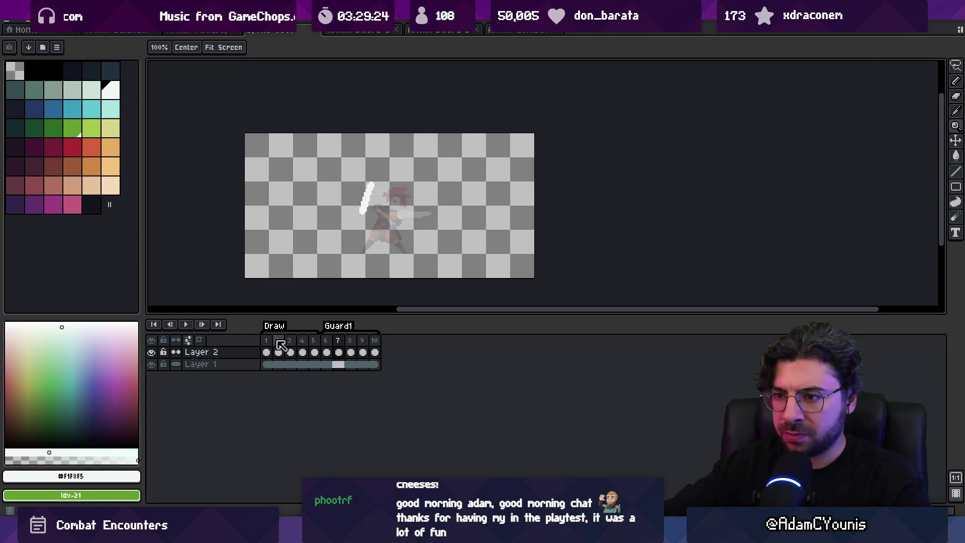
{"action": "left_click_drag", "start_coordinate": [331, 341], "coordinate": [374, 340]}
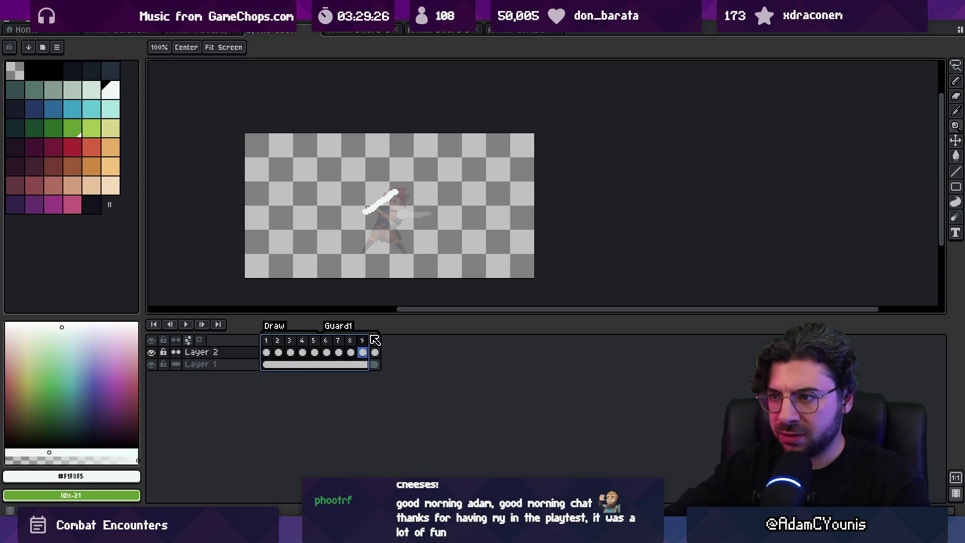
{"action": "mouse_move", "coordinate": [266, 342]}
{"action": "left_mouse_down"}
{"action": "mouse_move", "coordinate": [362, 342]}
{"action": "mouse_move", "coordinate": [267, 342]}
{"action": "mouse_move", "coordinate": [342, 344]}
{"action": "mouse_move", "coordinate": [266, 345]}
{"action": "mouse_move", "coordinate": [310, 346]}
{"action": "left_mouse_up"}
{"action": "left_click", "coordinate": [374, 364]}
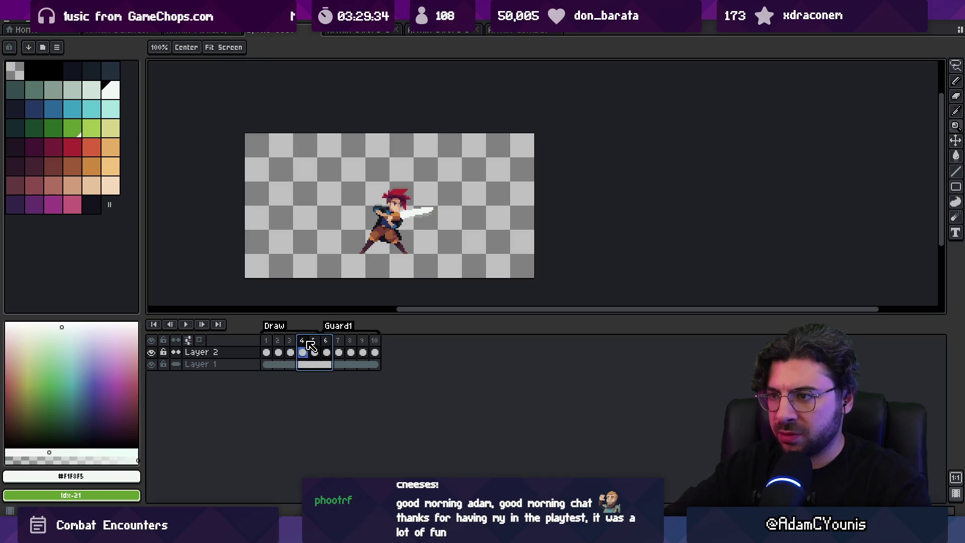
{"action": "left_click", "coordinate": [328, 345]}
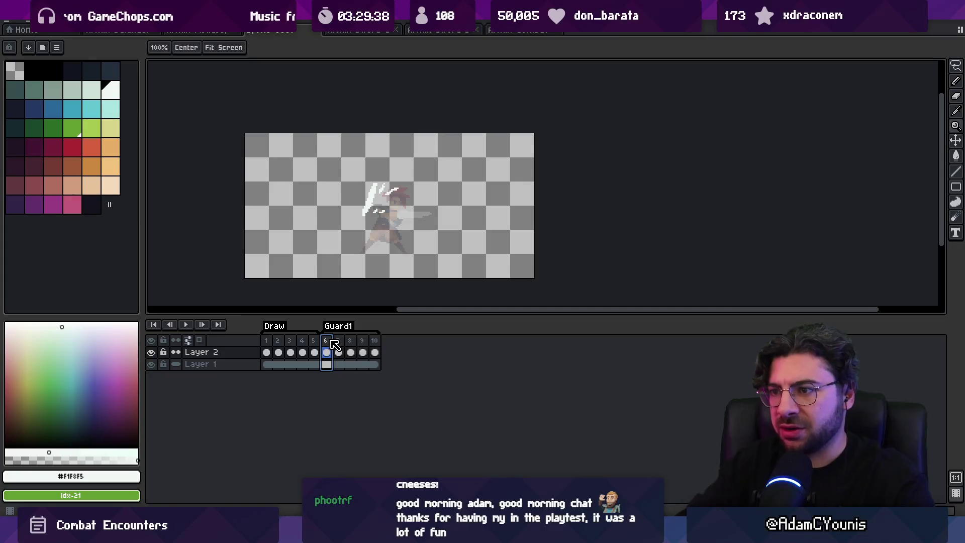
{"action": "scroll", "coordinate": [378, 211], "scroll_direction": "up", "scroll_amount": 2}
Extend frame 6's sword tip downward, then undo the drooping tip
{"action": "key", "text": "b"}
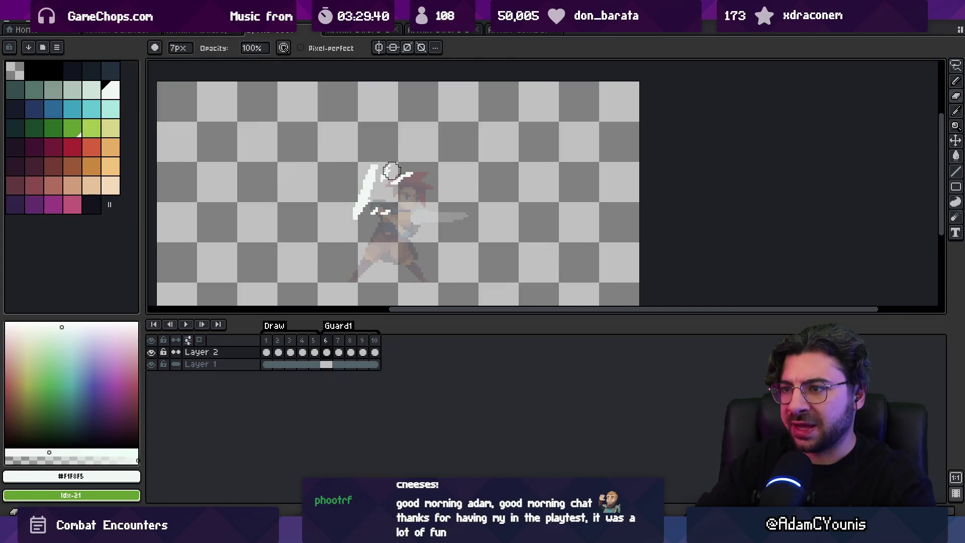
{"action": "key", "text": "p"}
{"action": "mouse_move", "coordinate": [339, 216]}
{"action": "left_mouse_down"}
{"action": "mouse_move", "coordinate": [318, 225]}
{"action": "mouse_move", "coordinate": [354, 236]}
{"action": "mouse_move", "coordinate": [353, 228]}
{"action": "left_mouse_up"}
{"action": "key", "text": "b"}
{"action": "key", "text": "p"}
{"action": "key", "text": "e"}
{"action": "key", "text": "p"}
Preview frames 1–6, then shift the white slash up and left with the Move tool
{"action": "left_click_drag", "start_coordinate": [280, 340], "coordinate": [334, 333]}
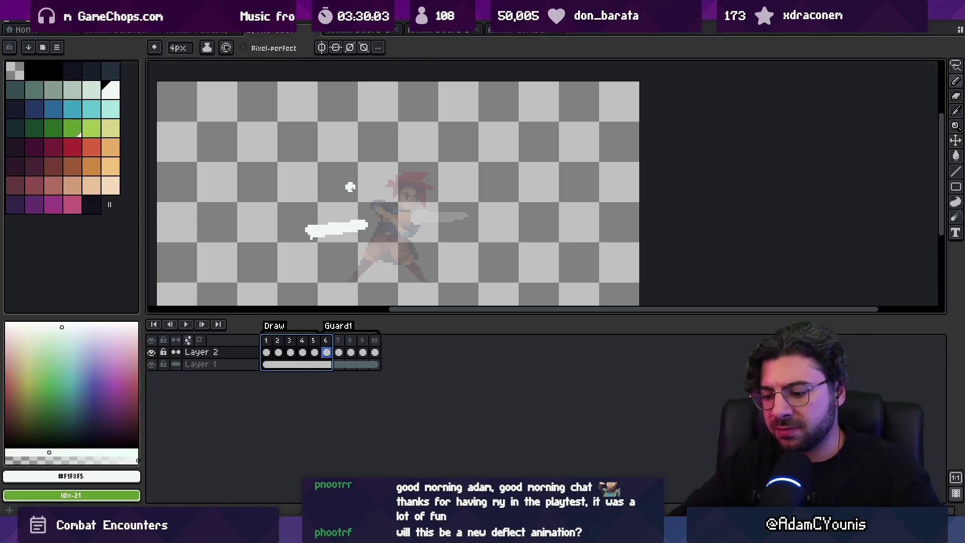
{"action": "key", "text": "Return"}
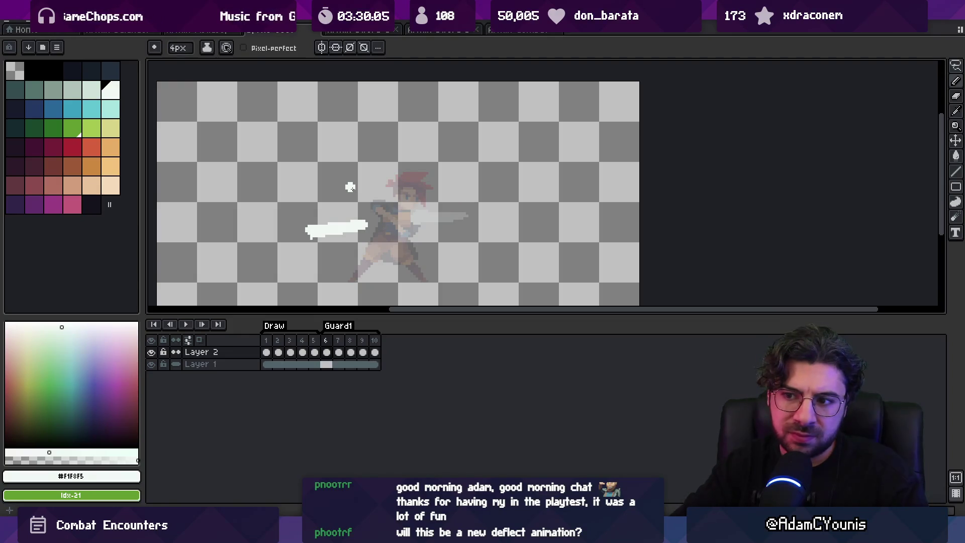
{"action": "key", "text": "e"}
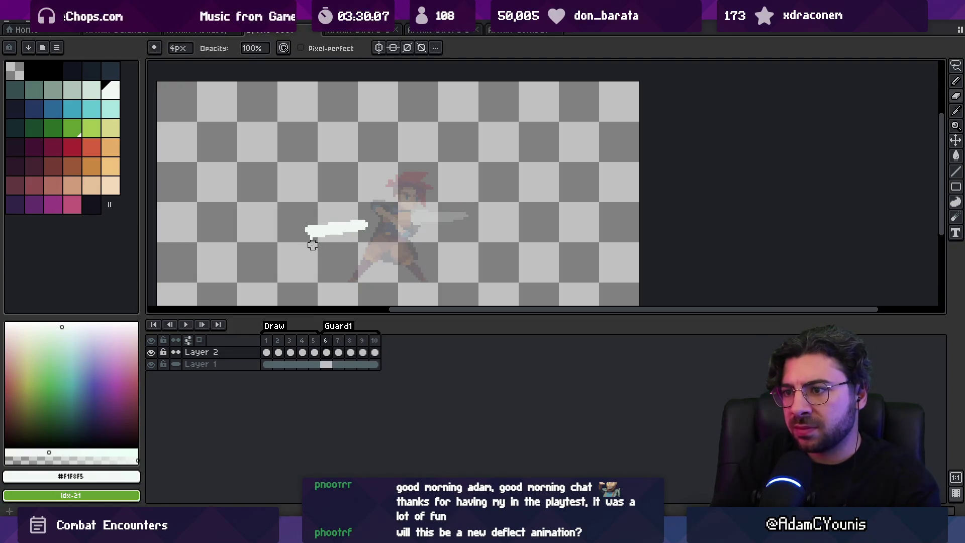
{"action": "key", "text": "v"}
{"action": "mouse_move", "coordinate": [362, 239]}
{"action": "left_mouse_down"}
{"action": "mouse_move", "coordinate": [348, 223]}
{"action": "mouse_move", "coordinate": [347, 236]}
{"action": "left_mouse_up"}
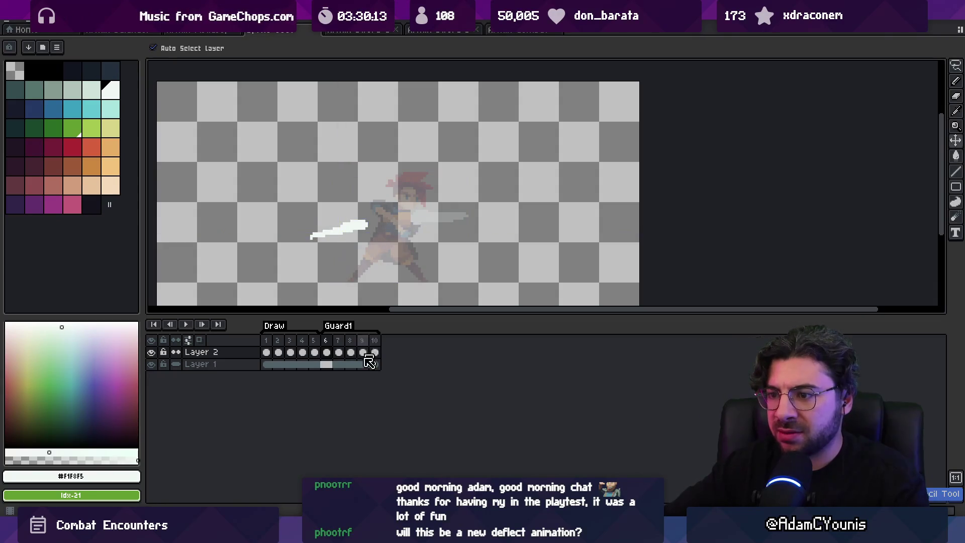
{"action": "key", "text": "alt+Tab"}
Search the Unity project for 'parry', select Armin_Parry, and view dagger_parry's hitbox tracks in Retrobox
{"action": "left_click", "coordinate": [509, 335]}
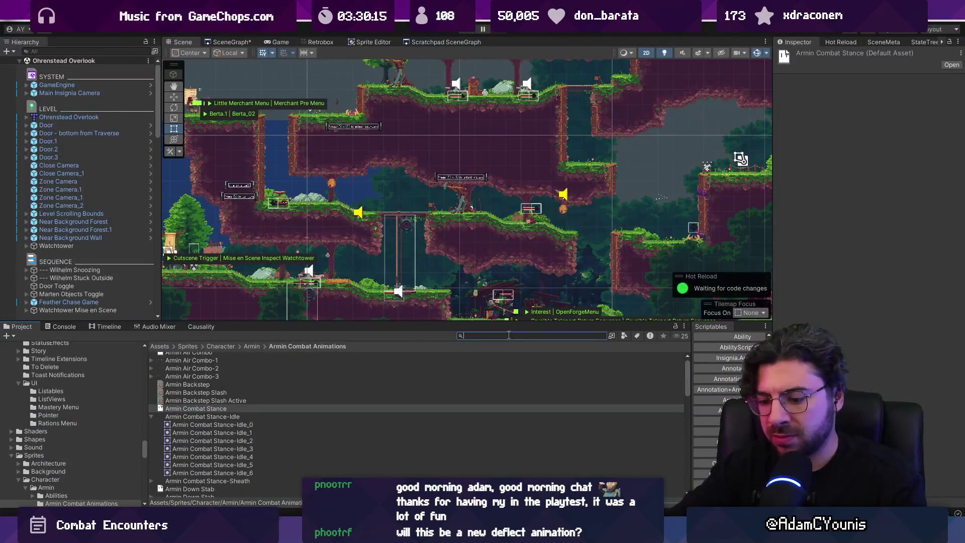
{"action": "type", "text": "parry"}
{"action": "left_click", "coordinate": [198, 357]}
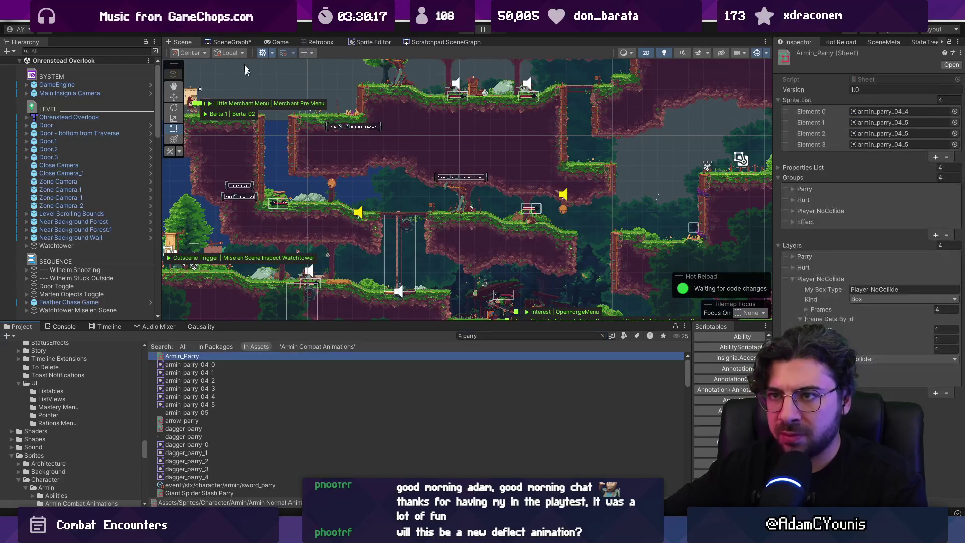
{"action": "left_click", "coordinate": [317, 43]}
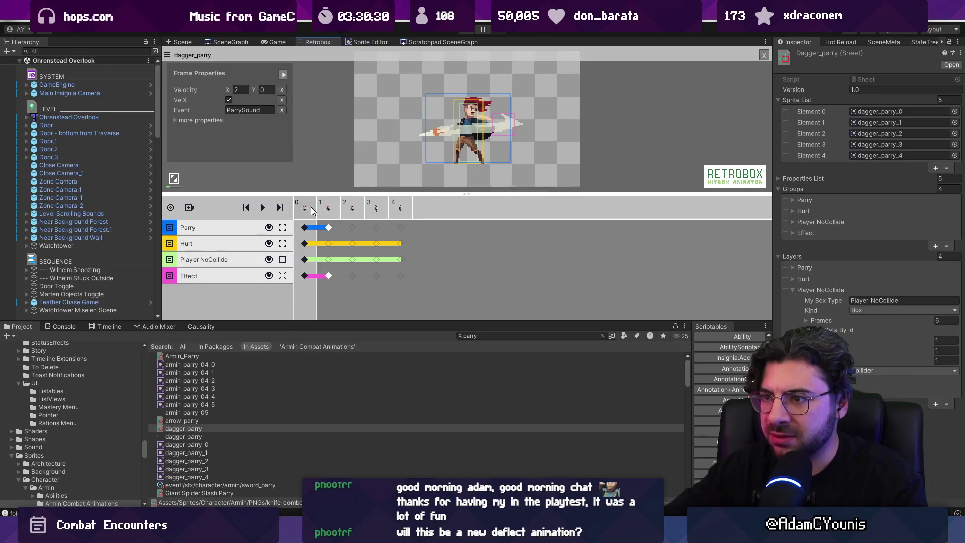
{"action": "scroll", "coordinate": [266, 404], "scroll_direction": "down", "scroll_amount": 5}
{"action": "scroll", "coordinate": [264, 400], "scroll_direction": "down", "scroll_amount": 7}
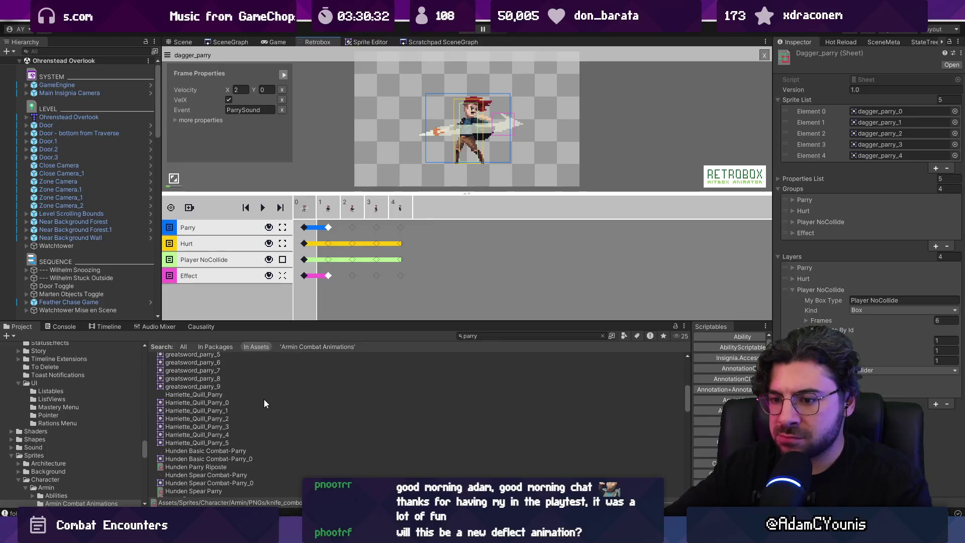
{"action": "key", "text": "alt+Tab"}
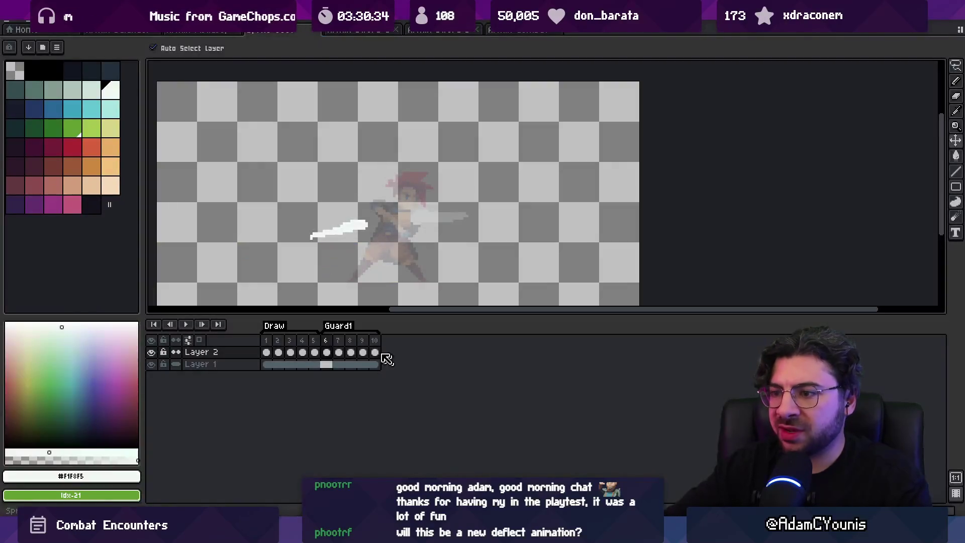
Scrub Guard1's opening frames 1–6, then bring the boss-fight video back up
{"action": "left_click_drag", "start_coordinate": [266, 341], "coordinate": [329, 340]}
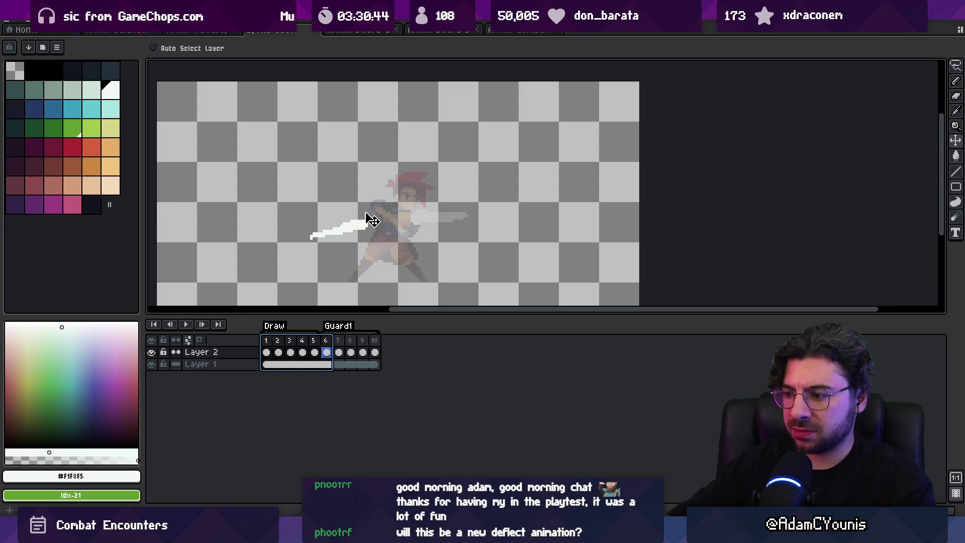
{"action": "mouse_move", "coordinate": [505, 533]}
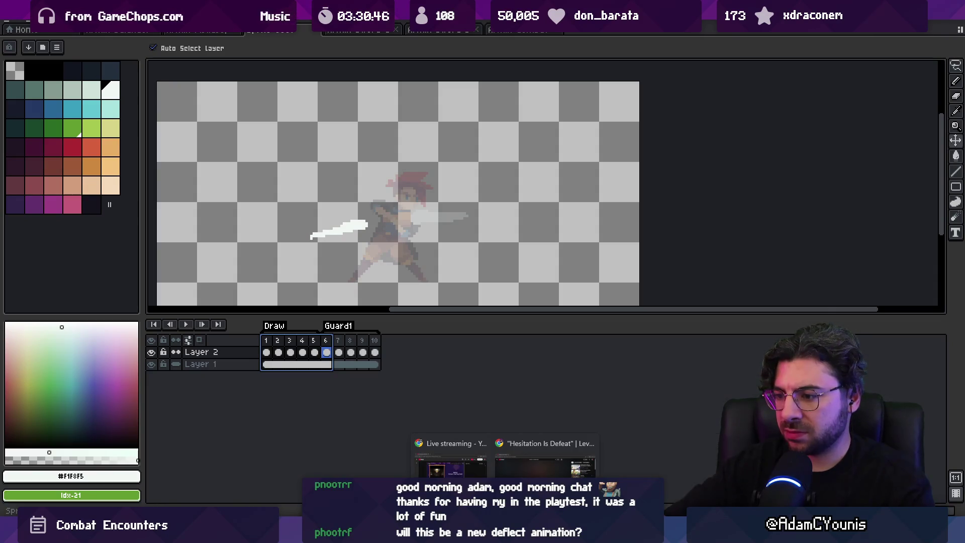
{"action": "left_click", "coordinate": [546, 460]}
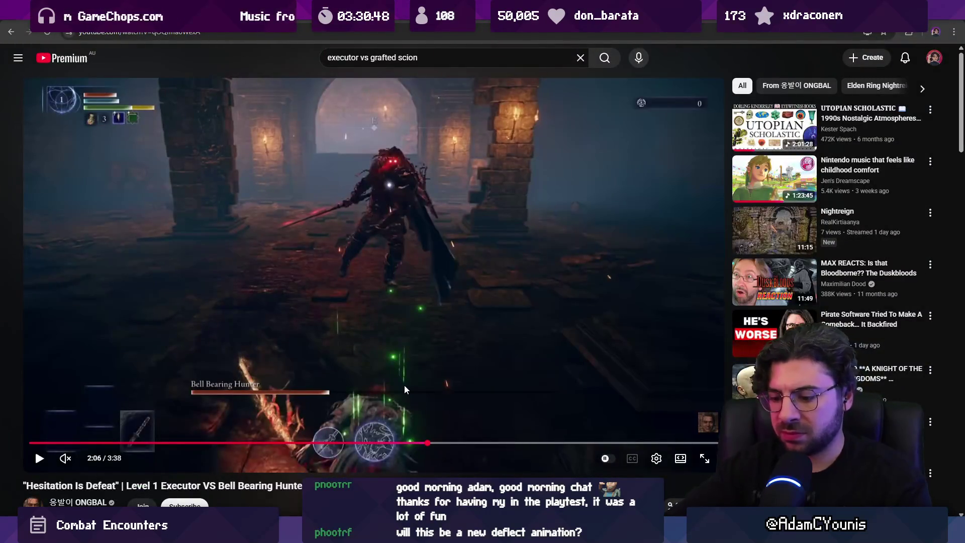
Rewind the fight, pause at 2:03, step forward a few frames, then return to Aseprite
{"action": "key", "text": "space"}
{"action": "key", "text": "Left"}
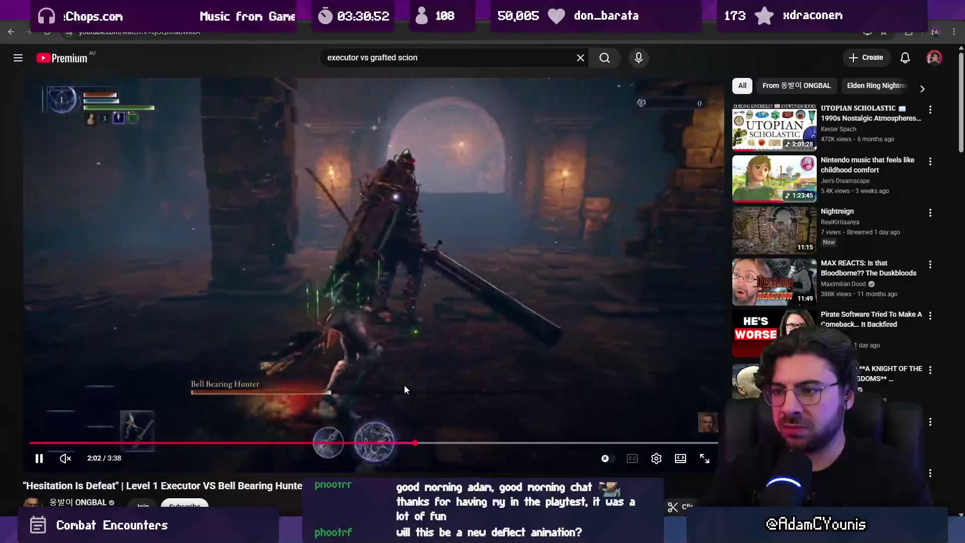
{"action": "key", "text": "space"}
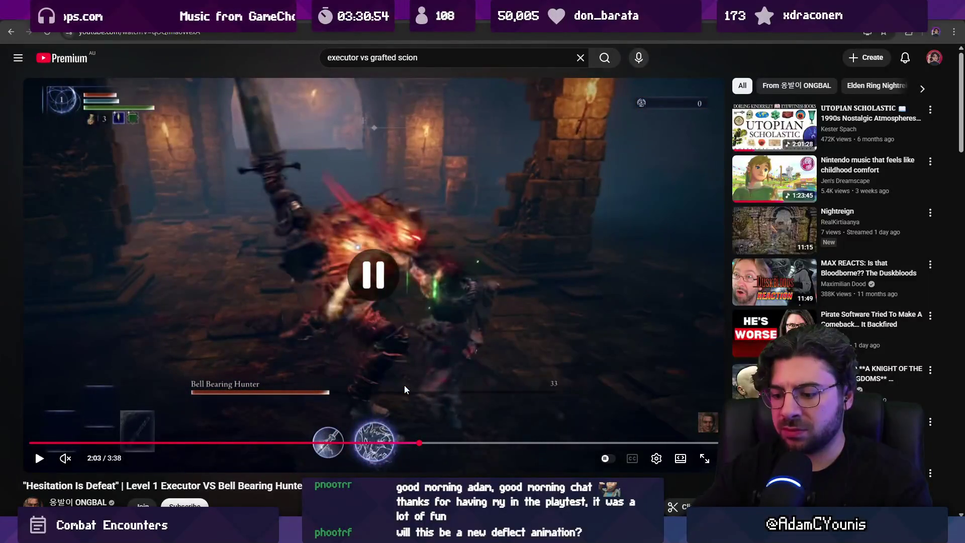
{"action": "key", "text": "period"}
{"action": "key", "text": "period"}
{"action": "key", "text": "period"}
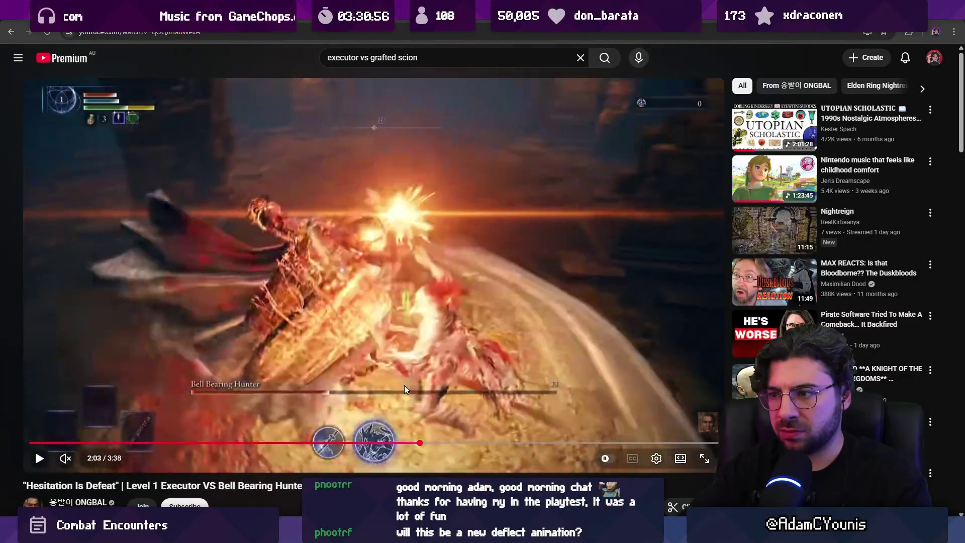
{"action": "key", "text": "period"}
{"action": "key", "text": "period"}
{"action": "key", "text": "period"}
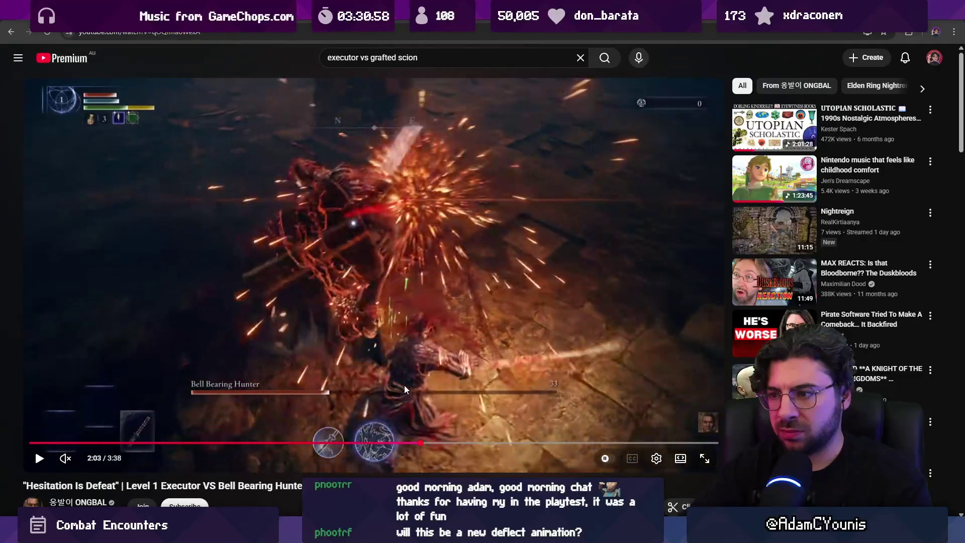
{"action": "key", "text": "alt+Tab"}
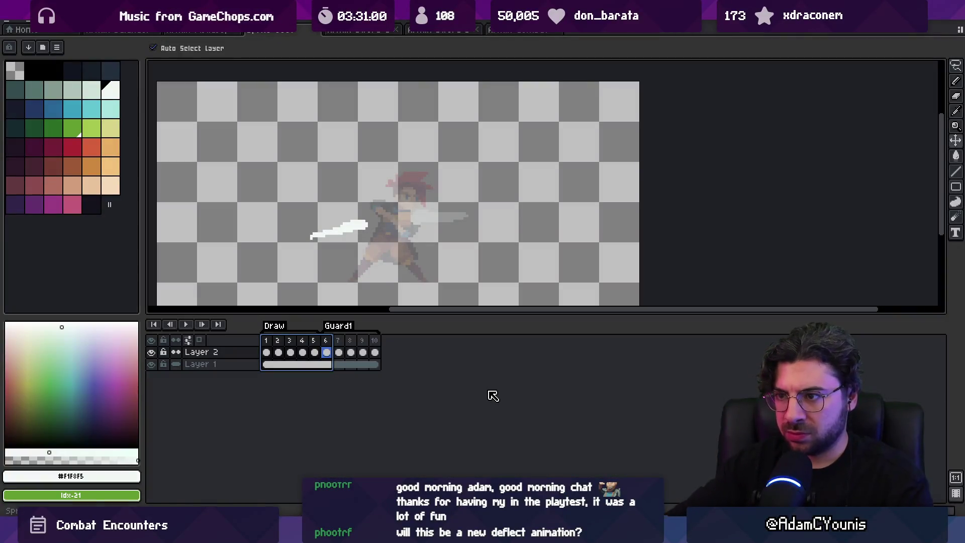
{"action": "scroll", "coordinate": [392, 231], "scroll_direction": "down", "scroll_amount": 2}
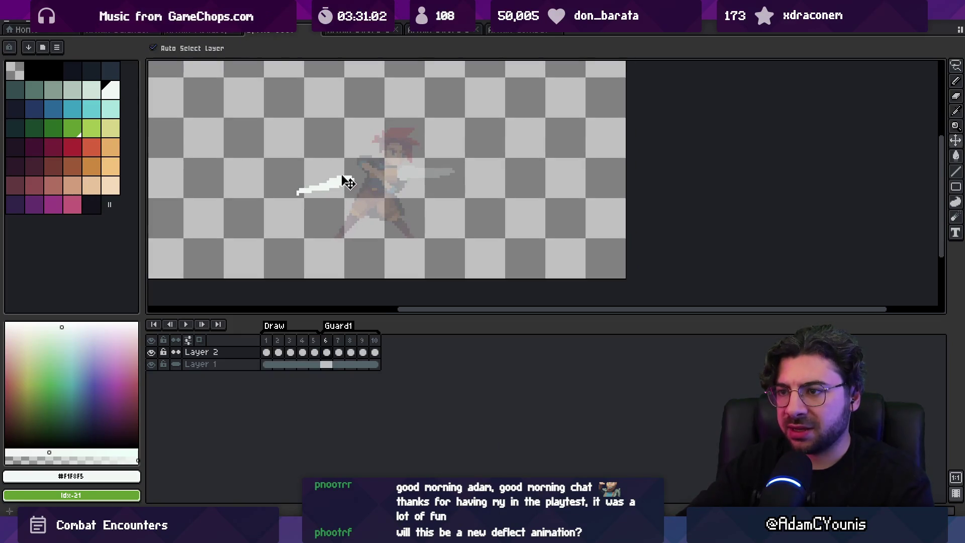